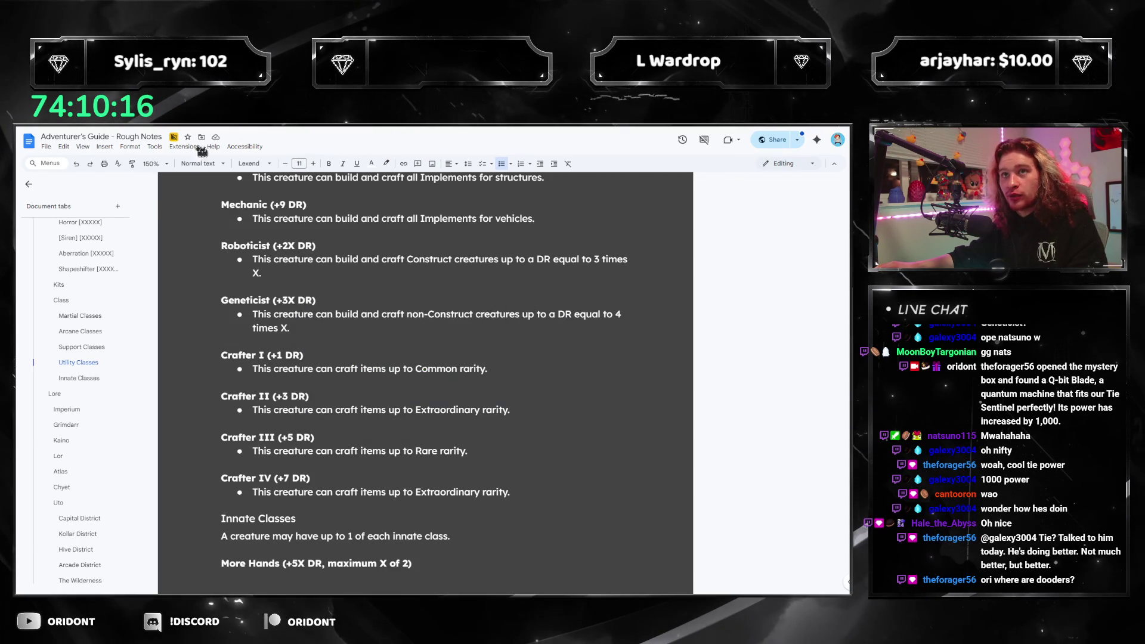
# Change Crafter IV's rarity to Legendary and paste a new Crafter V (+9 DR) entry with Mythical rarity.
pyautogui.doubleClick(443, 492)
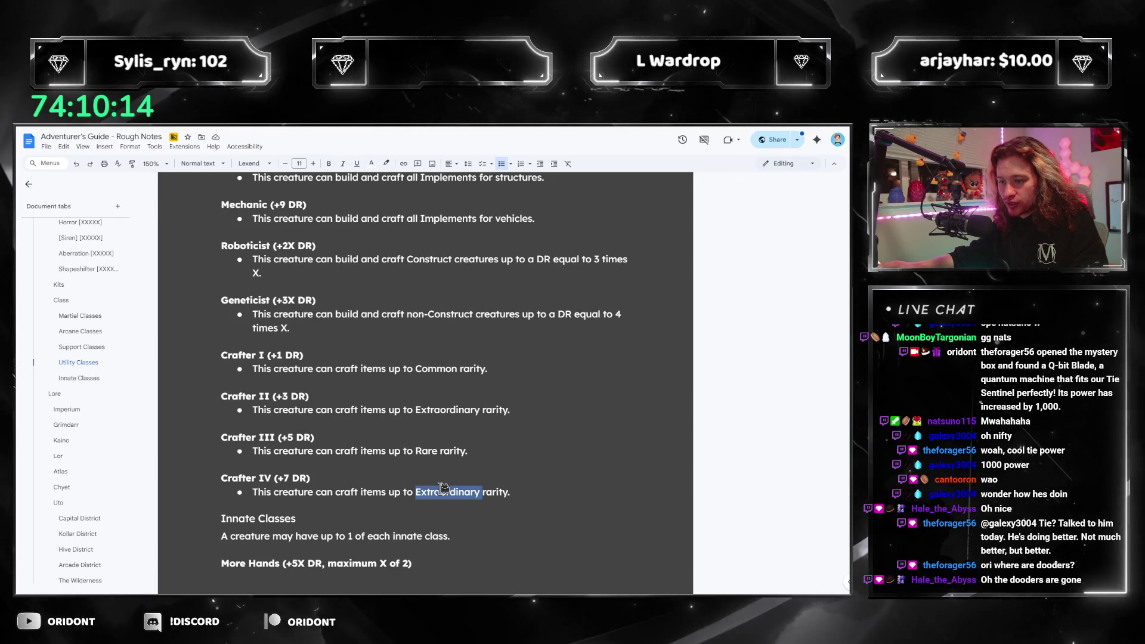
pyautogui.write('Legendary')
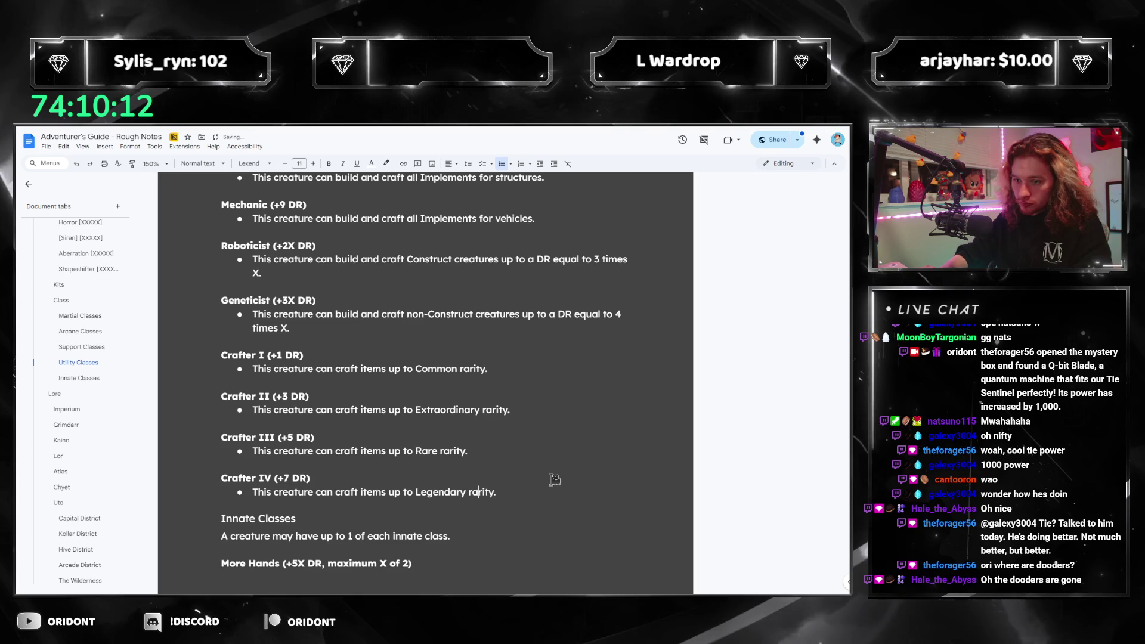
pyautogui.press('End')
pyautogui.press('Return')
pyautogui.write('Crafter II (+3 DR) This creature can craft items up to Extraordinary rarity.')
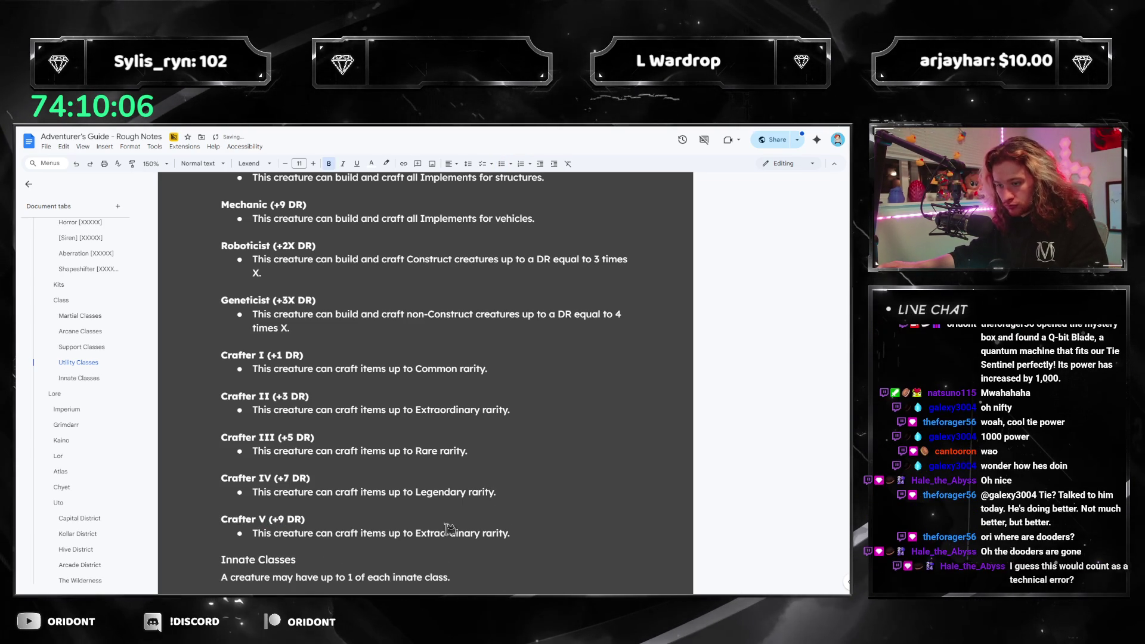
pyautogui.write('Fabled')
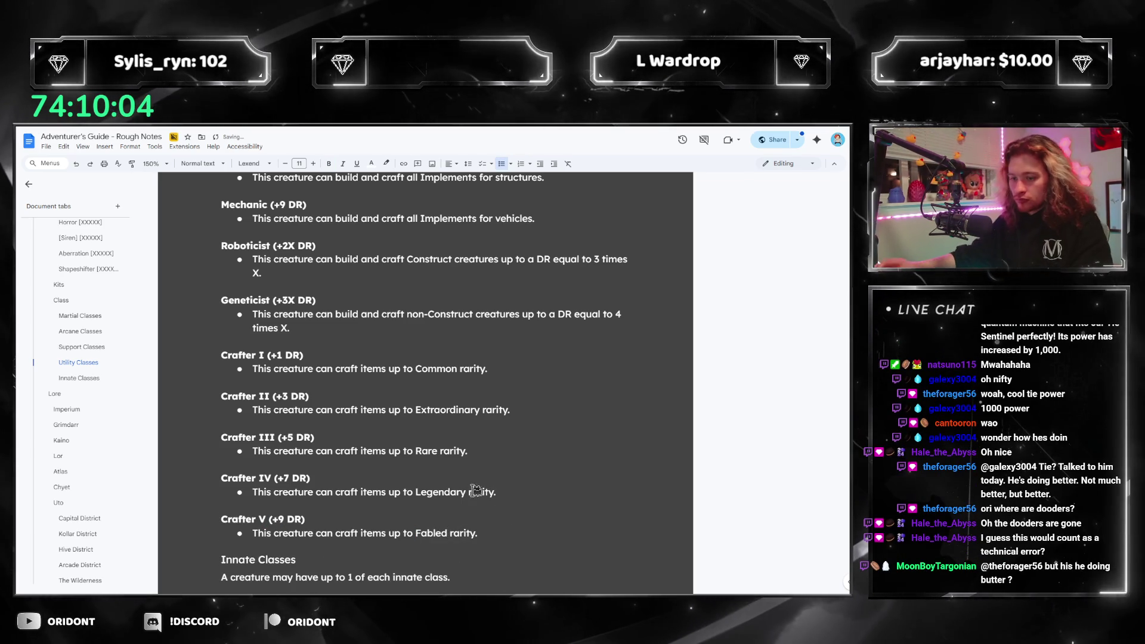
pyautogui.hotkey('ctrl', 'shift', 'Left')
pyautogui.write('Mythical')
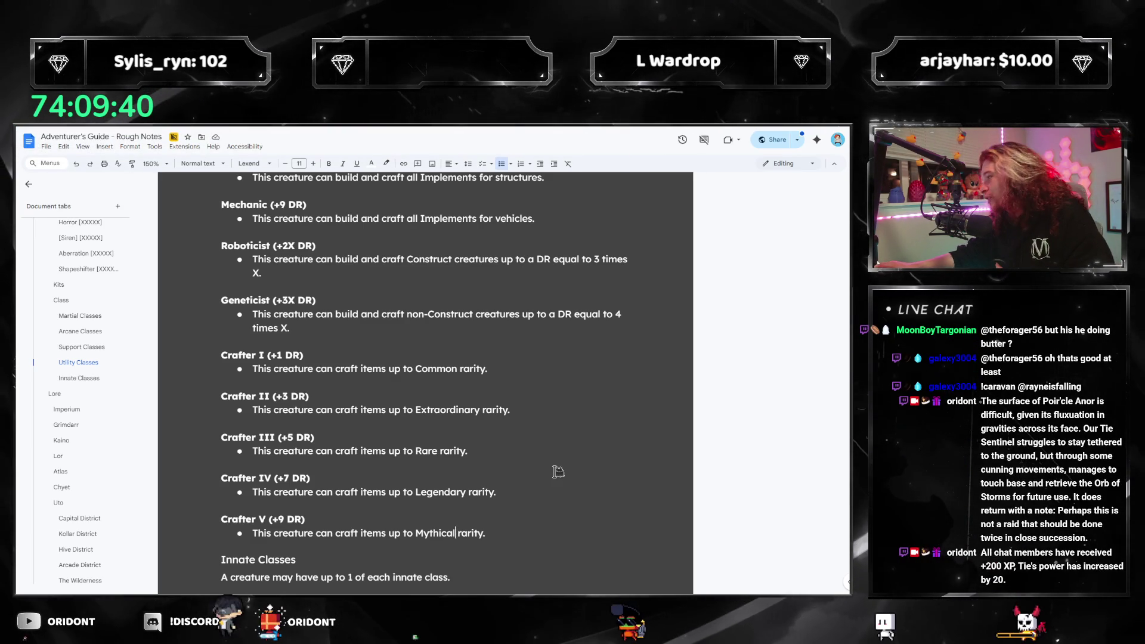
# Review the Utility Classes entries and tidy the blank lines around Mechanic and Crafter V.
pyautogui.scroll(-2, 573, 422)
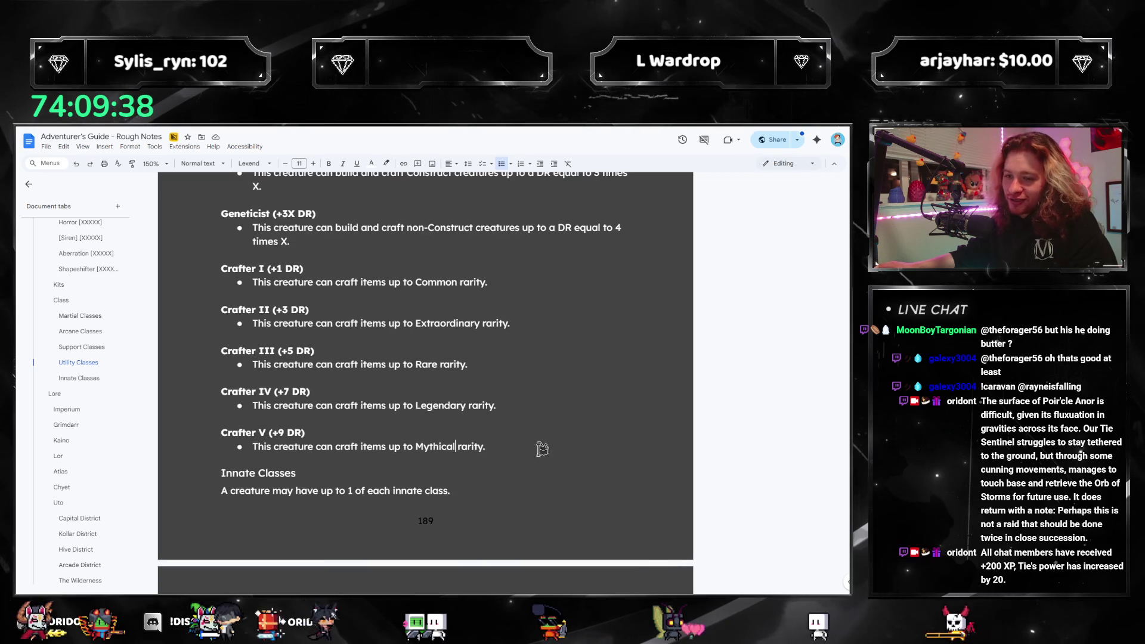
pyautogui.scroll(3, 545, 443)
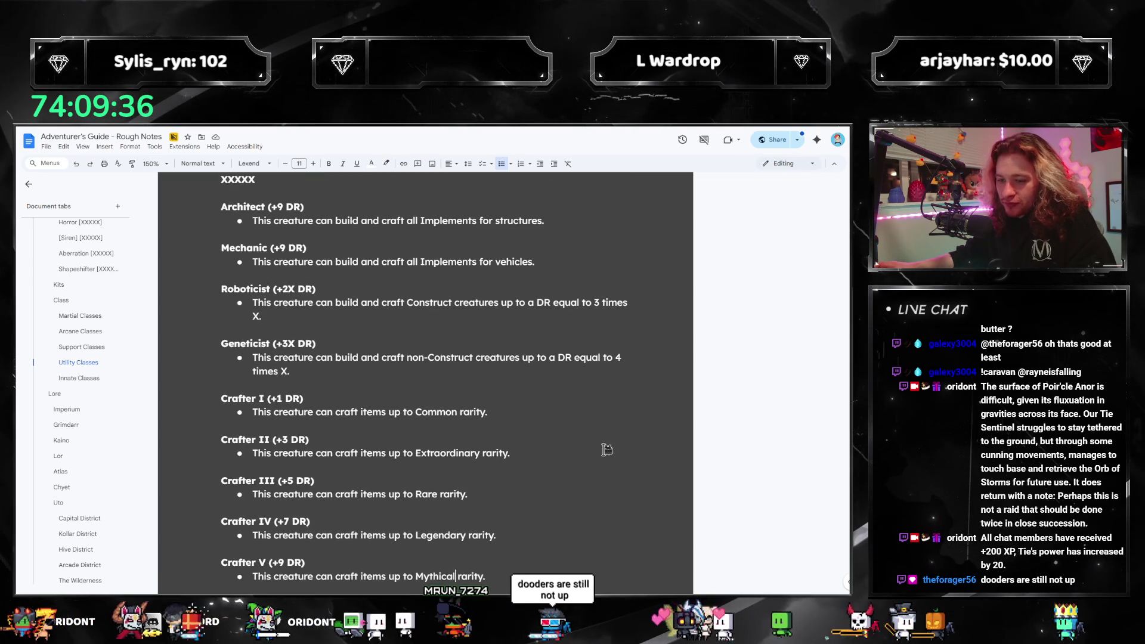
pyautogui.scroll(1, 607, 447)
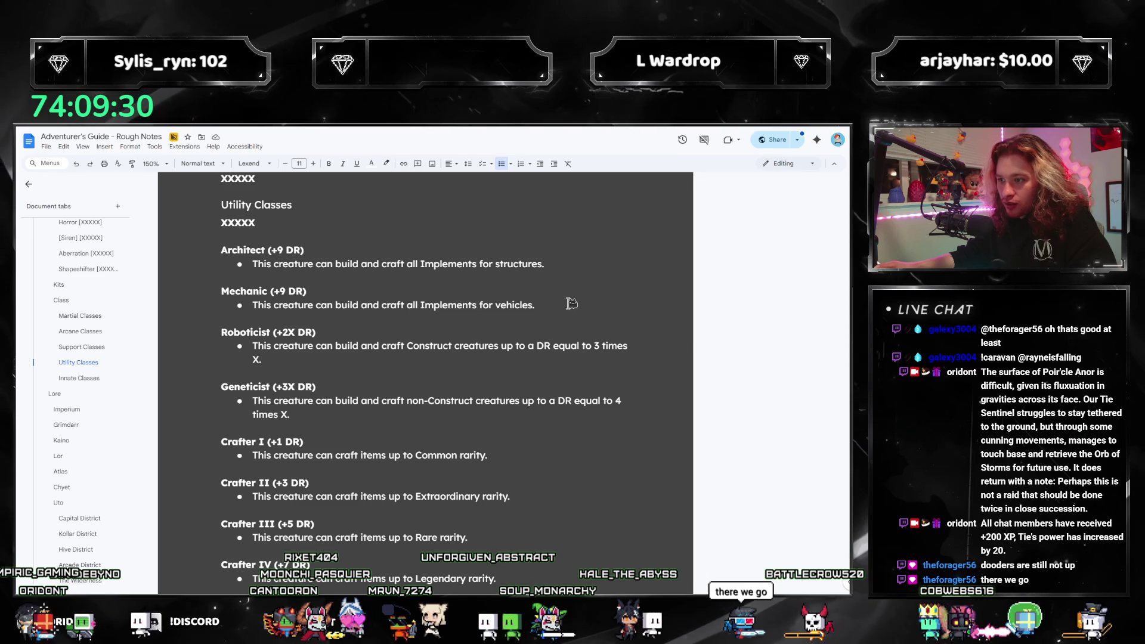
pyautogui.scroll(-4, 579, 335)
pyautogui.scroll(3, 579, 334)
pyautogui.scroll(-3, 590, 364)
pyautogui.press('Return')
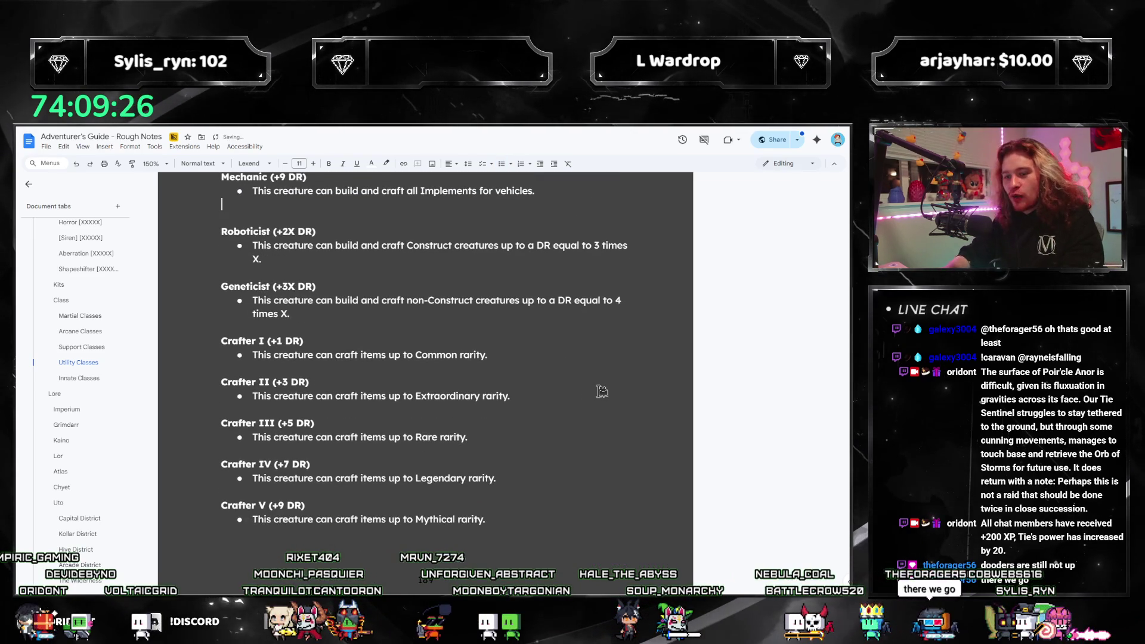
pyautogui.press('BackSpace')
pyautogui.scroll(-2, 513, 412)
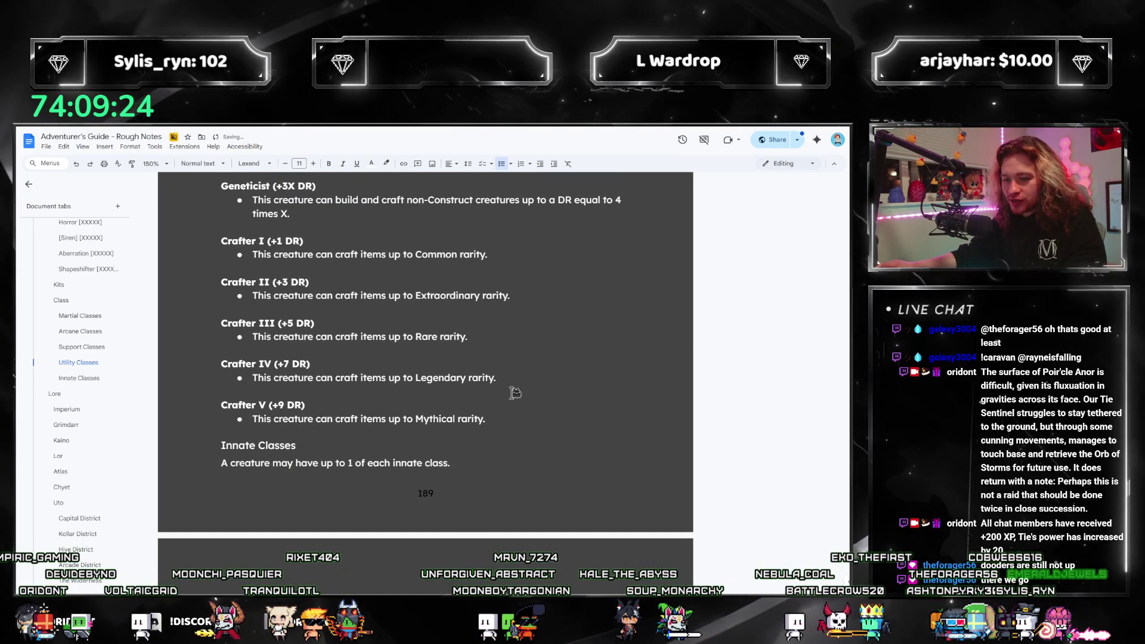
pyautogui.press('Delete')
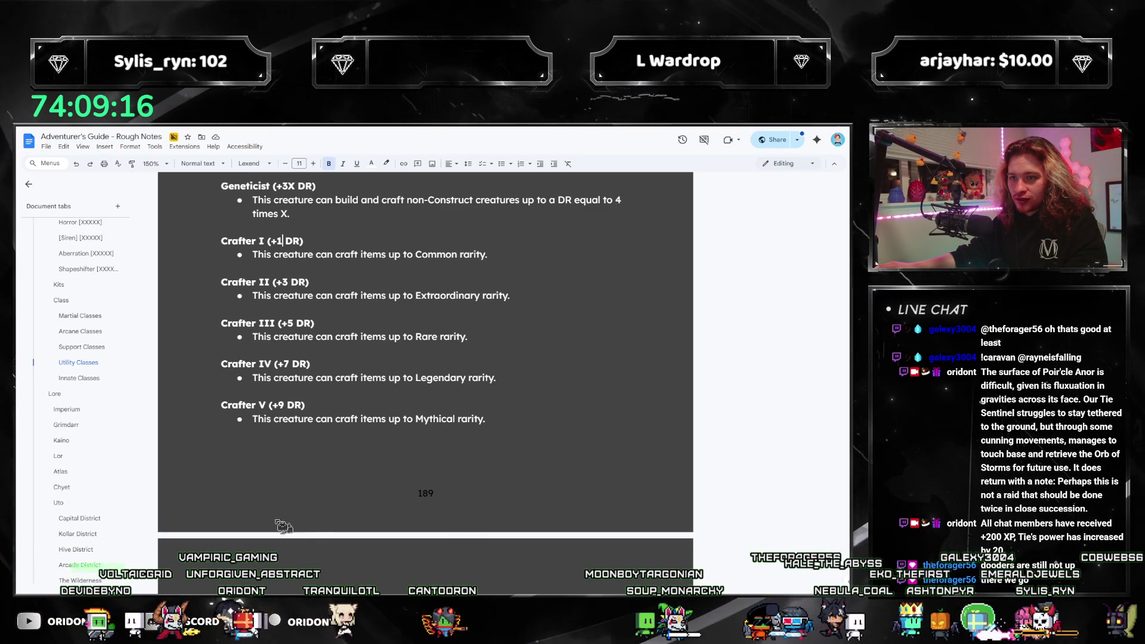
# Extend the Crafter I heading bonus to +1/3 DR and switch to the PDF guide.
pyautogui.scroll(1, 442, 364)
pyautogui.moveTo(489, 464)
pyautogui.mouseDown()
pyautogui.moveTo(220, 405)
pyautogui.moveTo(209, 288)
pyautogui.mouseUp()
pyautogui.click(288, 286)
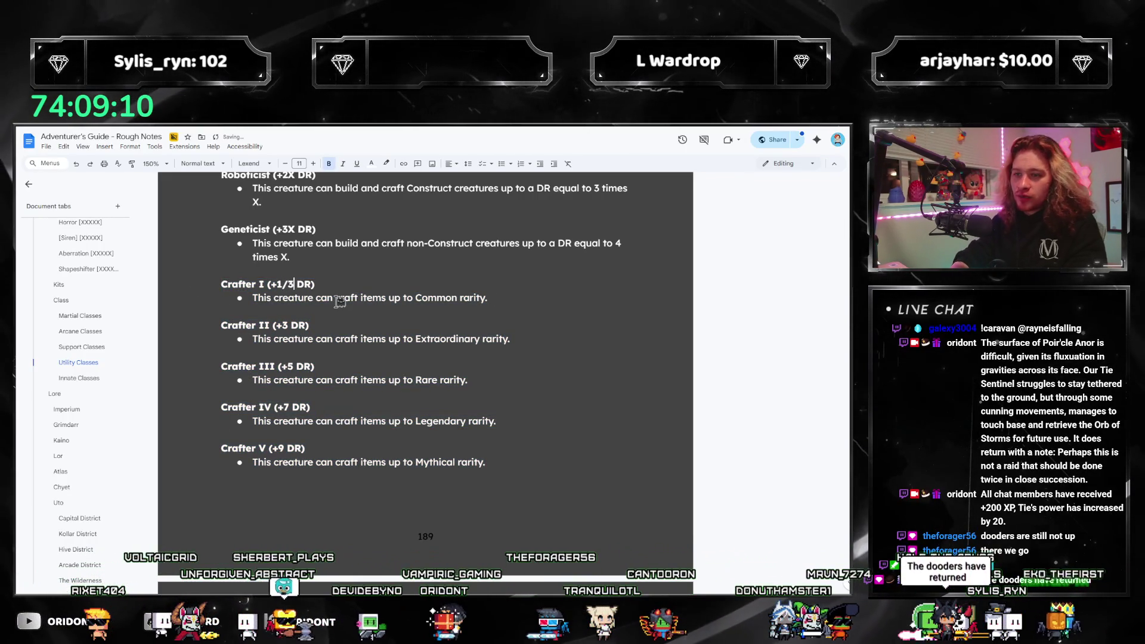
pyautogui.write('3')
pyautogui.hotkey('alt', 'Tab')
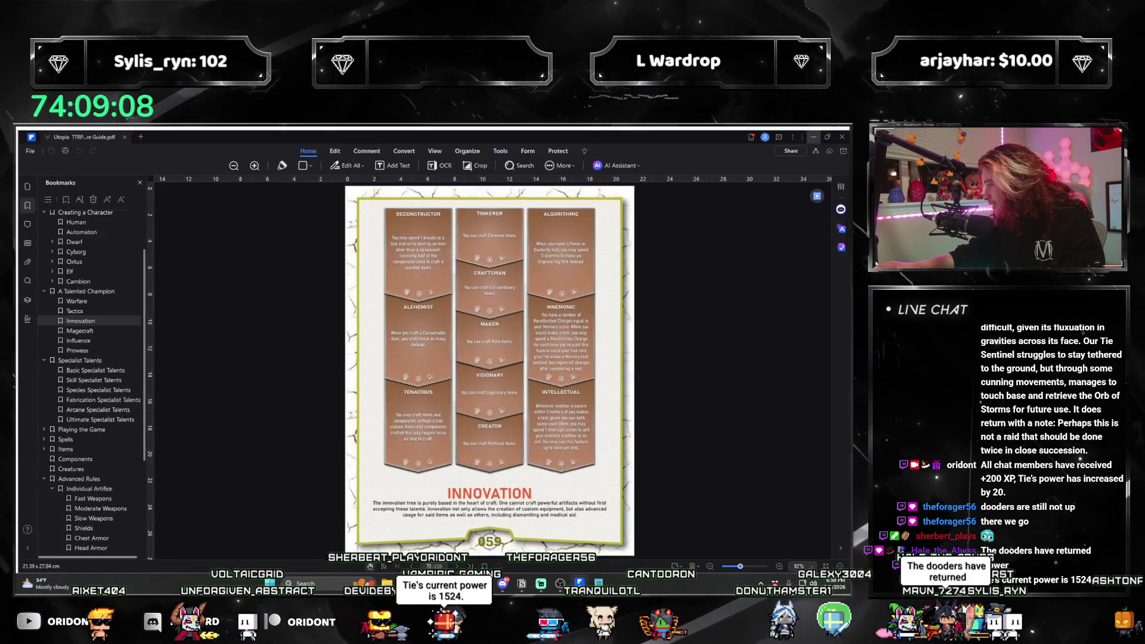
# Browse the guide's Creature Bodies, Kits and Quirks pages, then minimize PDFelement.
pyautogui.scroll(-5, 113, 508)
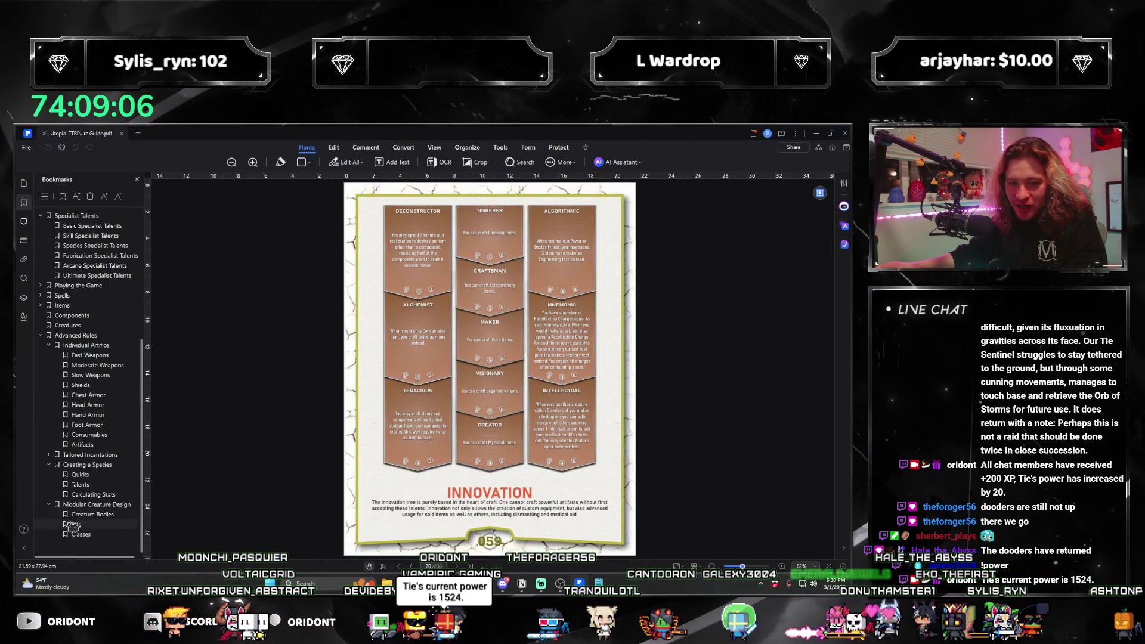
pyautogui.click(88, 516)
pyautogui.click(110, 525)
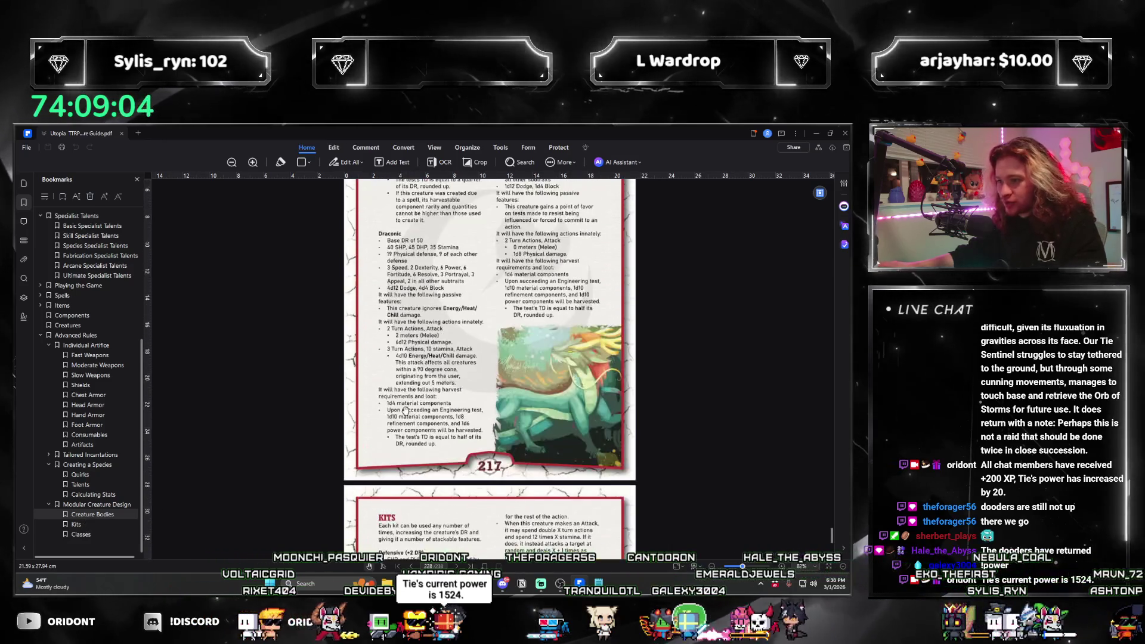
pyautogui.click(80, 474)
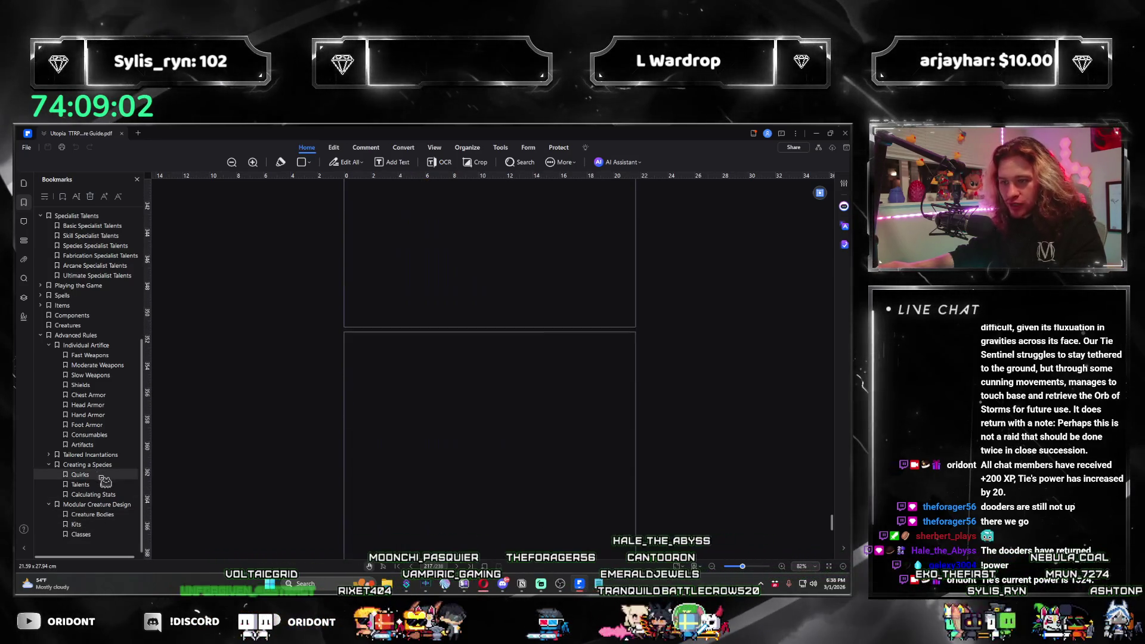
pyautogui.scroll(-3, 363, 431)
pyautogui.scroll(2, 542, 408)
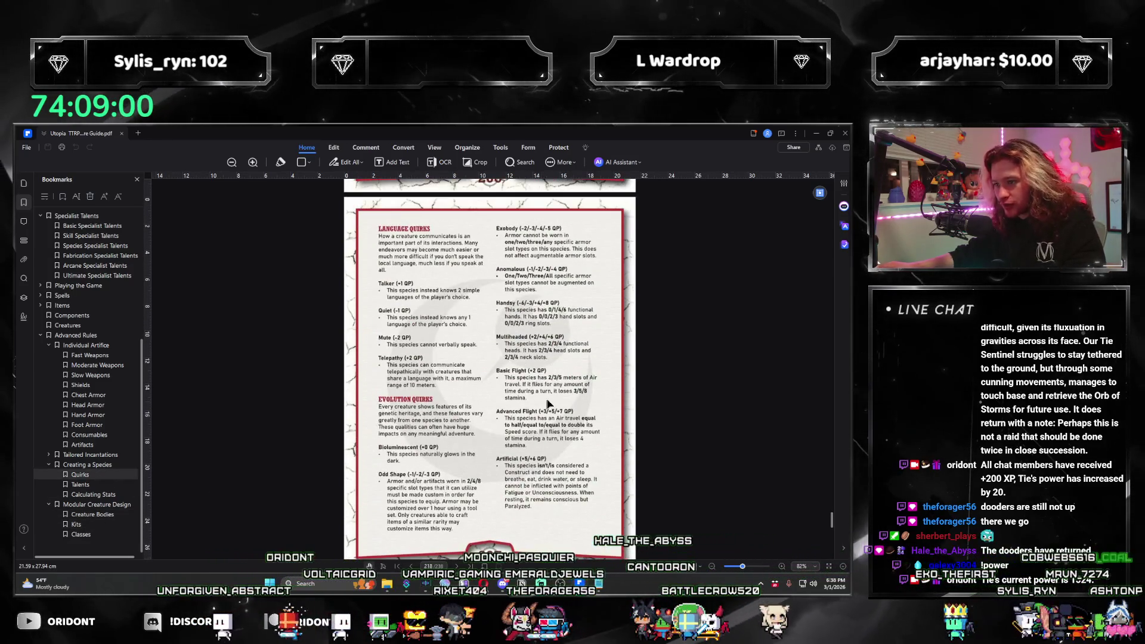
pyautogui.click(817, 134)
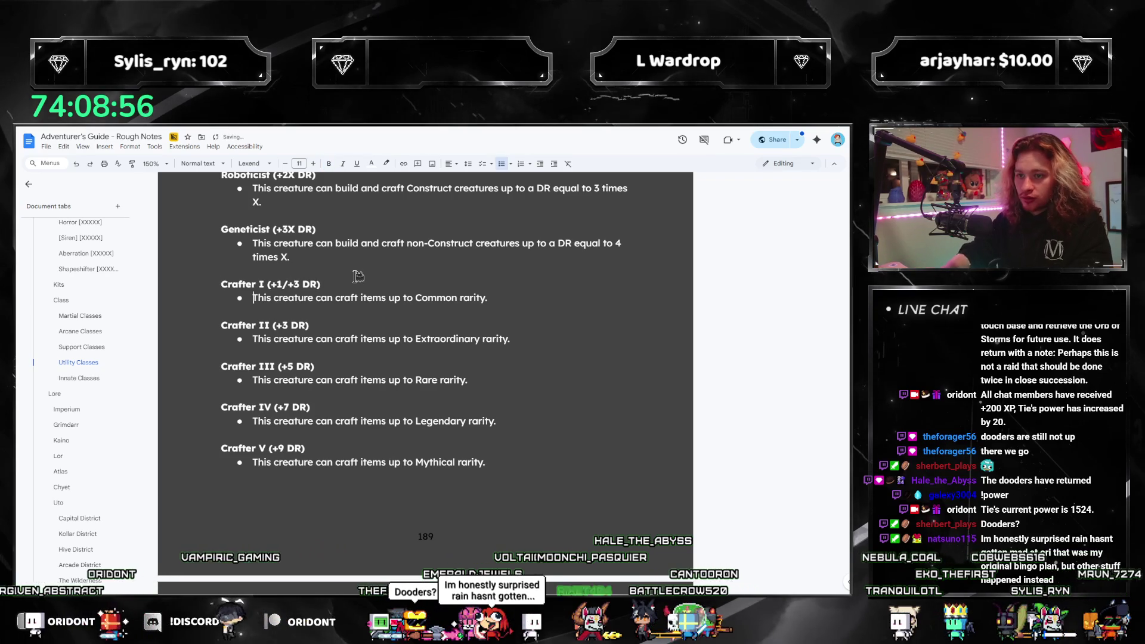
# Make the Crafter heading +1/+3/+5/+7/+9 DR, delete Crafter II–V, and drop the tier number.
pyautogui.write('/+5')
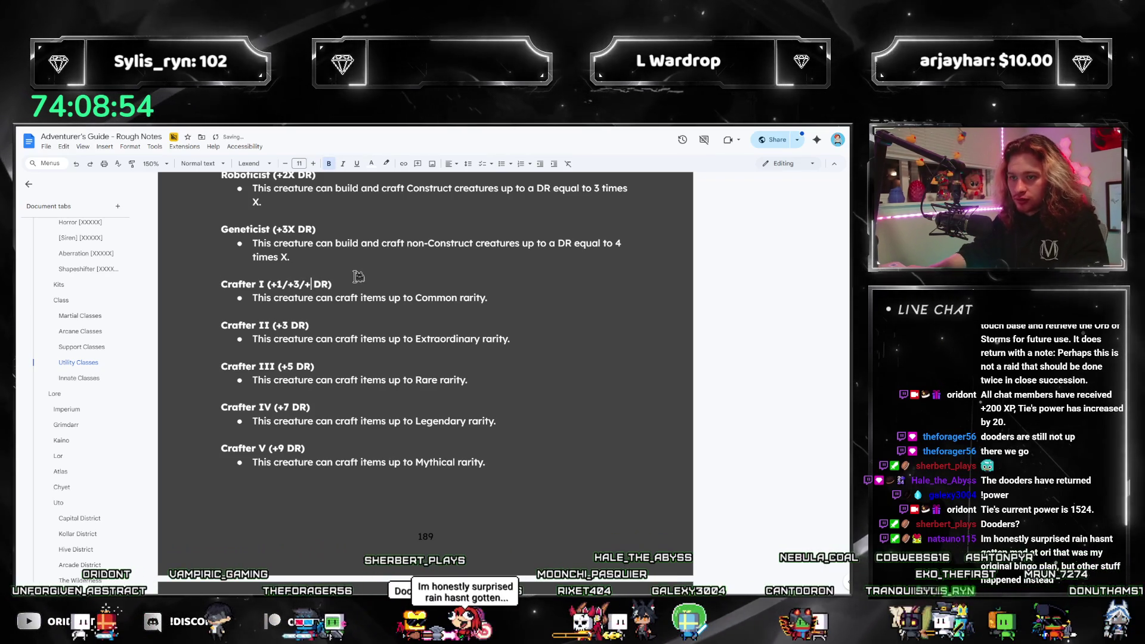
pyautogui.write('/+')
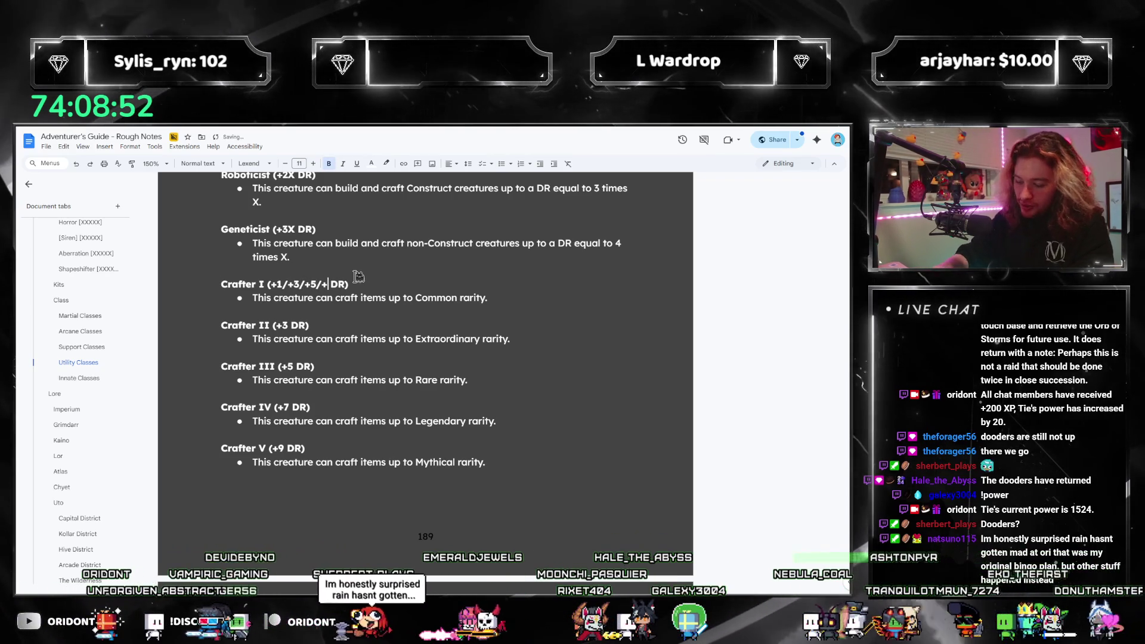
pyautogui.write('7/+9')
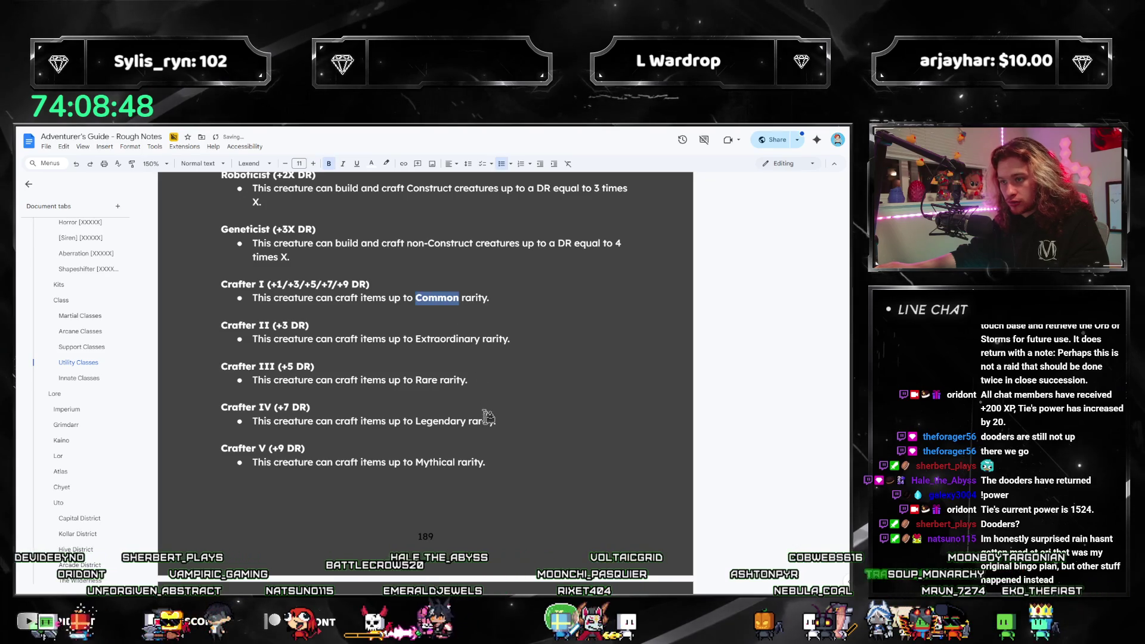
pyautogui.moveTo(503, 461); pyautogui.dragTo(222, 325)
pyautogui.press('BackSpace')
pyautogui.press('BackSpace')
pyautogui.press('BackSpace')
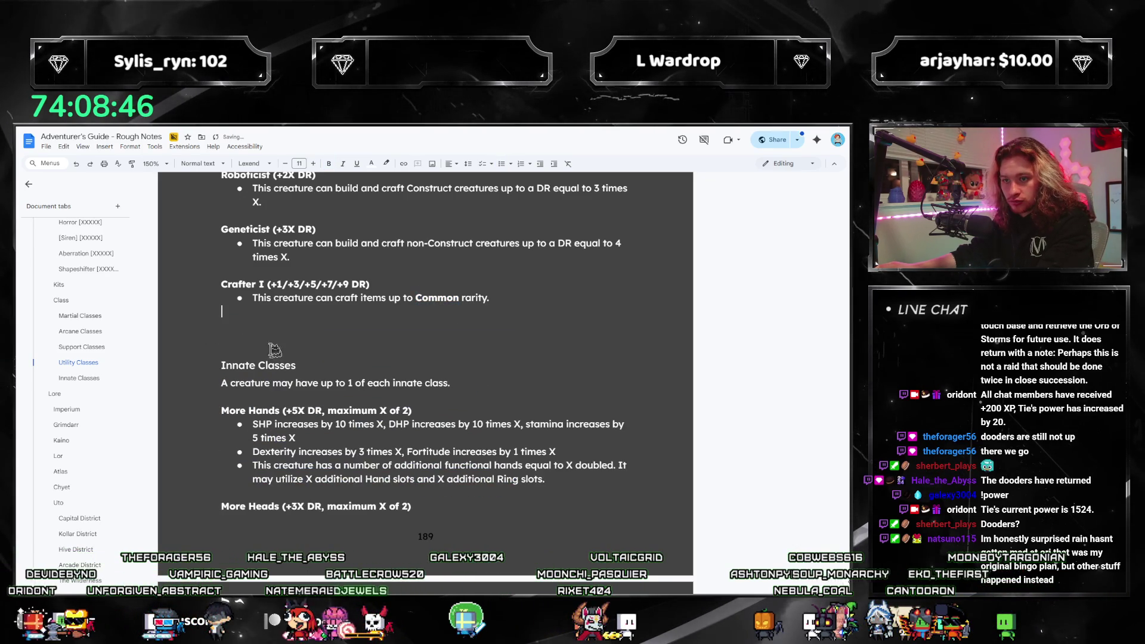
pyautogui.press('BackSpace')
pyautogui.press('BackSpace')
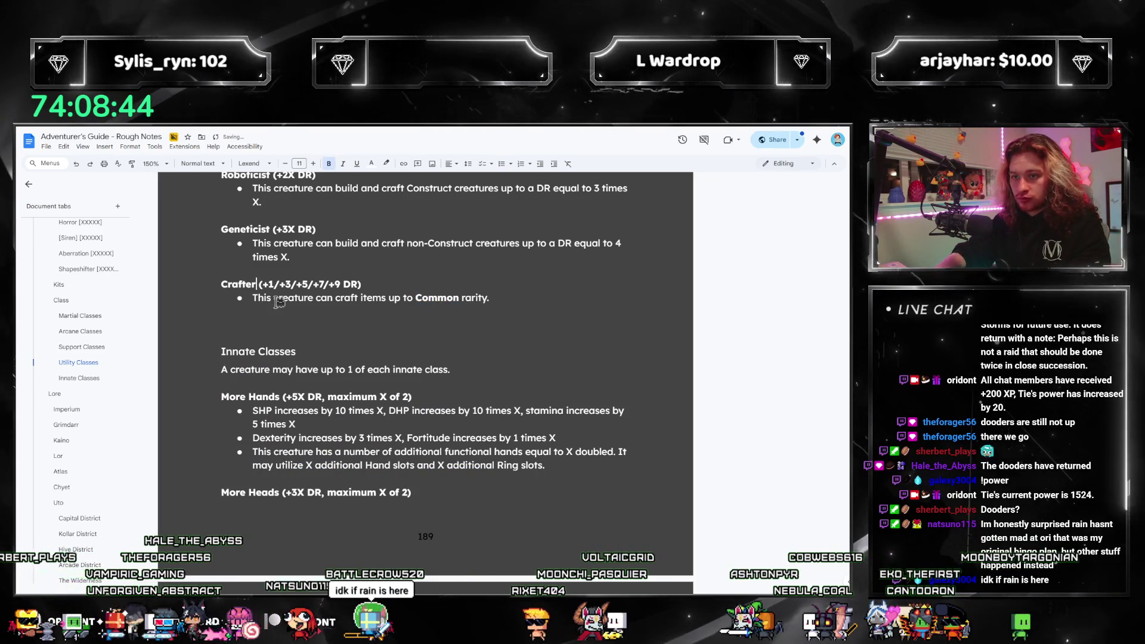
# List Extraordinary/Legendary/Mythical after Common in the Crafter rarity bullet.
pyautogui.click(460, 297)
pyautogui.write('/')
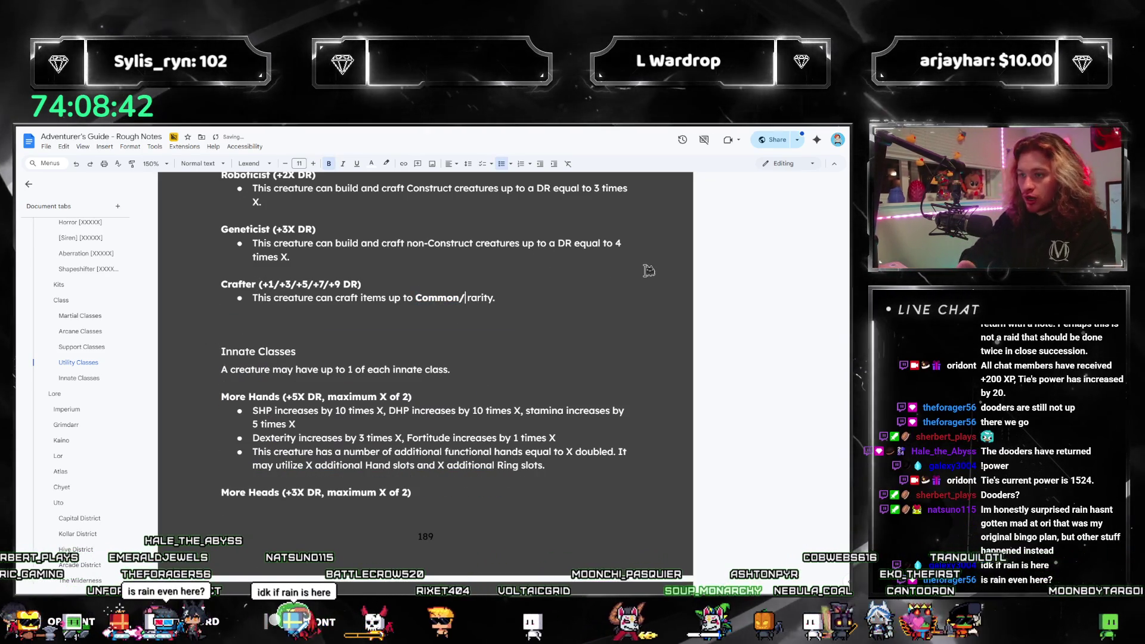
pyautogui.write('Extraordinary/Rare/')
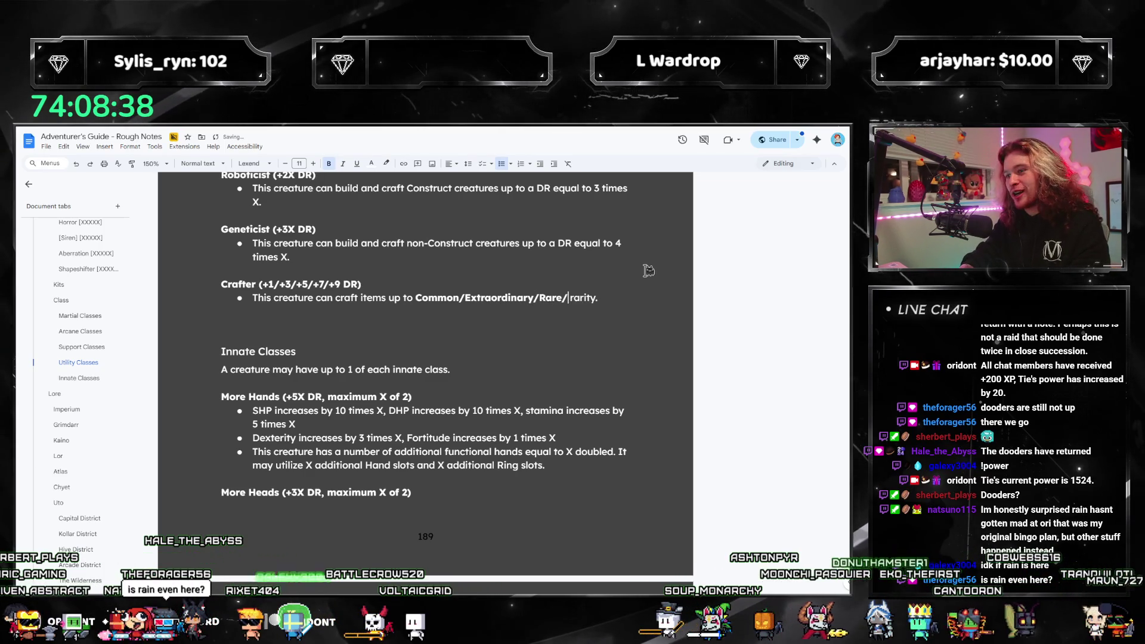
pyautogui.write('Egengendary/M')
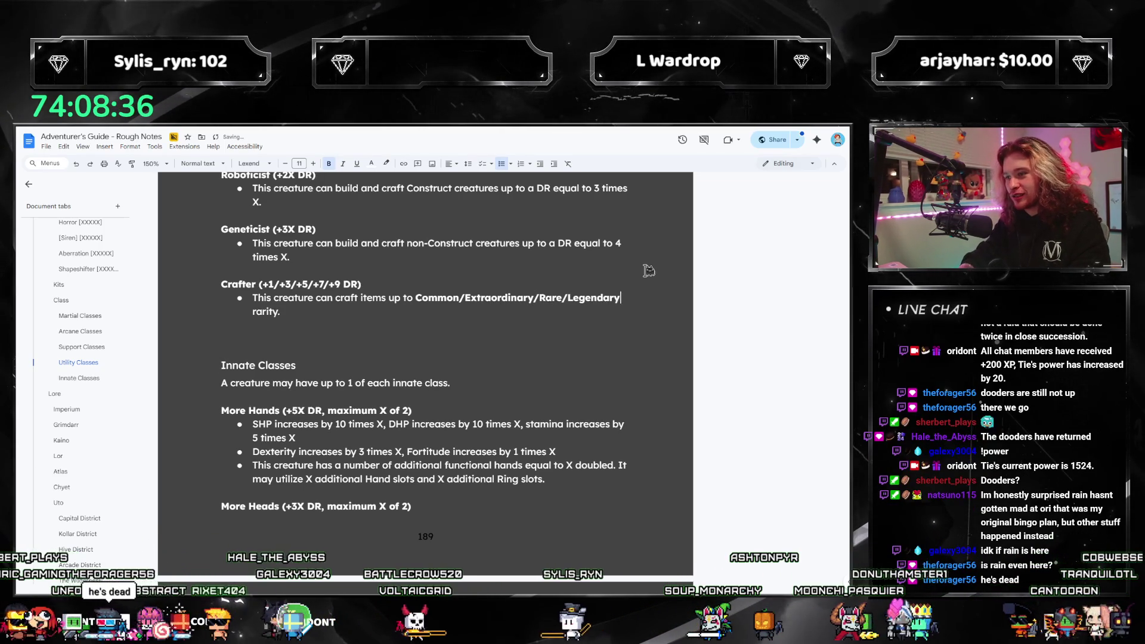
pyautogui.write('ythical')
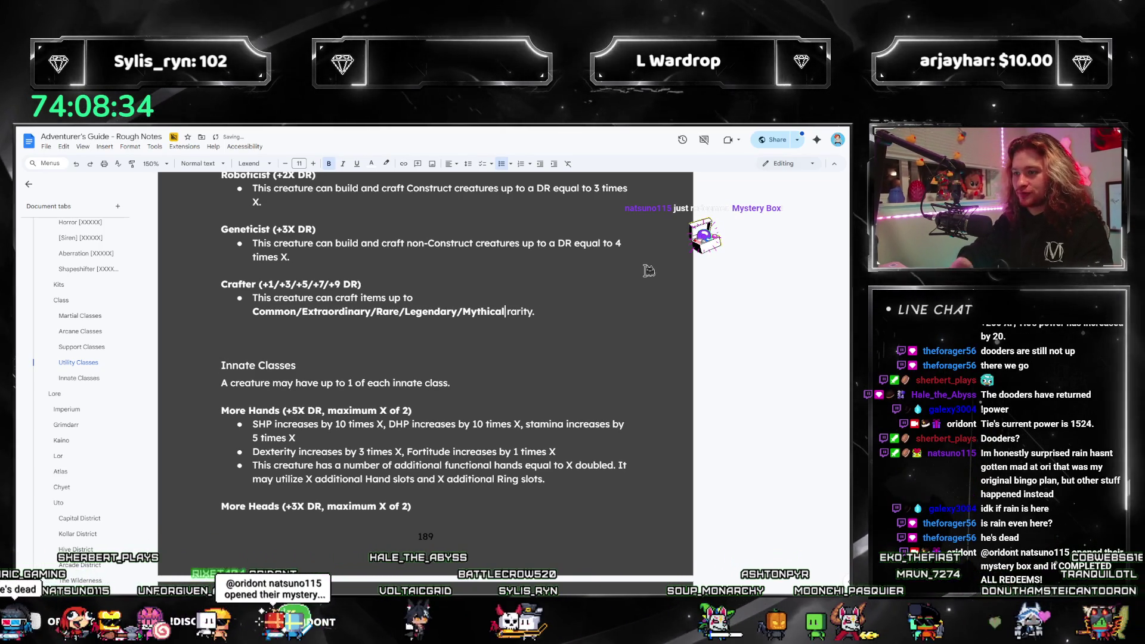
pyautogui.click(259, 336)
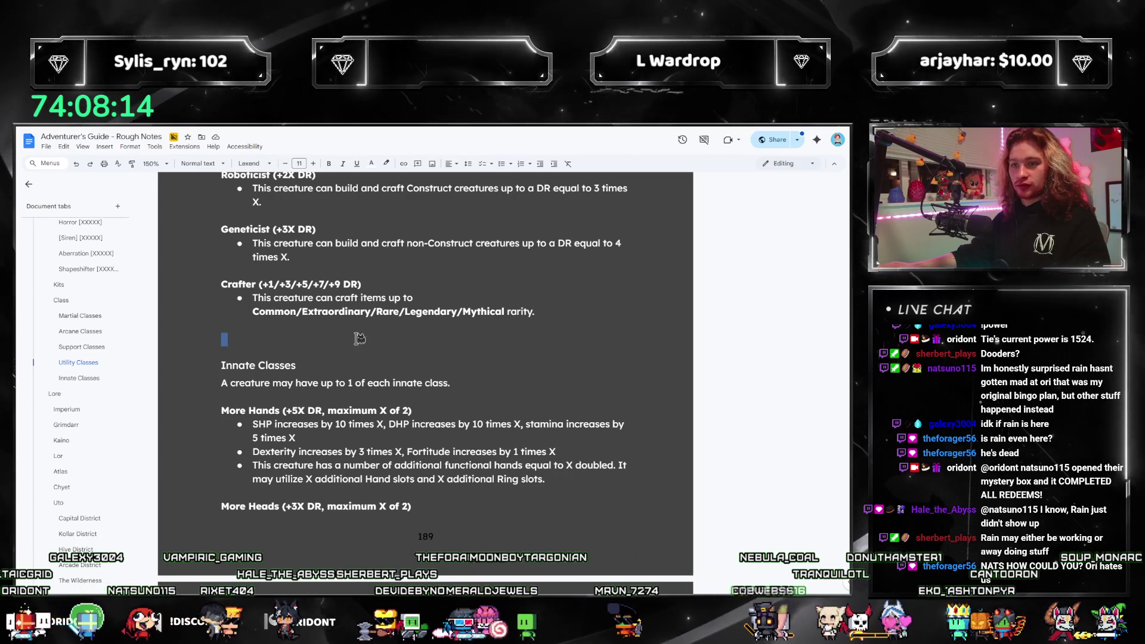
# Search the document for 'crafter', then close the search and return below the Crafter entry.
pyautogui.scroll(1, 304, 315)
pyautogui.hotkey('ctrl', 'f')
pyautogui.write('crafter')
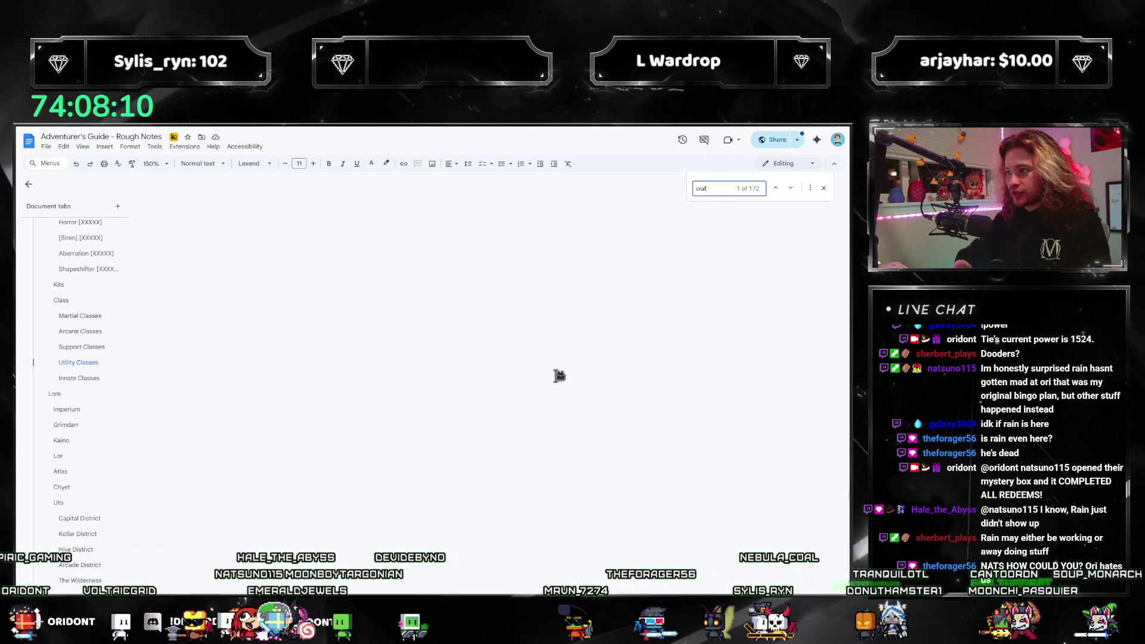
pyautogui.press('Return')
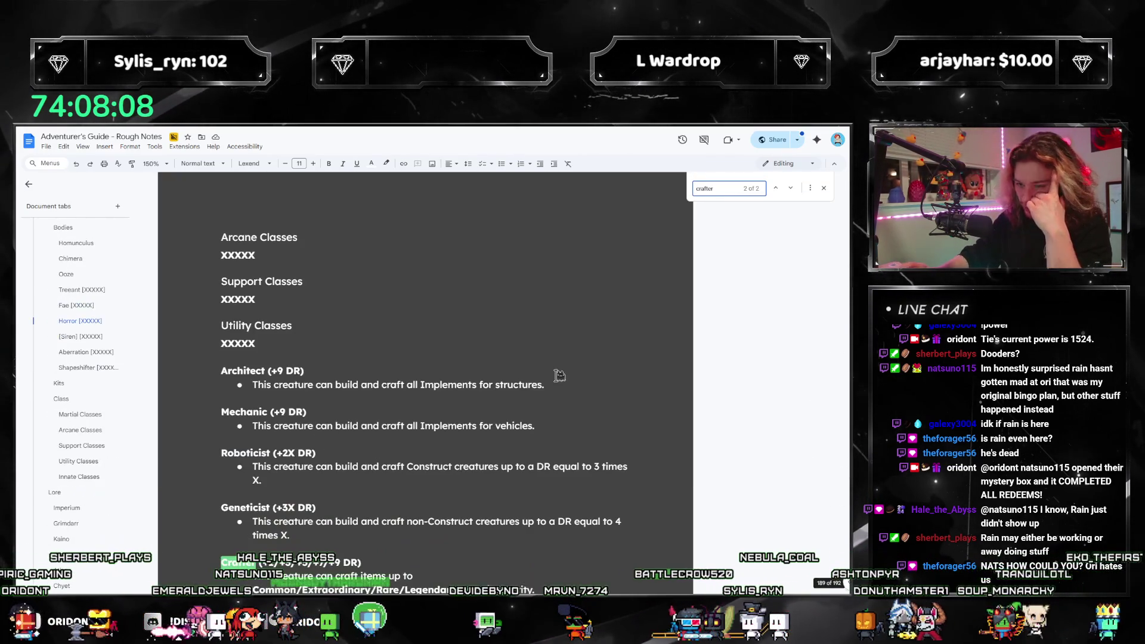
pyautogui.click(824, 189)
pyautogui.scroll(-5, 399, 363)
pyautogui.click(256, 405)
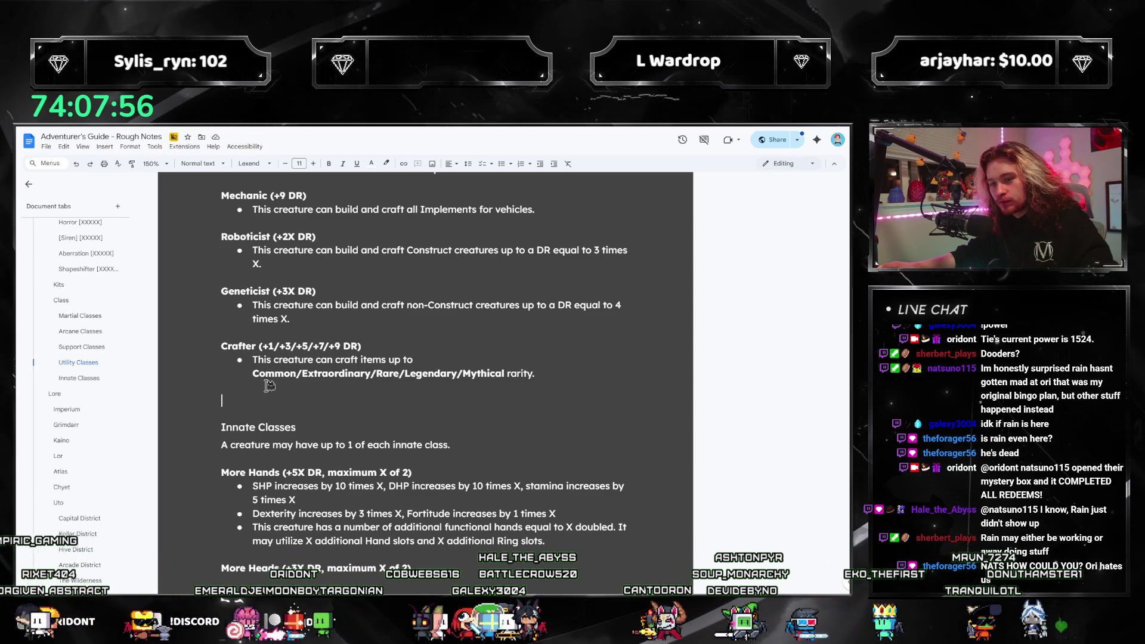
# Change the Crafter heading's second bonus from +3 to +4.
pyautogui.scroll(2, 703, 394)
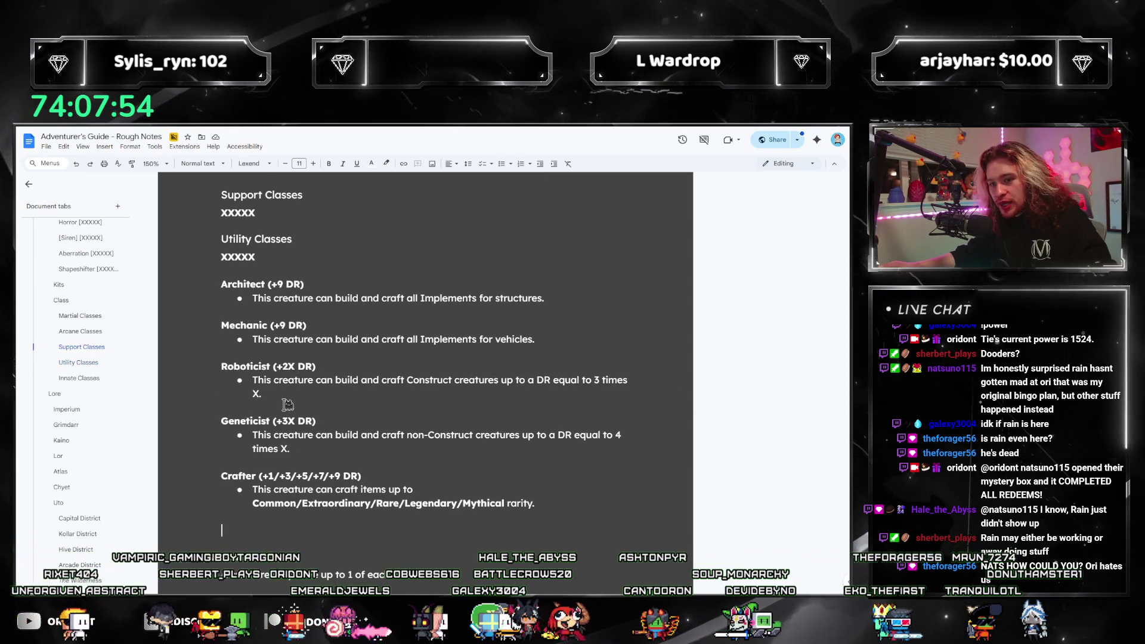
pyautogui.moveTo(263, 394); pyautogui.dragTo(207, 334)
pyautogui.moveTo(565, 350); pyautogui.dragTo(187, 306)
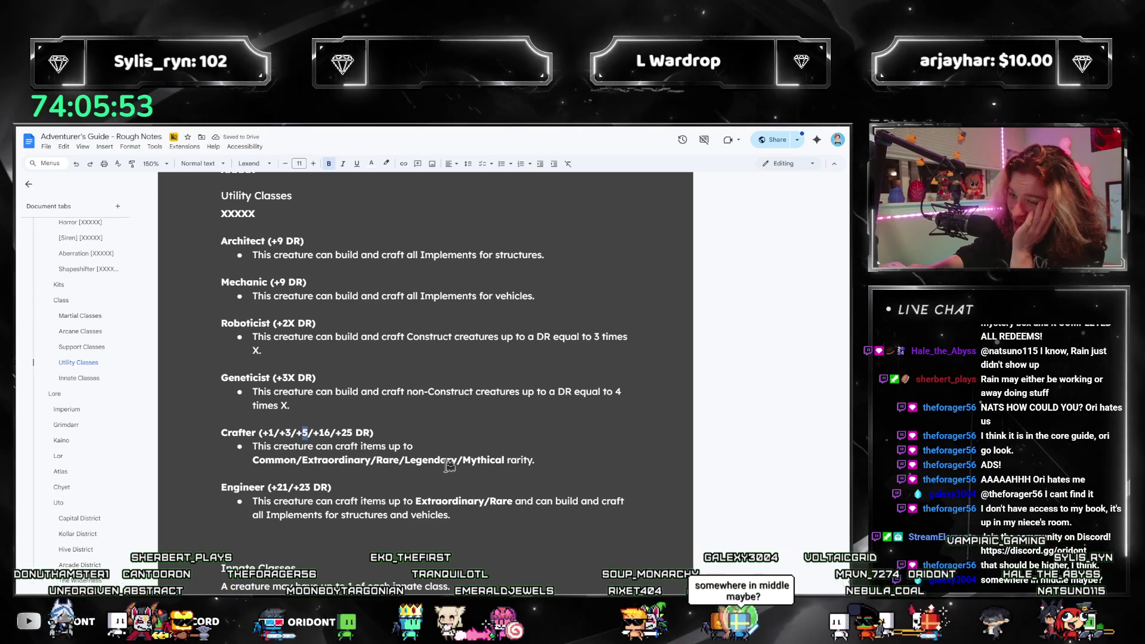
pyautogui.press('Left')
pyautogui.press('Left')
pyautogui.press('Left')
pyautogui.press('BackSpace')
pyautogui.write('4')
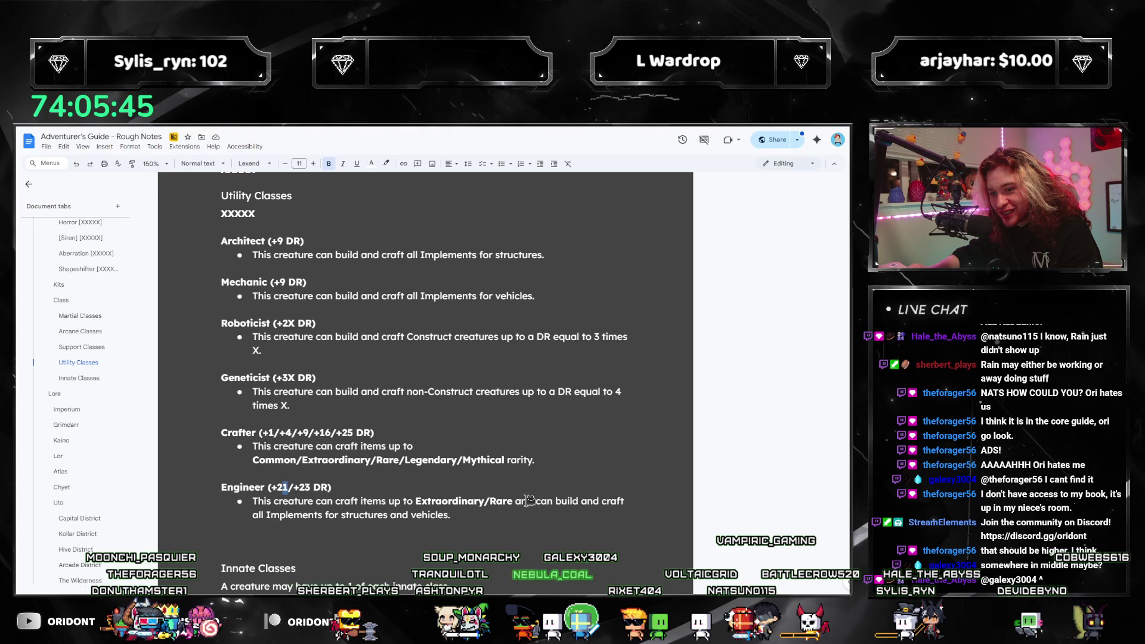
# Adjust the Engineer heading bonuses toward +22/+27 DR.
pyautogui.write('2')
pyautogui.press('Right')
pyautogui.press('Right')
pyautogui.press('Right')
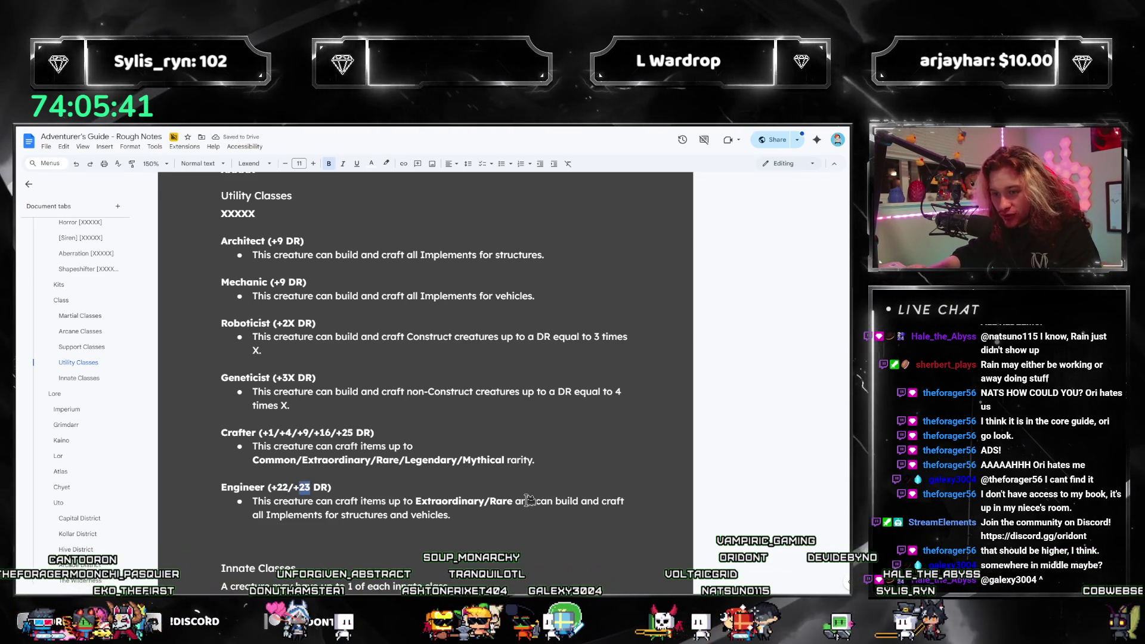
pyautogui.hotkey('shift', 'Left')
pyautogui.hotkey('shift', 'Left')
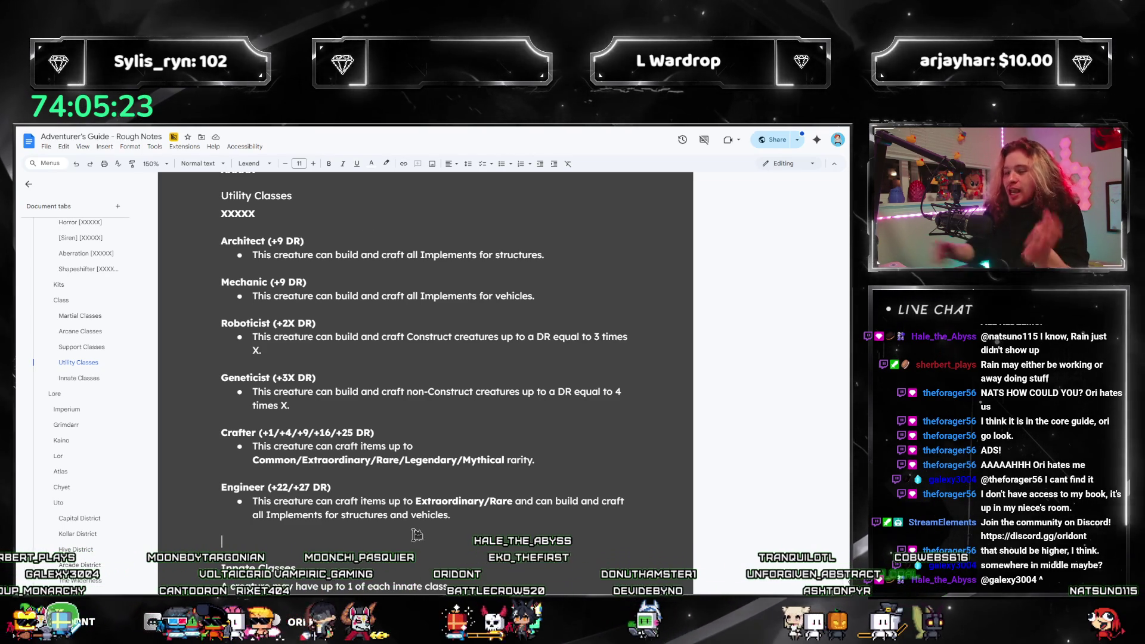
pyautogui.click(255, 444)
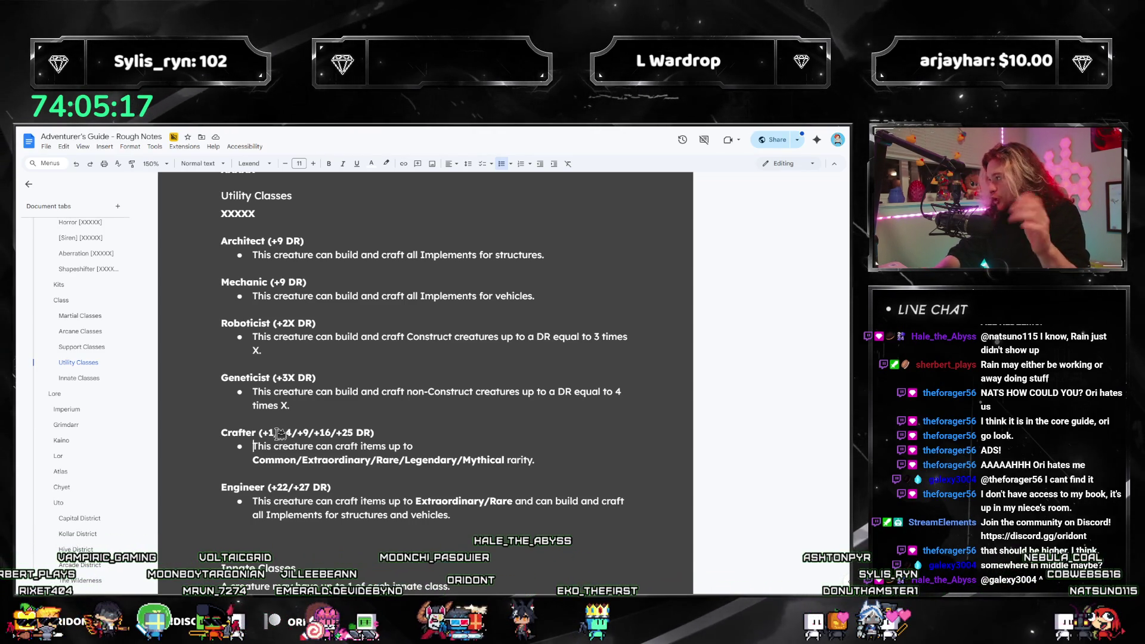
pyautogui.press('Down')
pyautogui.press('Down')
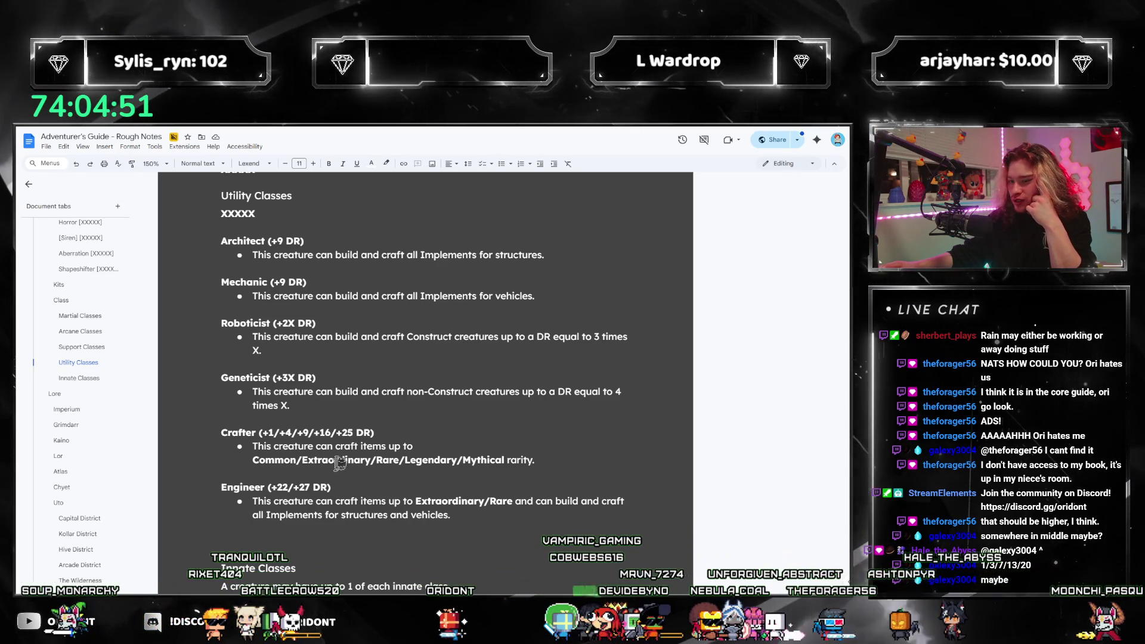
pyautogui.click(393, 435)
pyautogui.click(441, 447)
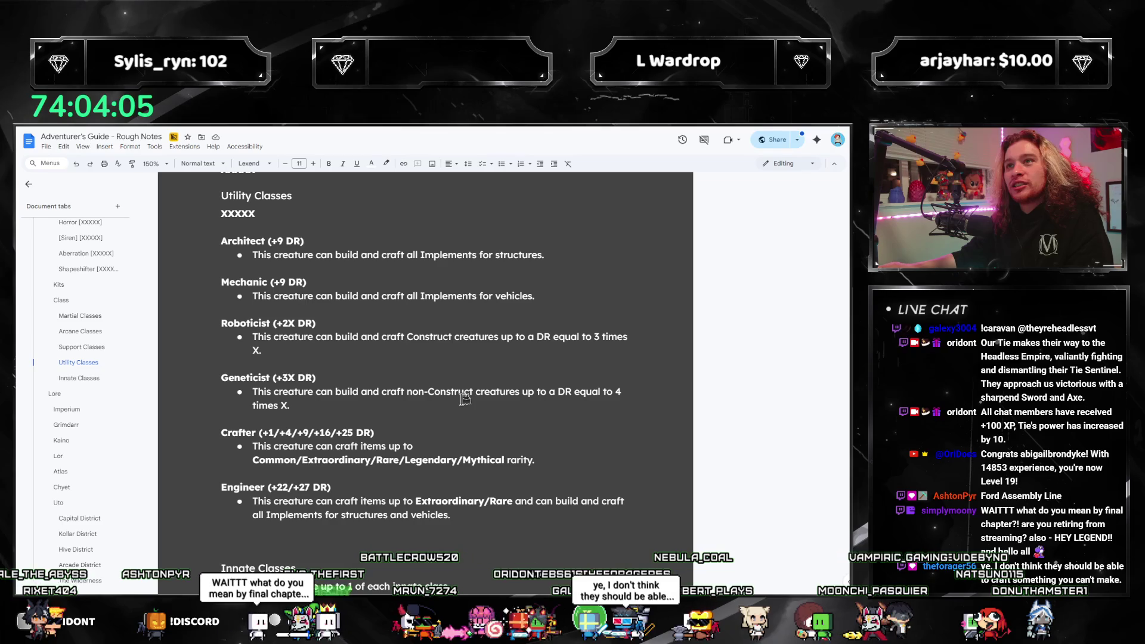
pyautogui.doubleClick(419, 434)
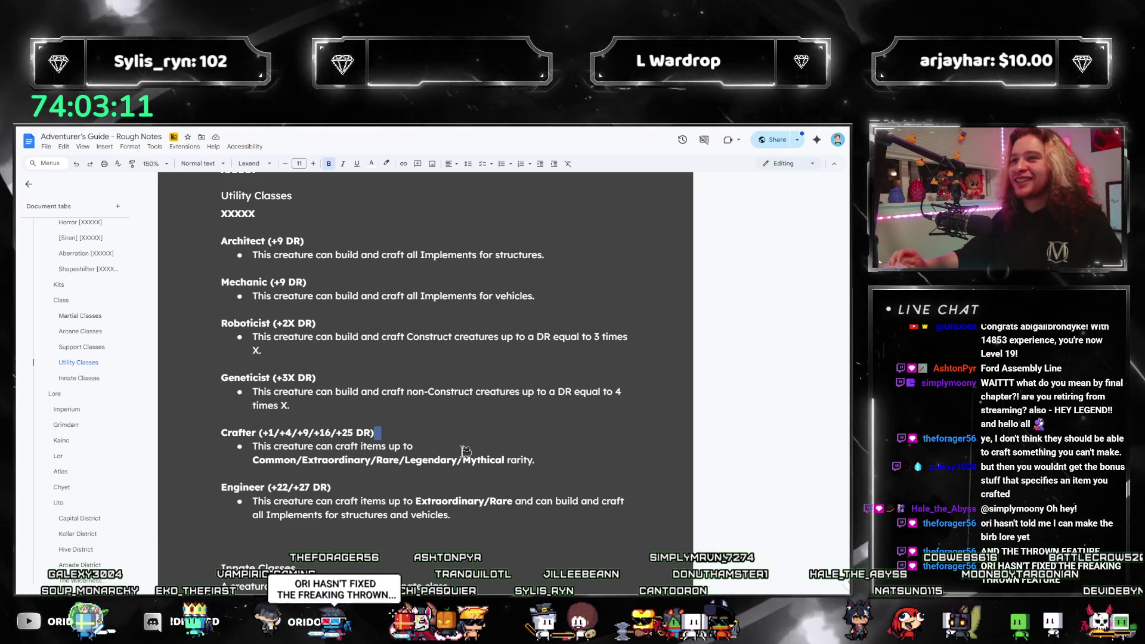
pyautogui.scroll(-1, 344, 480)
pyautogui.click(344, 480)
pyautogui.scroll(-3, 177, 258)
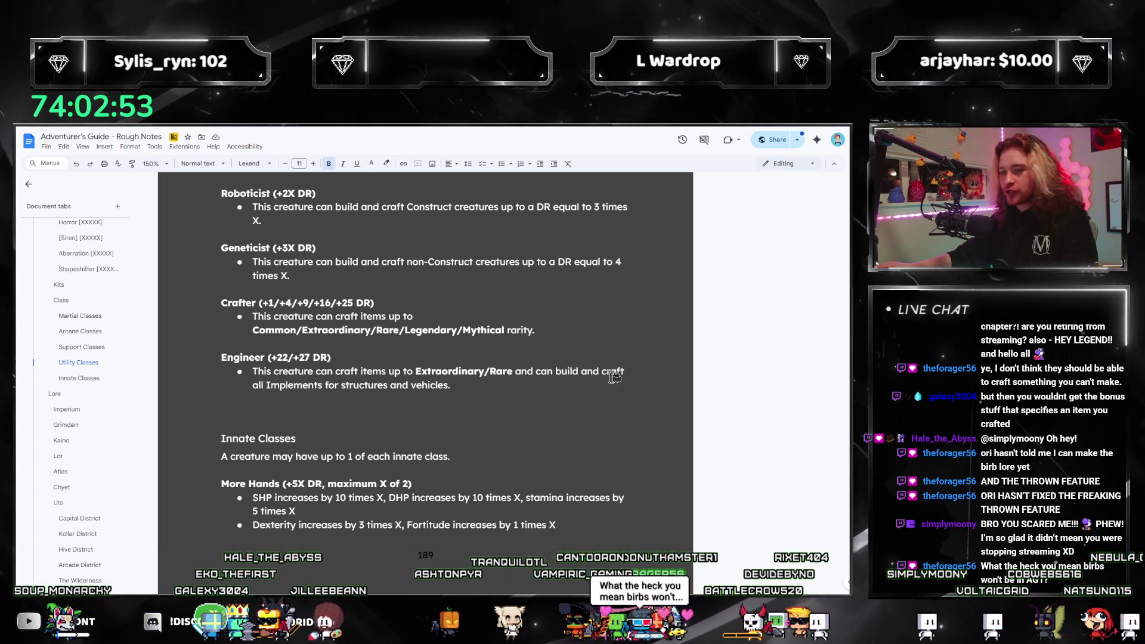
# Start the Mastercraft heading and total 9 + 9 + 25 in the Calculator.
pyautogui.write('Mas')
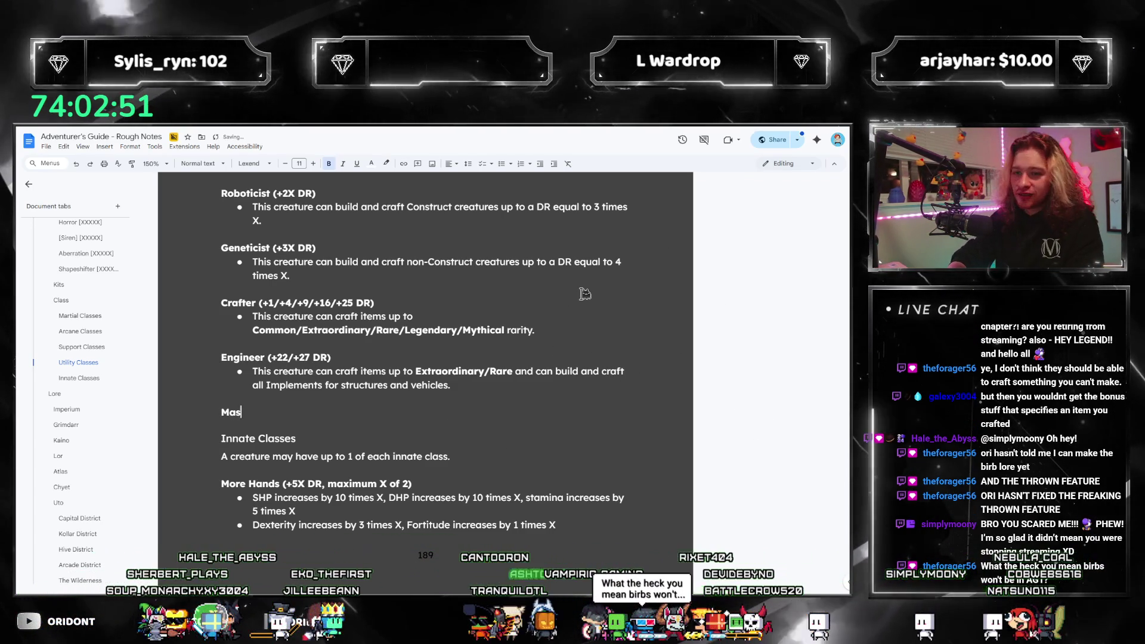
pyautogui.write('tercraft (')
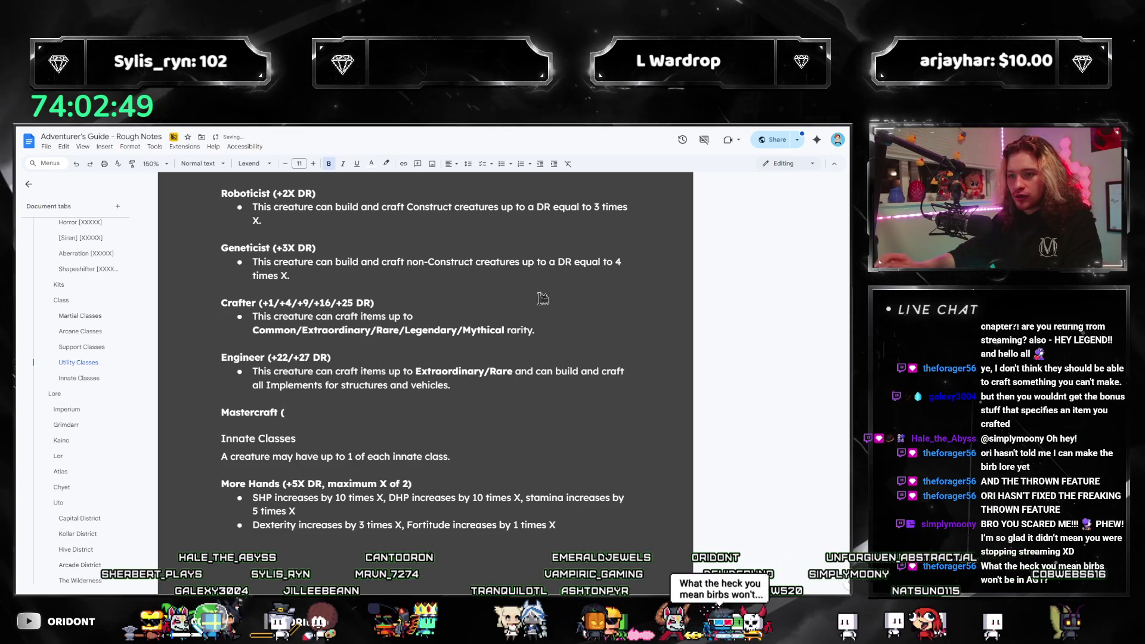
pyautogui.scroll(2, 575, 294)
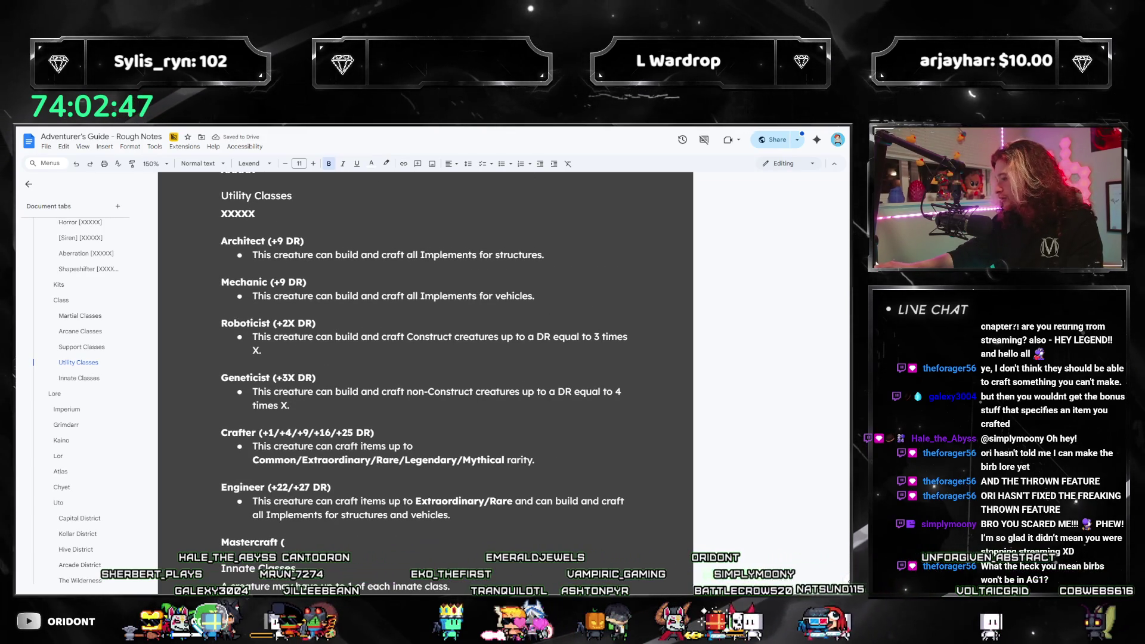
pyautogui.press('XF86Calculator')
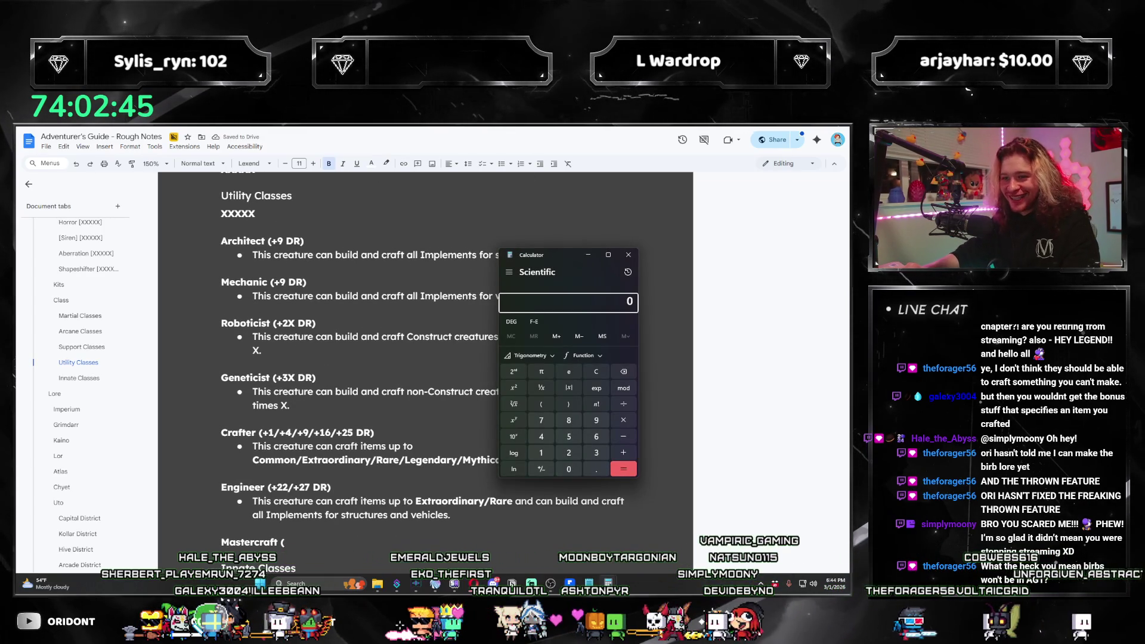
pyautogui.press('Return')
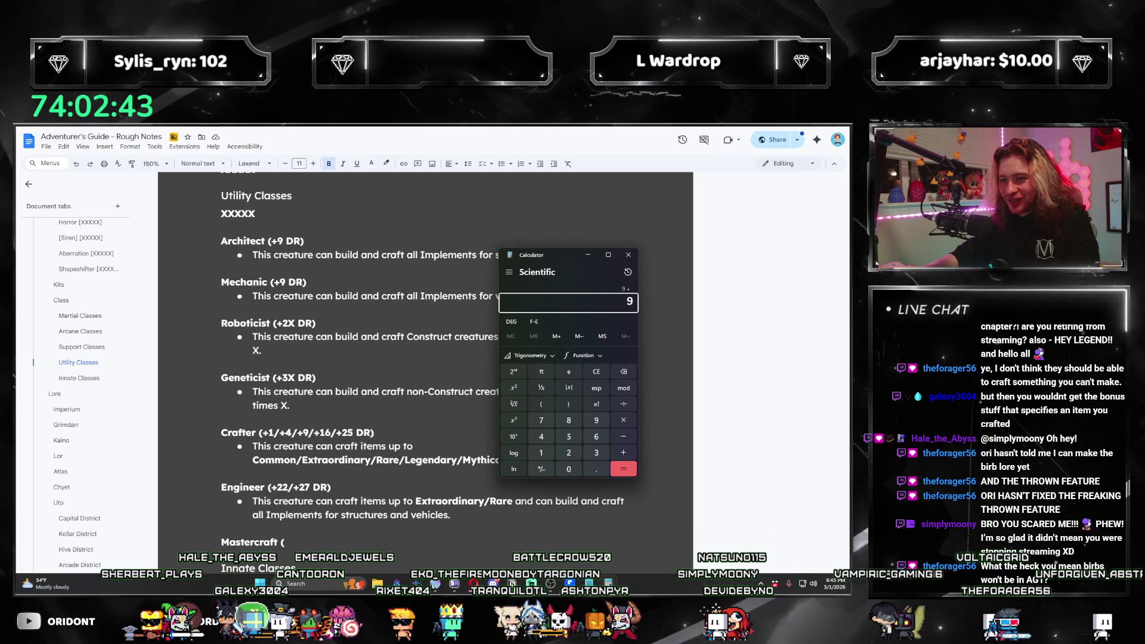
pyautogui.write('+25')
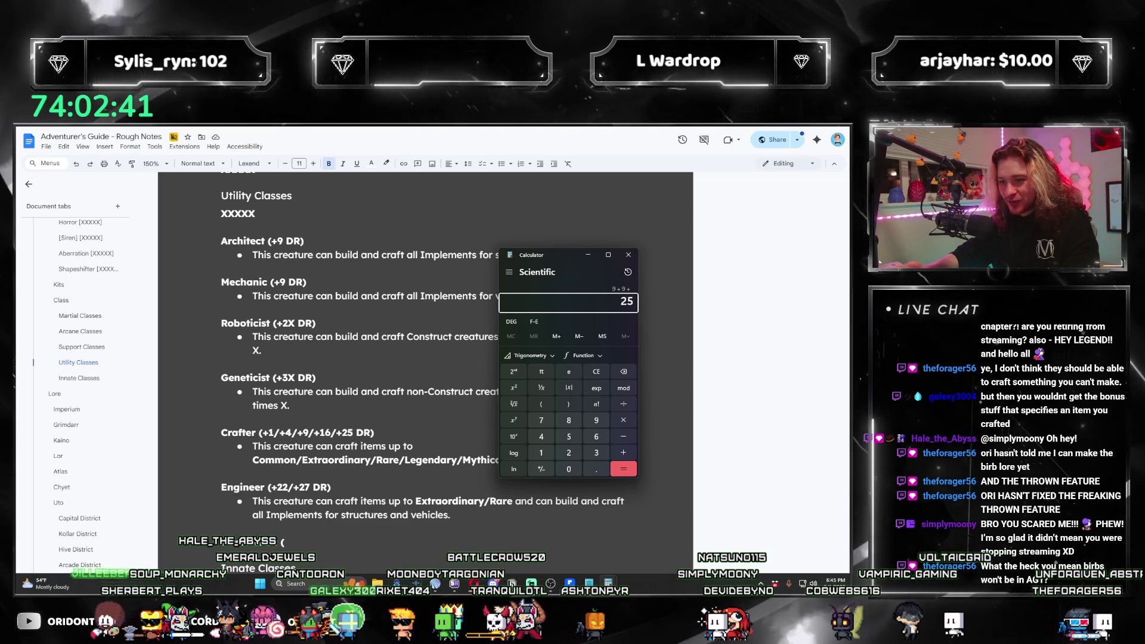
pyautogui.press('Return')
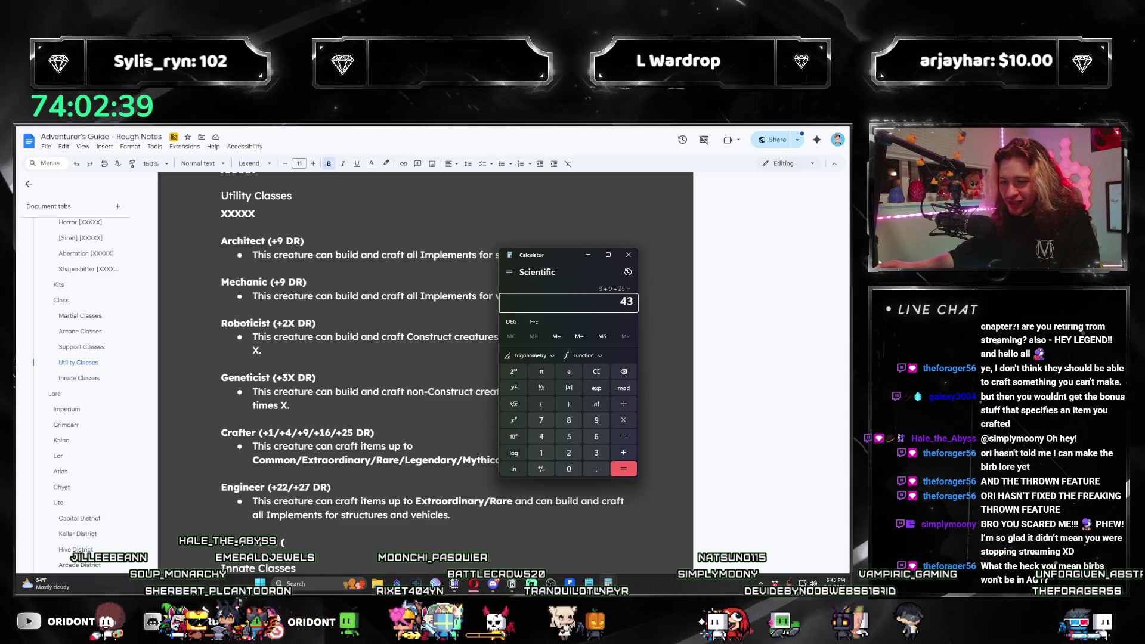
pyautogui.hotkey('alt', 'F4')
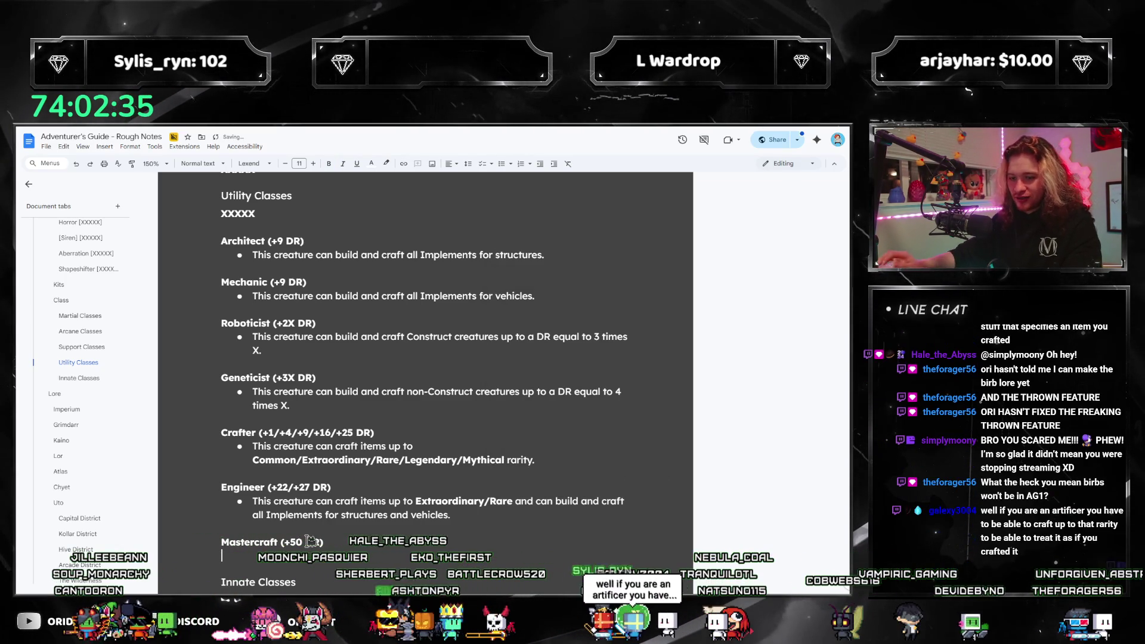
# Add a Mastercraft bullet: crafts items, builds Engineer's Implements, and builds creatures up to its DR.
pyautogui.click(500, 165)
pyautogui.scroll(-2, 537, 298)
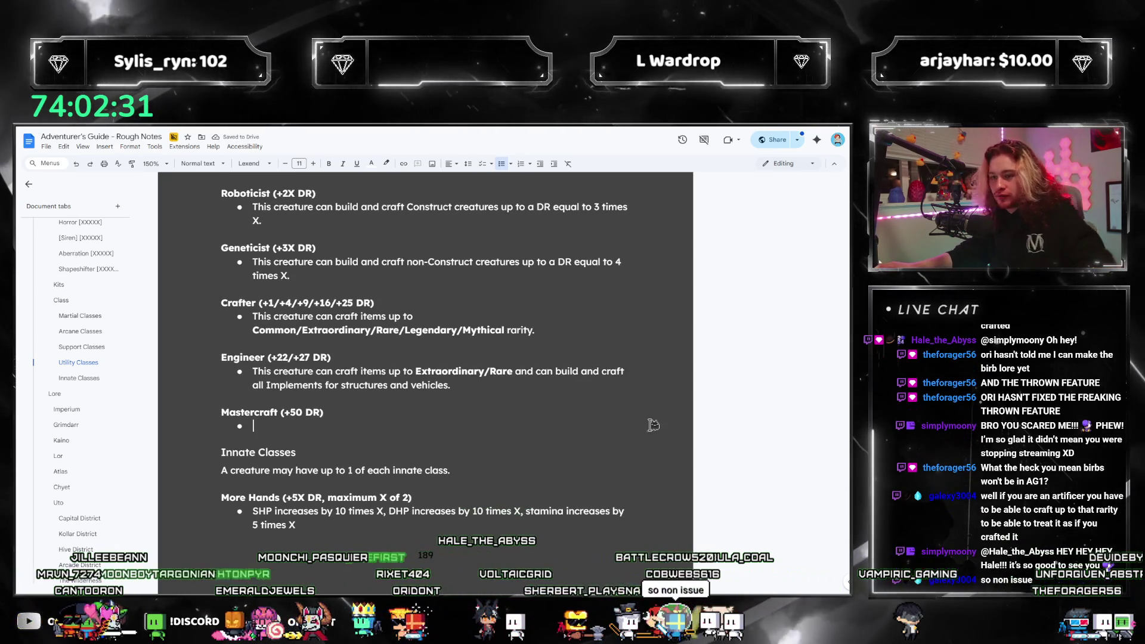
pyautogui.write('This creature can craft items up to Mythical,')
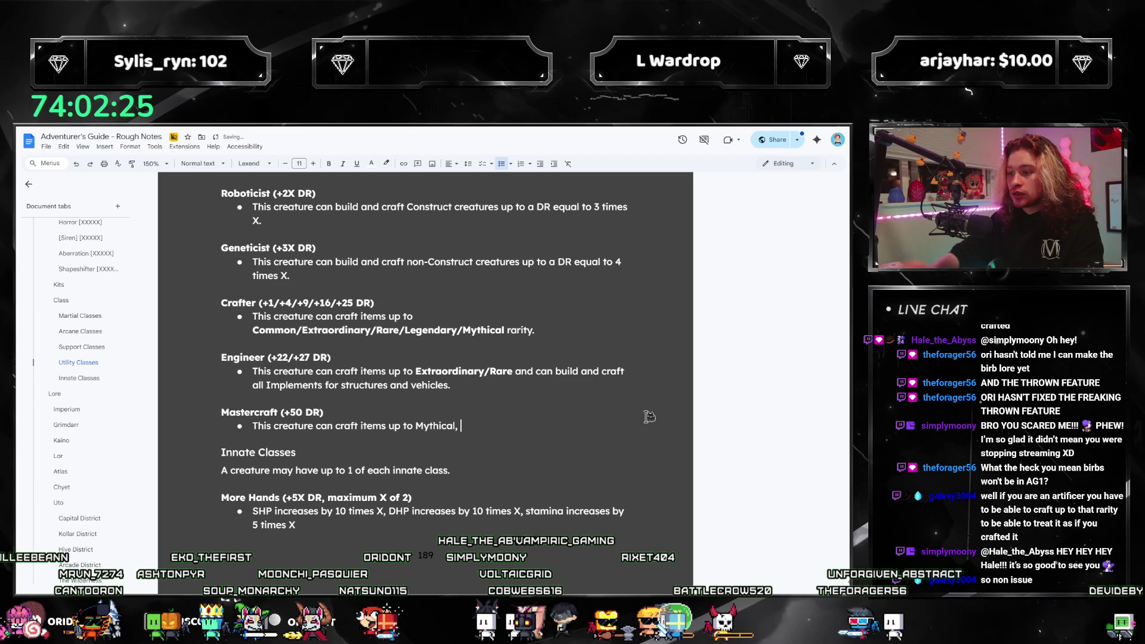
pyautogui.moveTo(555, 371)
pyautogui.mouseDown()
pyautogui.moveTo(418, 371)
pyautogui.moveTo(449, 386)
pyautogui.mouseUp()
pyautogui.hotkey('ctrl', 'c')
pyautogui.click(489, 428)
pyautogui.hotkey('ctrl', 'v')
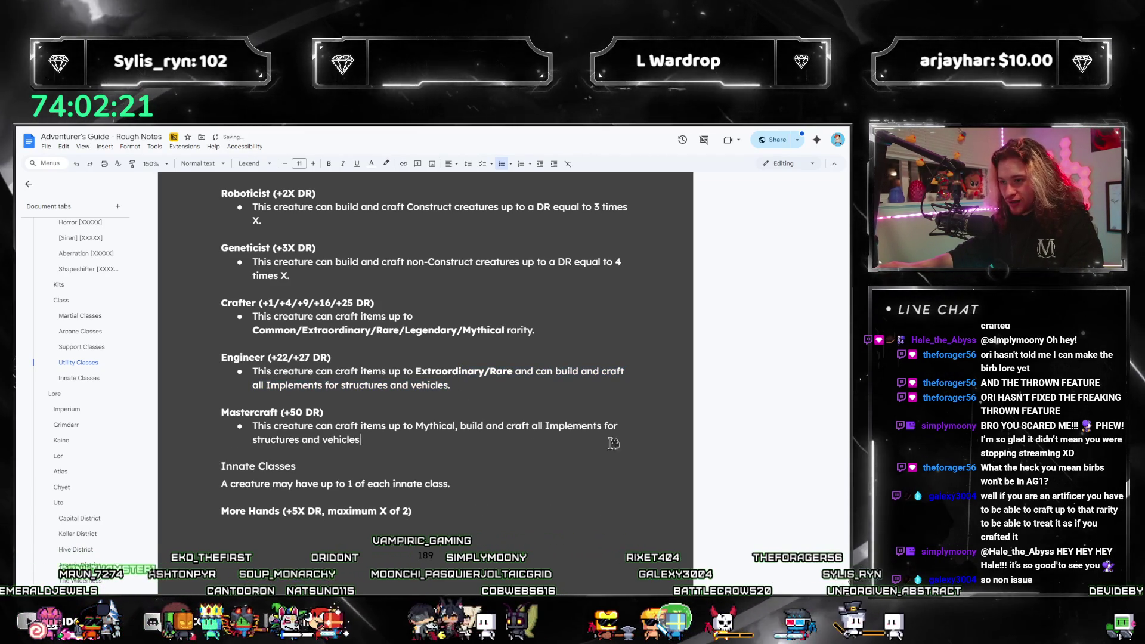
pyautogui.press('BackSpace')
pyautogui.write(', and build')
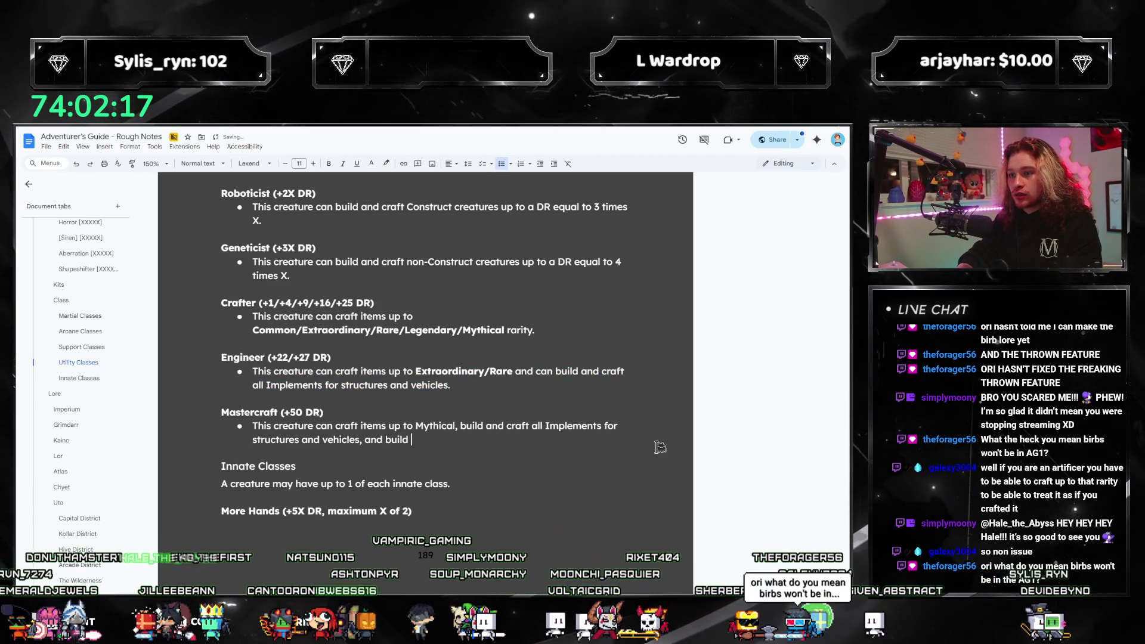
pyautogui.write(' any creature up to its')
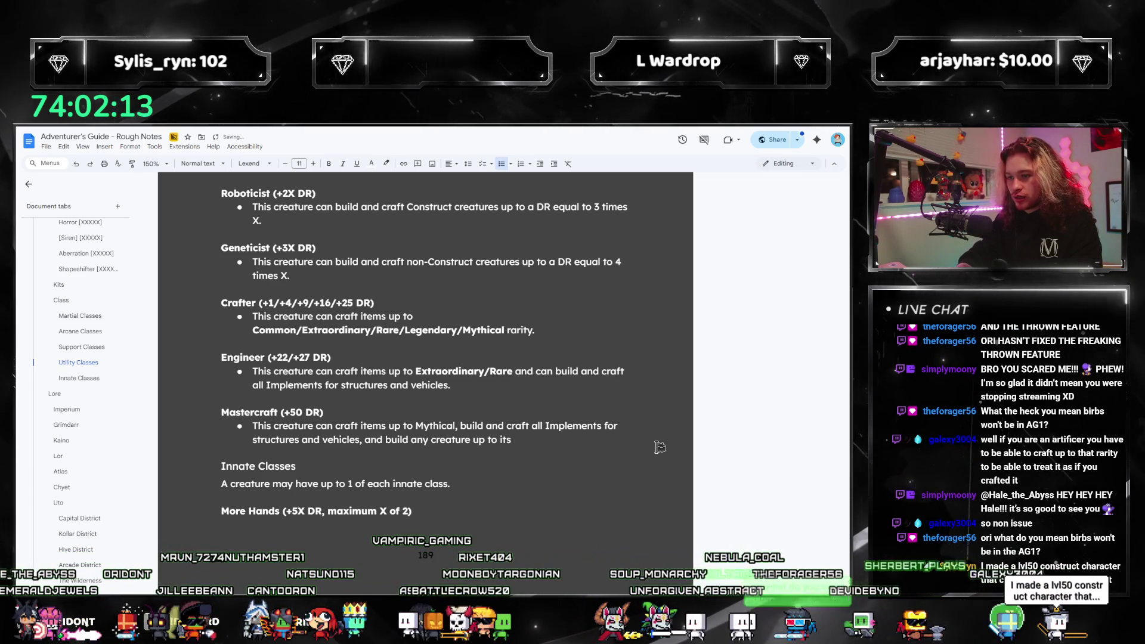
pyautogui.press('BackSpace')
pyautogui.press('BackSpace')
pyautogui.press('BackSpace')
pyautogui.write('its DR.')
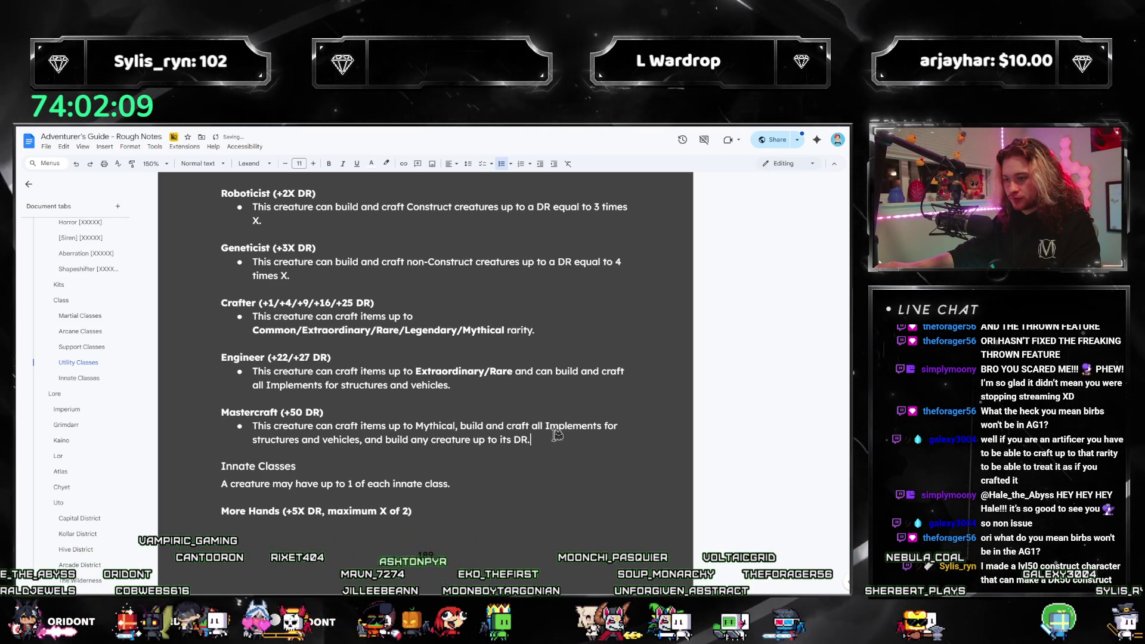
# Change the Mastercraft heading bonus from 50 to 60 DR.
pyautogui.scroll(2, 620, 459)
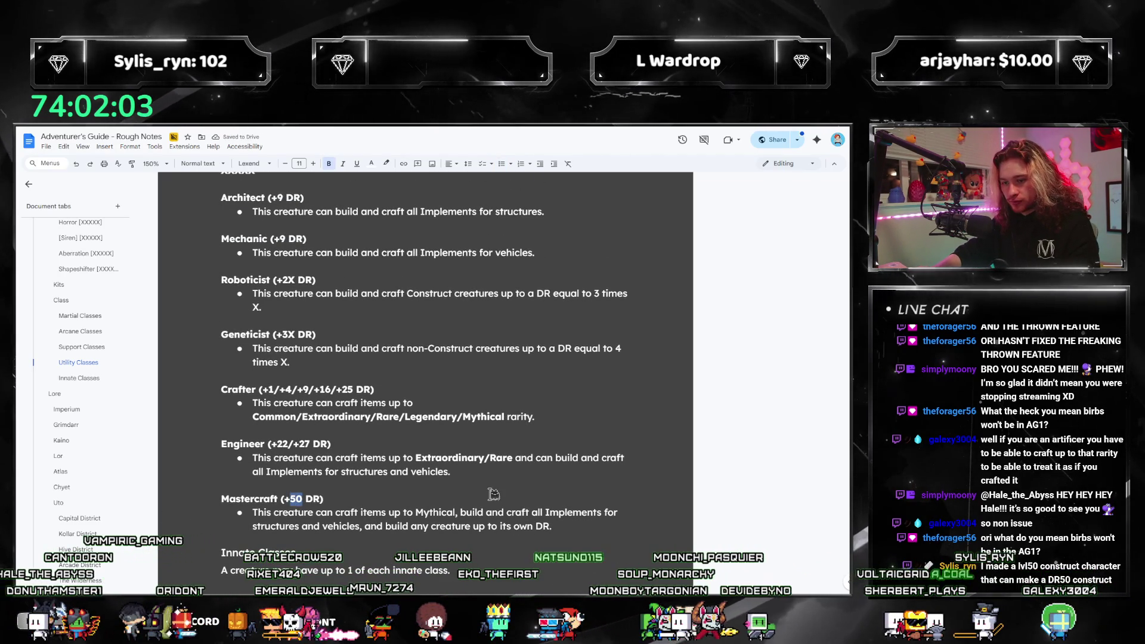
pyautogui.press('BackSpace')
pyautogui.press('BackSpace')
pyautogui.write('60')
pyautogui.click(575, 525)
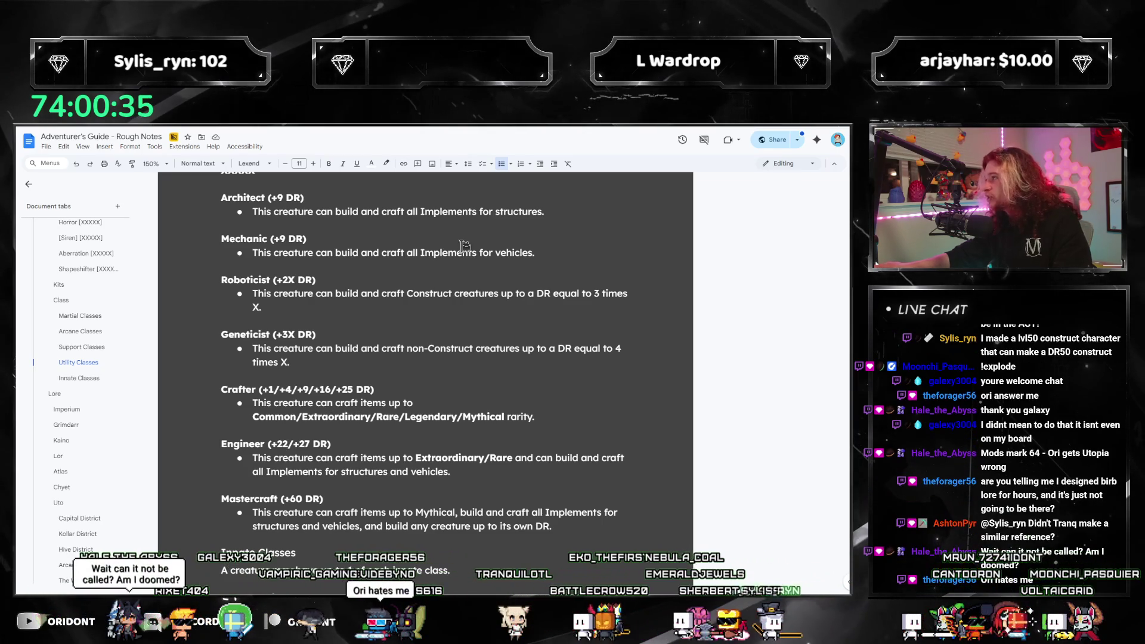
# Add an empty bullet directly under the Mastercraft (+60 DR) heading.
pyautogui.click(408, 416)
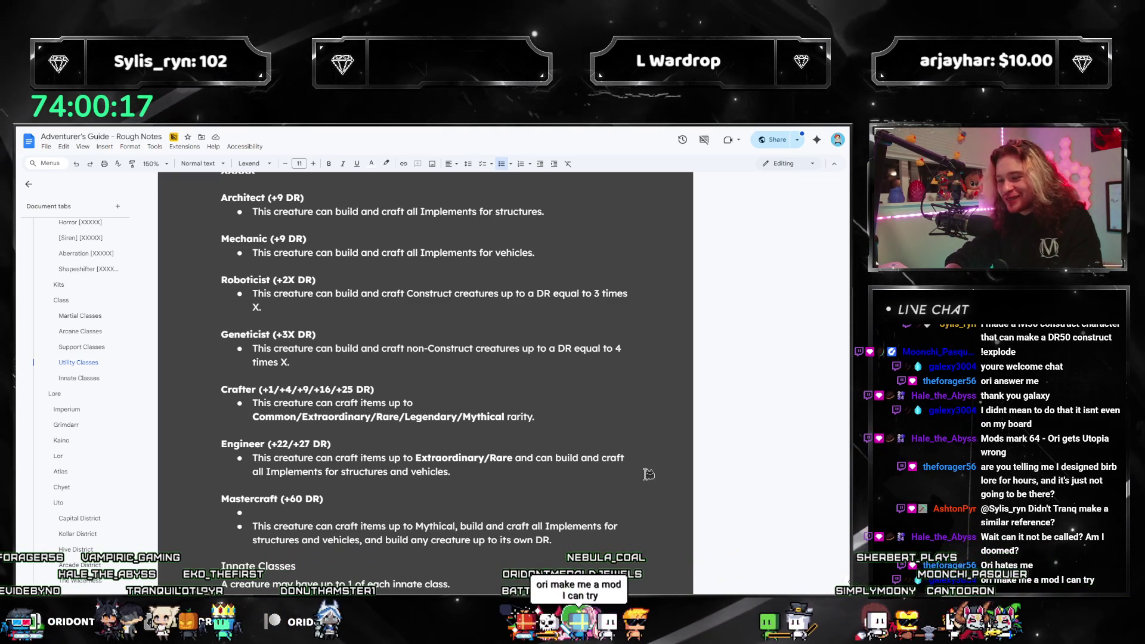
# Compute 60×5 in the Calculator and end the Mastercraft stat bullet with 'stamina increases by 200'.
pyautogui.hotkey('alt', 'Tab')
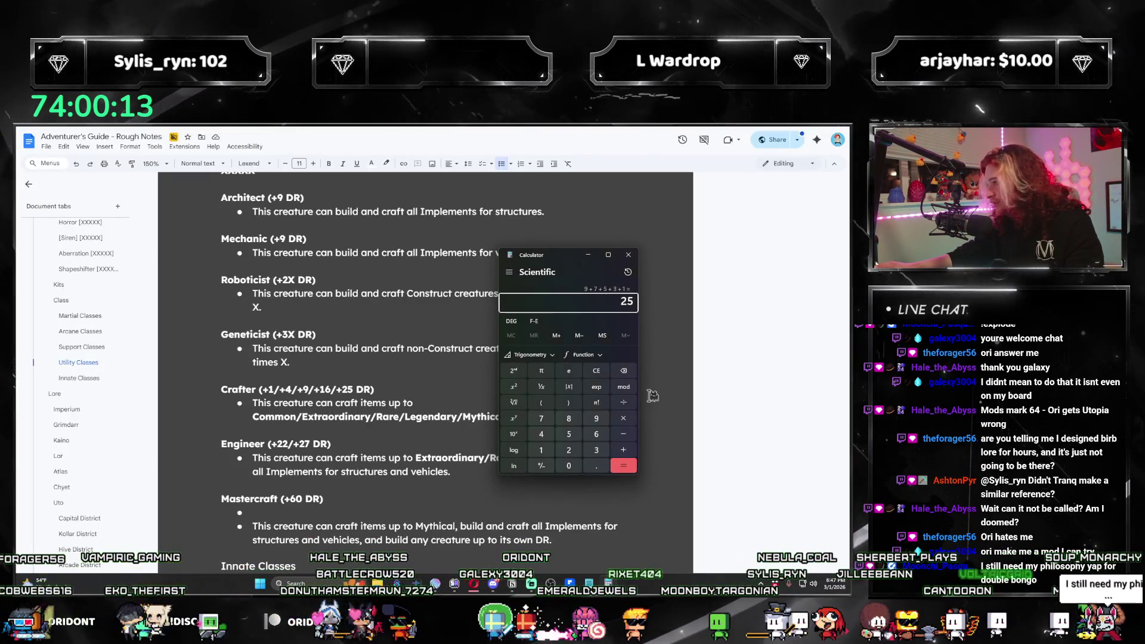
pyautogui.write('60*5')
pyautogui.press('Return')
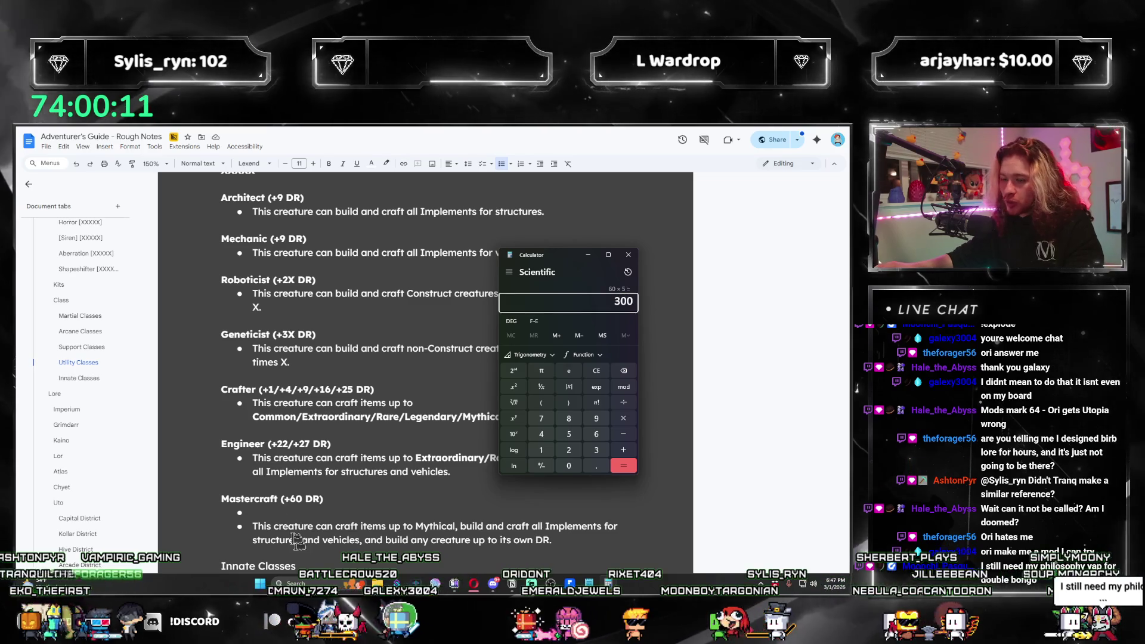
pyautogui.hotkey('alt', 'Tab')
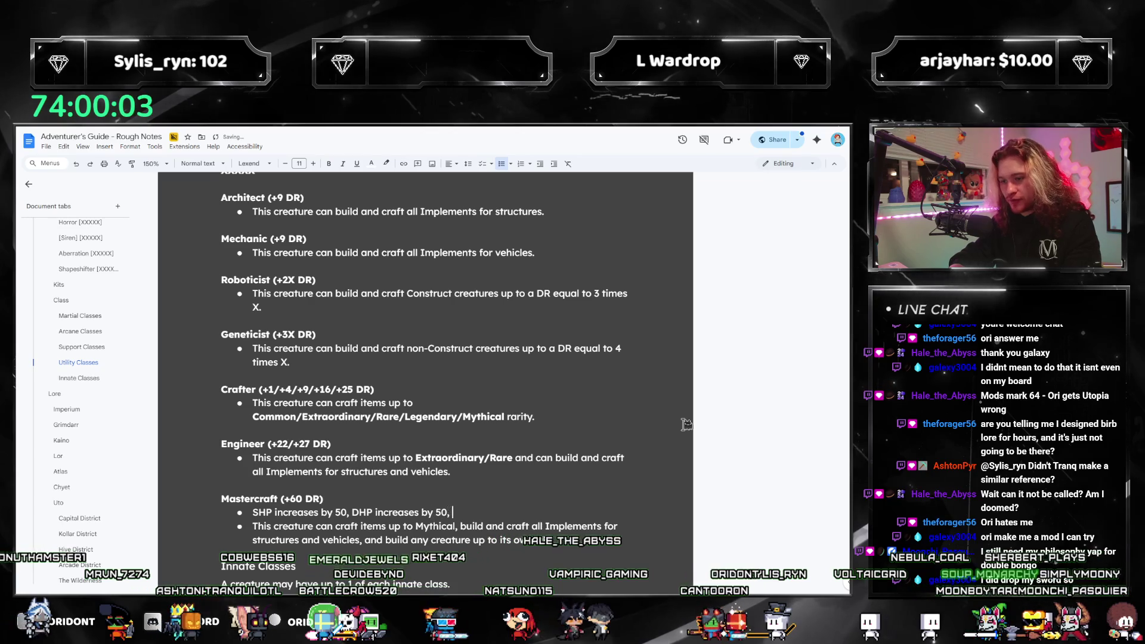
pyautogui.write('stamina increases by 200')
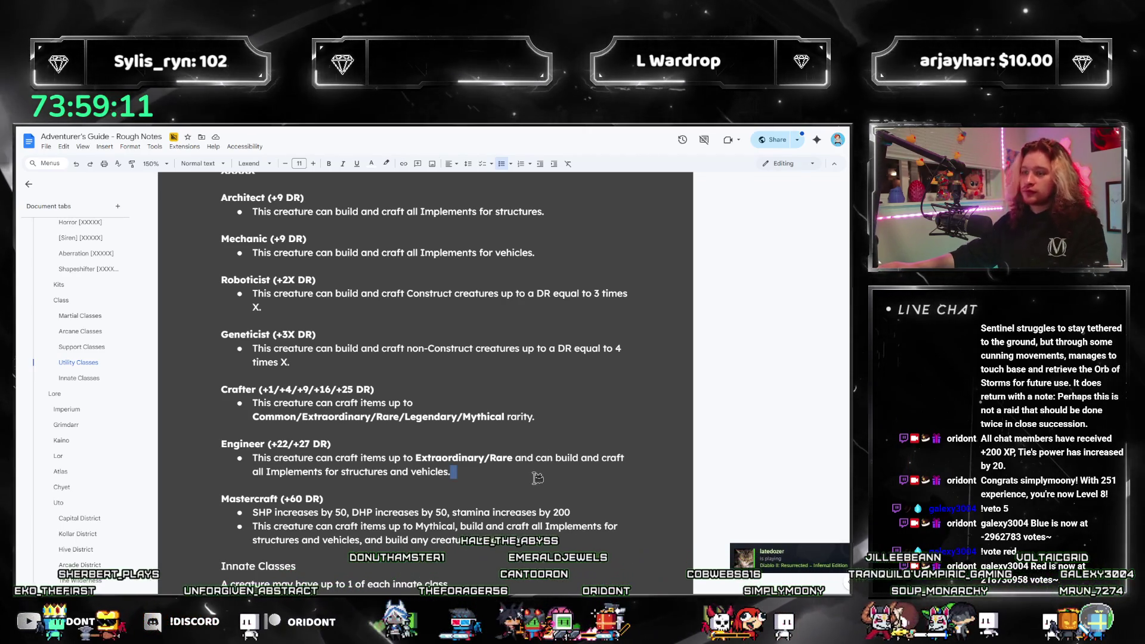
# Insert a new empty bullet under the Engineer heading, above its description.
pyautogui.click(608, 475)
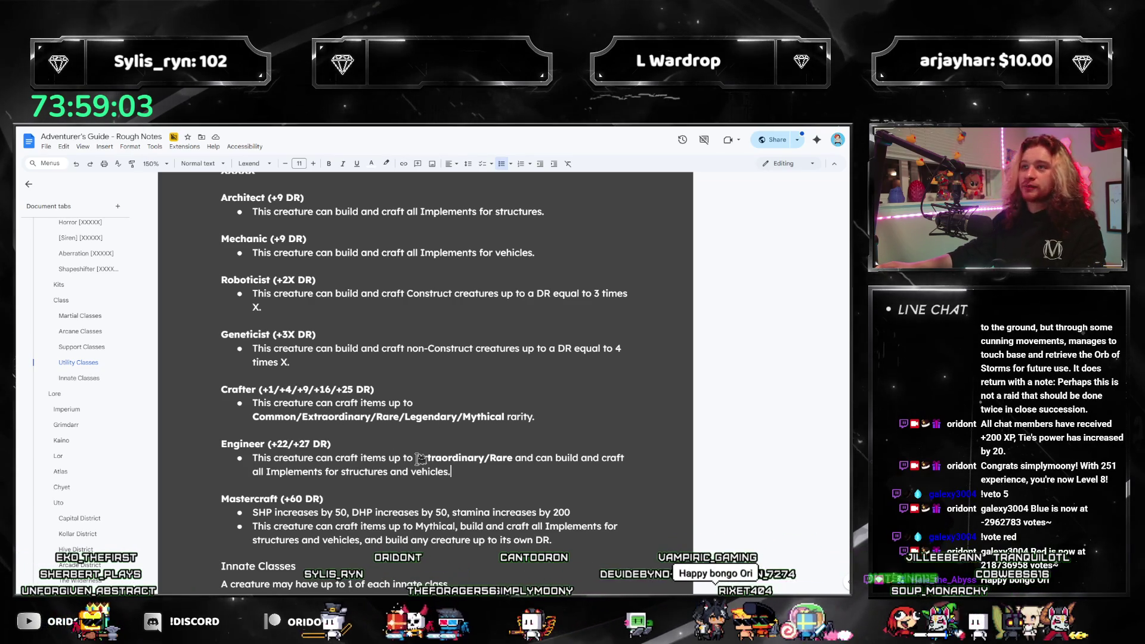
pyautogui.press('Up')
pyautogui.press('Up')
pyautogui.press('Up')
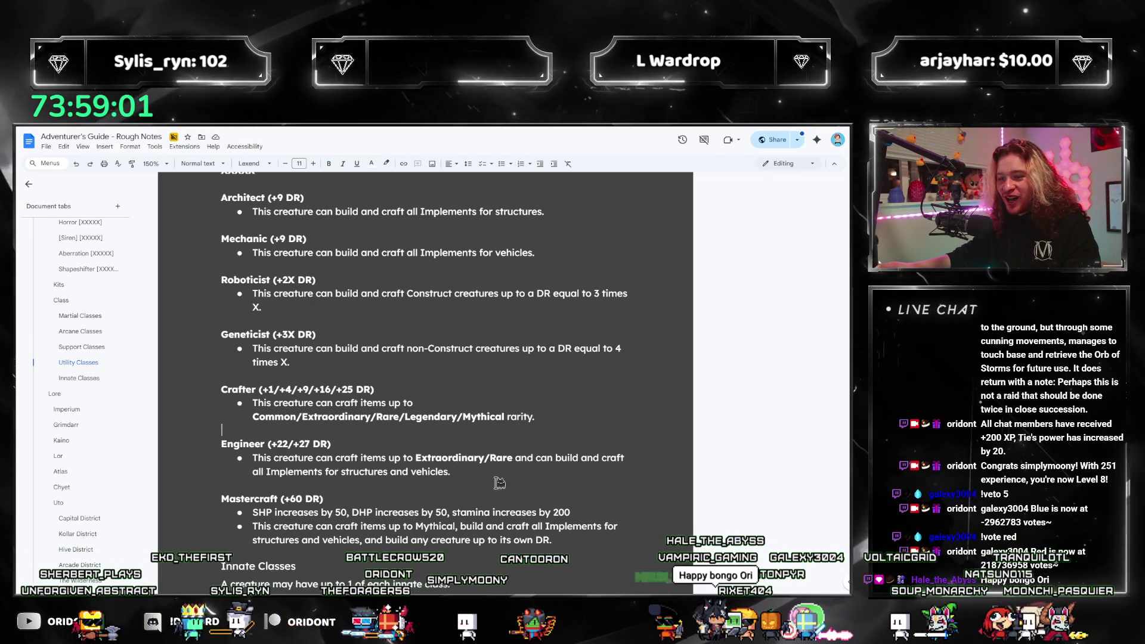
pyautogui.click(576, 513)
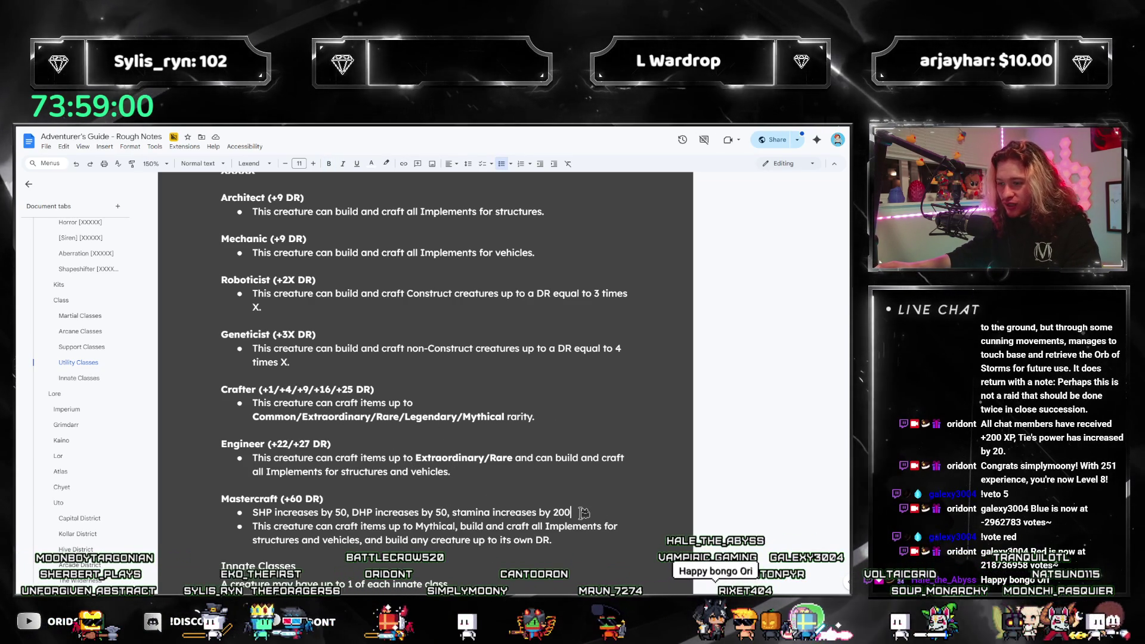
pyautogui.click(253, 458)
pyautogui.press('Return')
pyautogui.press('Up')
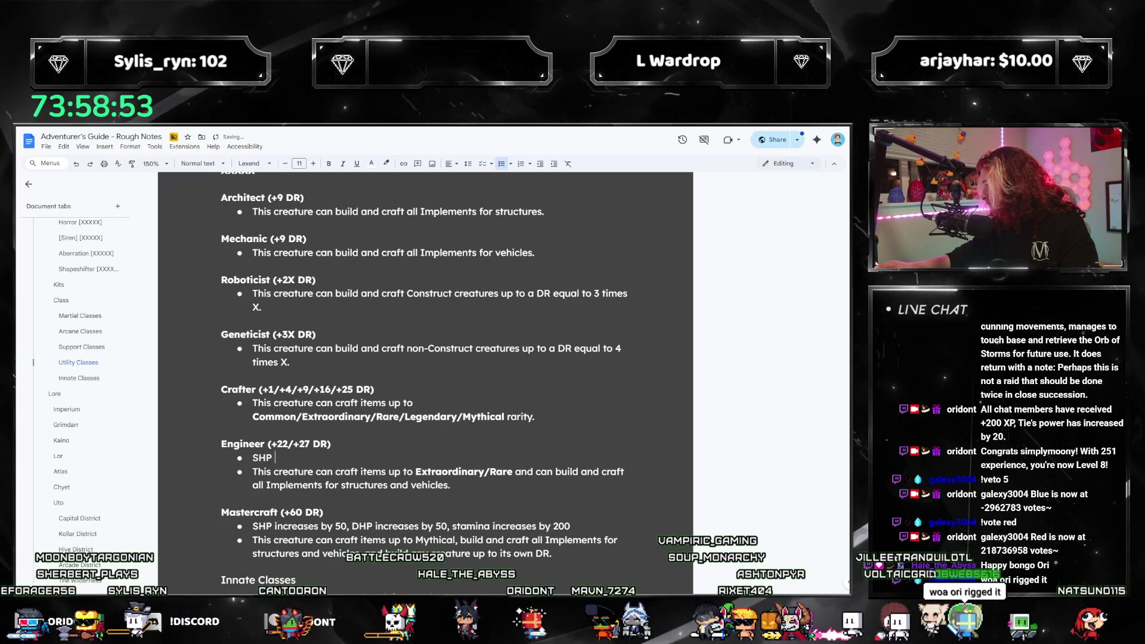
# Write Engineer's stats: SHP increases by 25, DHP increases by 25, stamina by bold 60/.
pyautogui.press('XF86Calculator')
pyautogui.moveTo(572, 254); pyautogui.dragTo(726, 255)
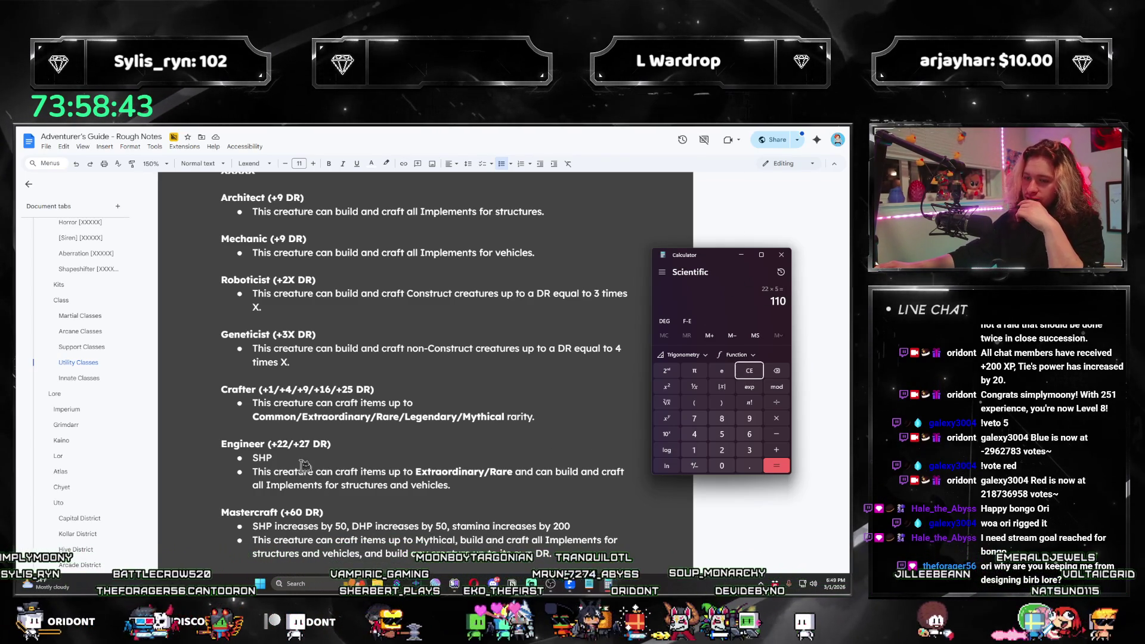
pyautogui.click(357, 456)
pyautogui.write('incre')
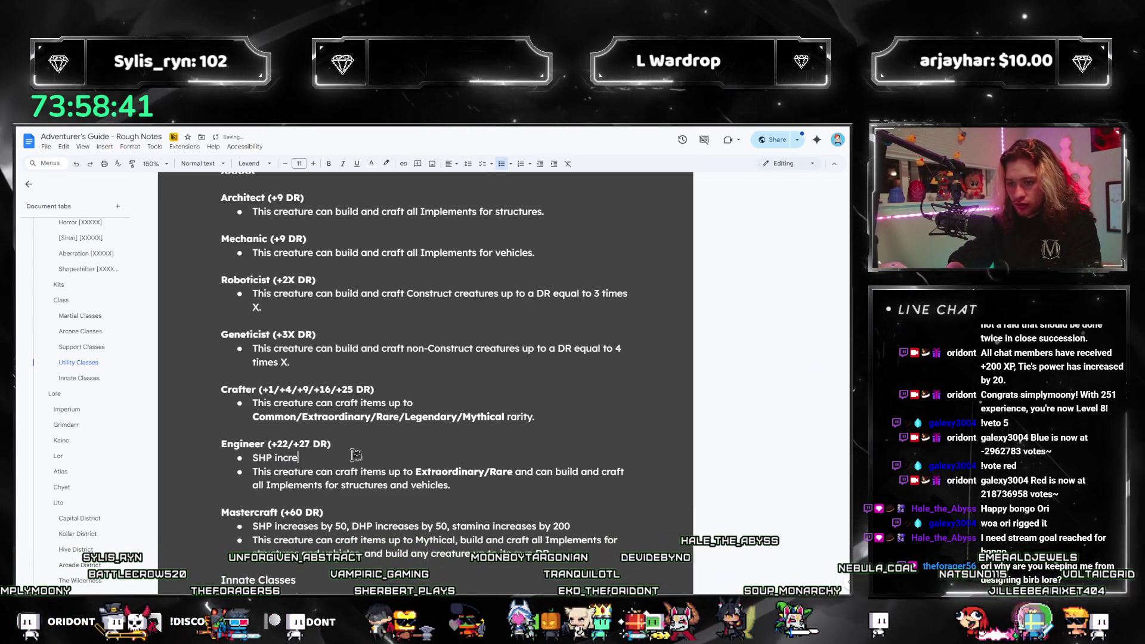
pyautogui.write('ases by')
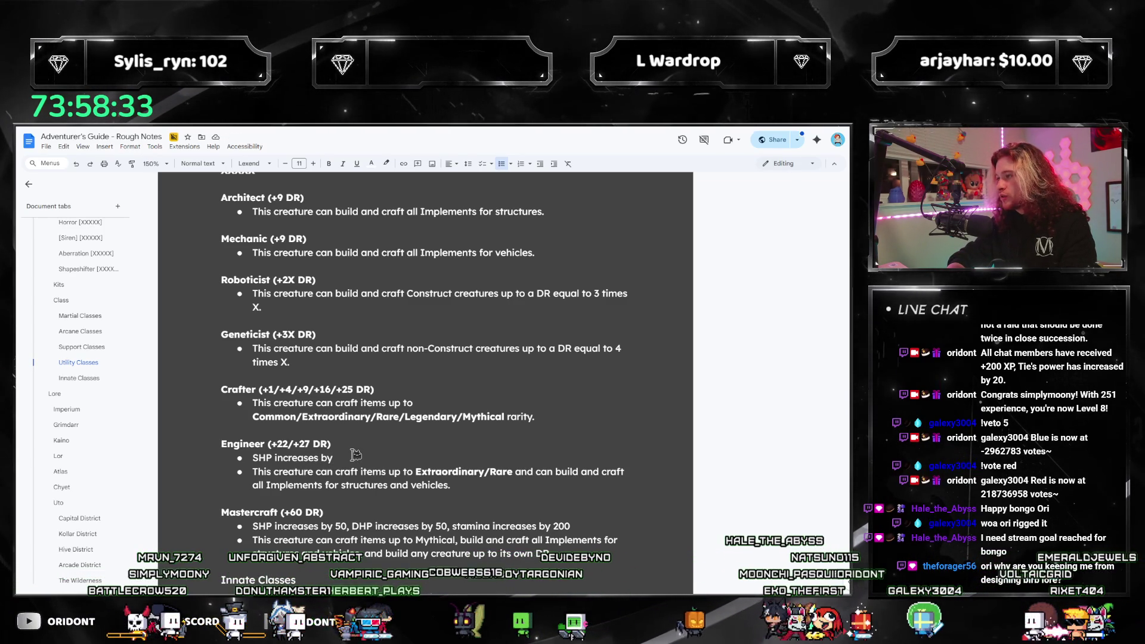
pyautogui.write('30')
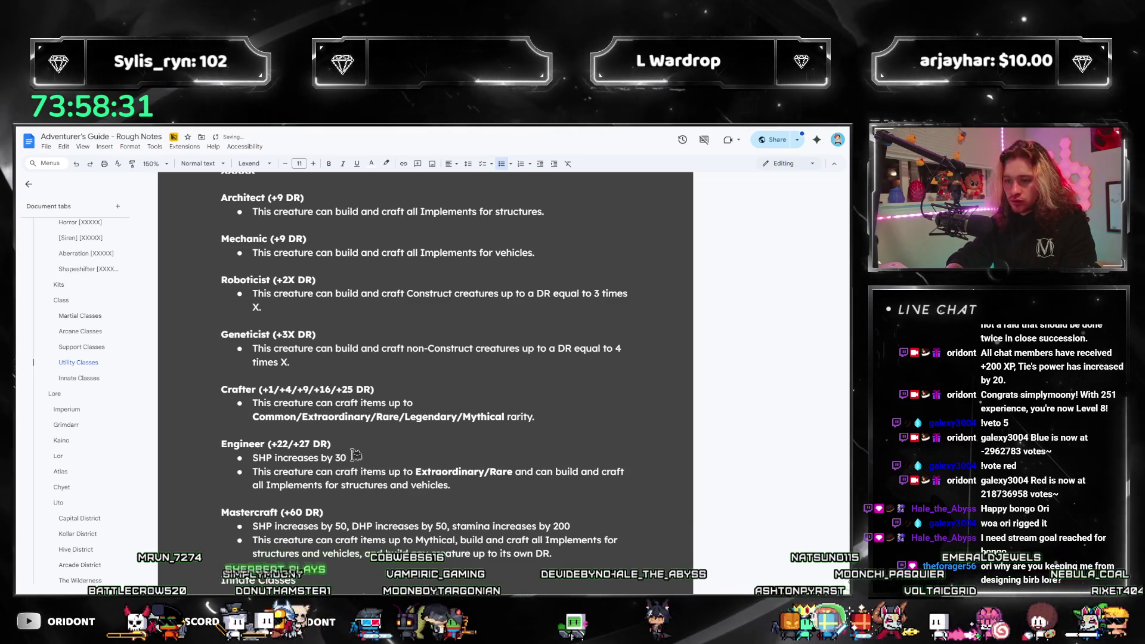
pyautogui.press('BackSpace')
pyautogui.press('BackSpace')
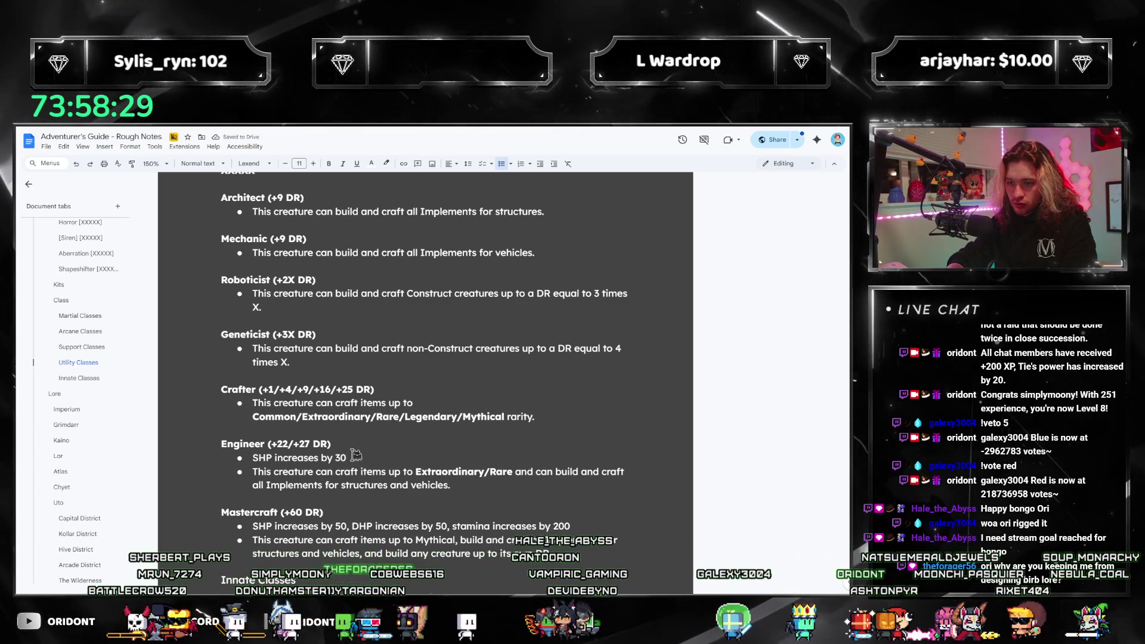
pyautogui.write('25')
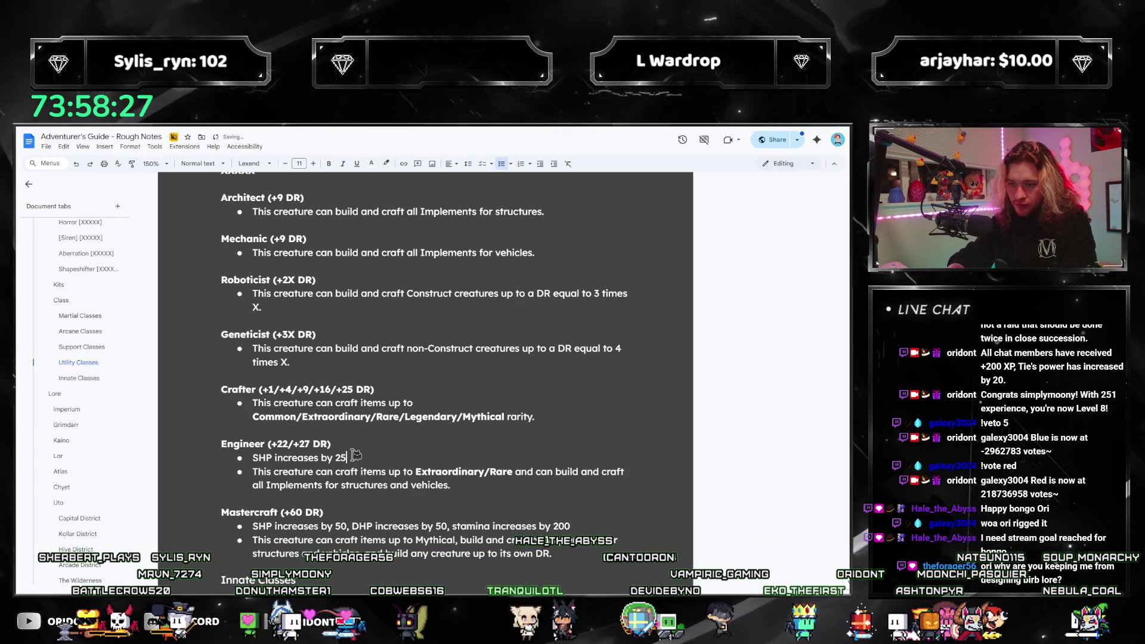
pyautogui.write(', DHP increases by 25, stamina incre')
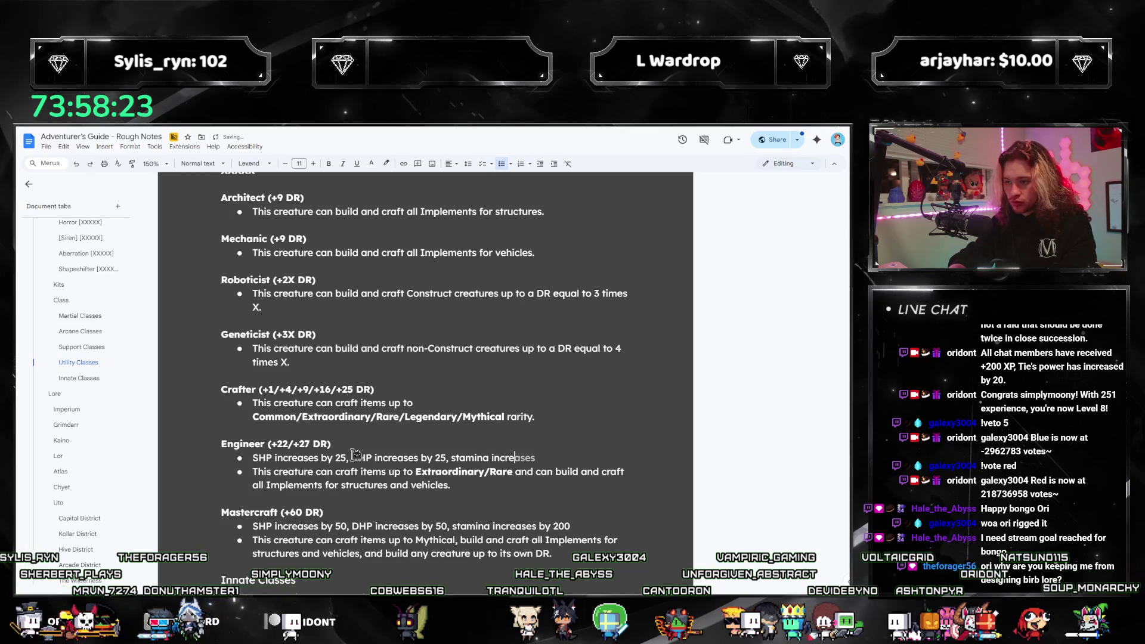
pyautogui.write('ases by')
pyautogui.hotkey('ctrl', 'b')
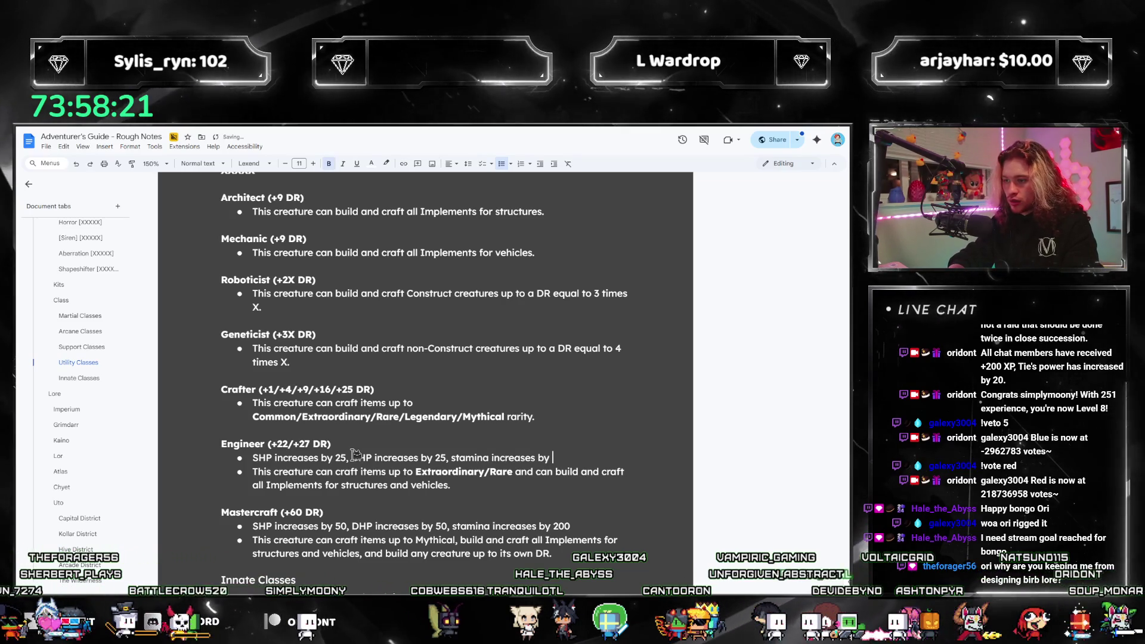
pyautogui.write('60/')
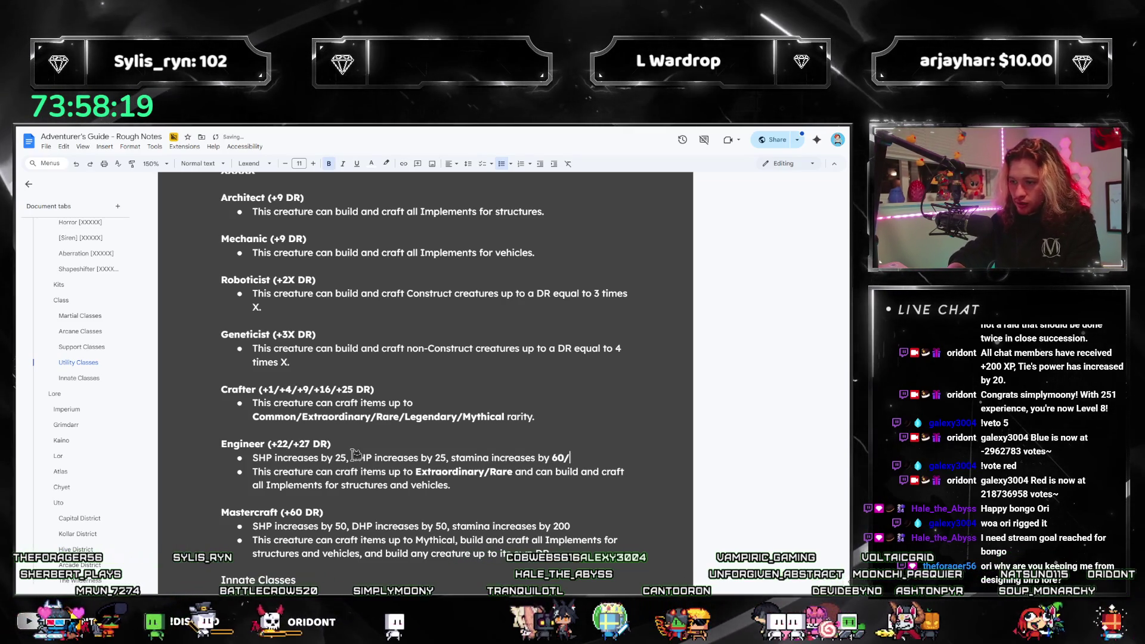
# Work out 135-110 for the 60/85 stamina, then add an empty bullet above Crafter's description.
pyautogui.hotkey('alt', 'Tab')
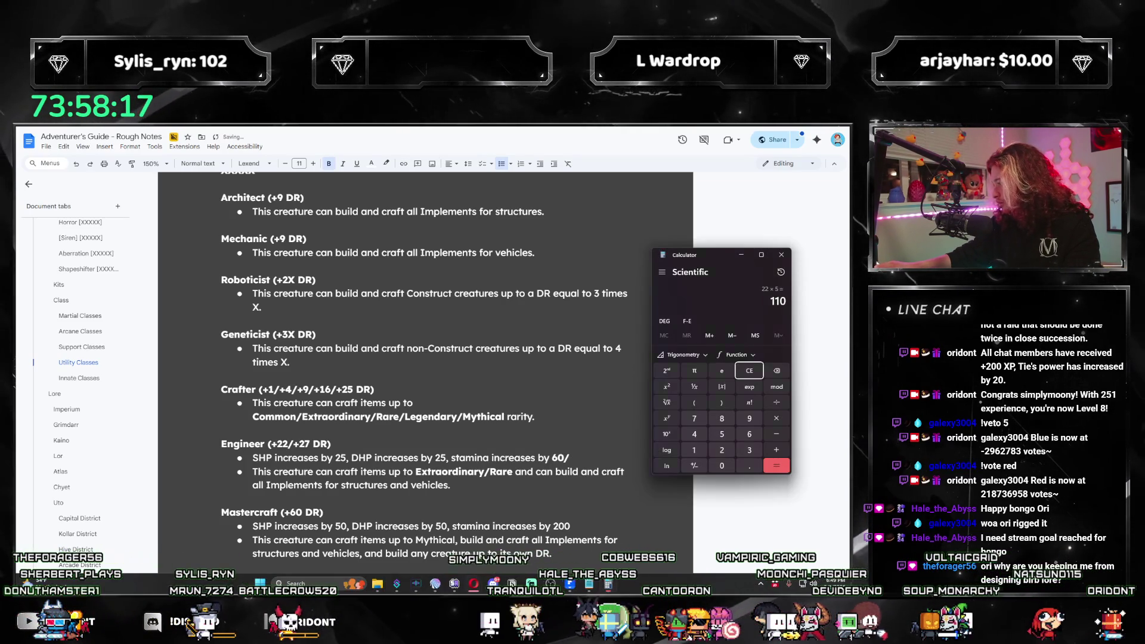
pyautogui.click(747, 372)
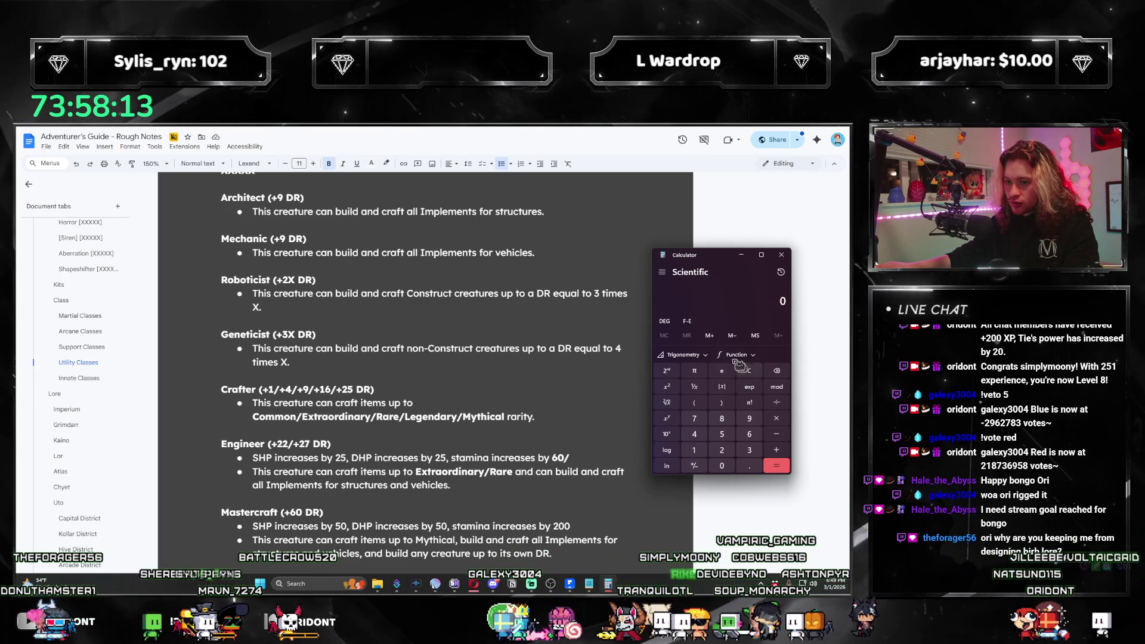
pyautogui.write('135-110')
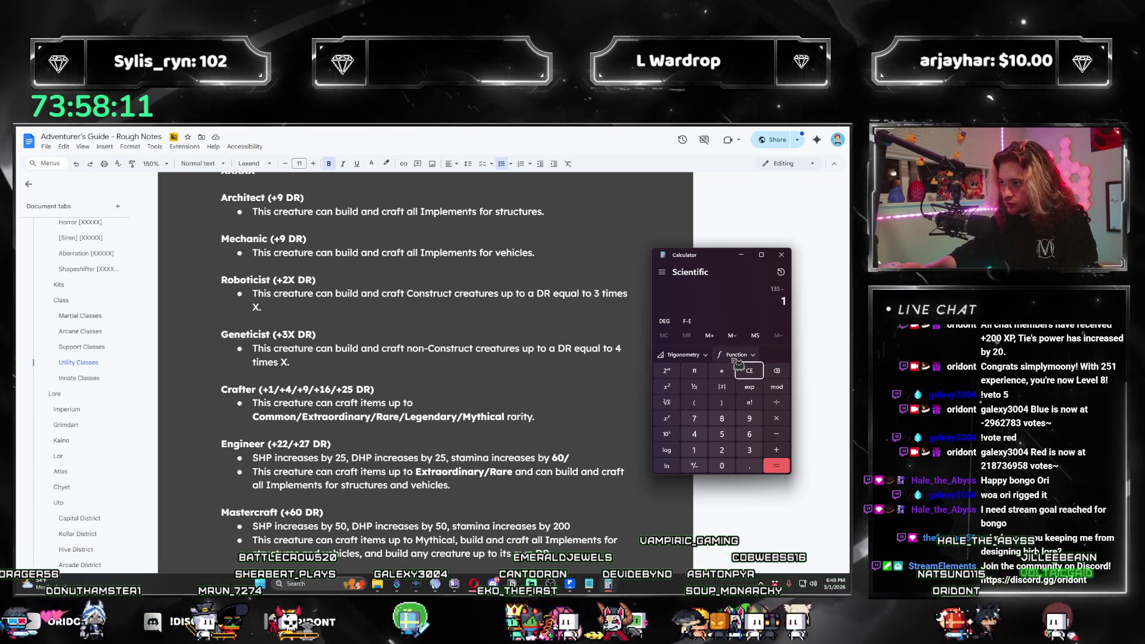
pyautogui.press('Return')
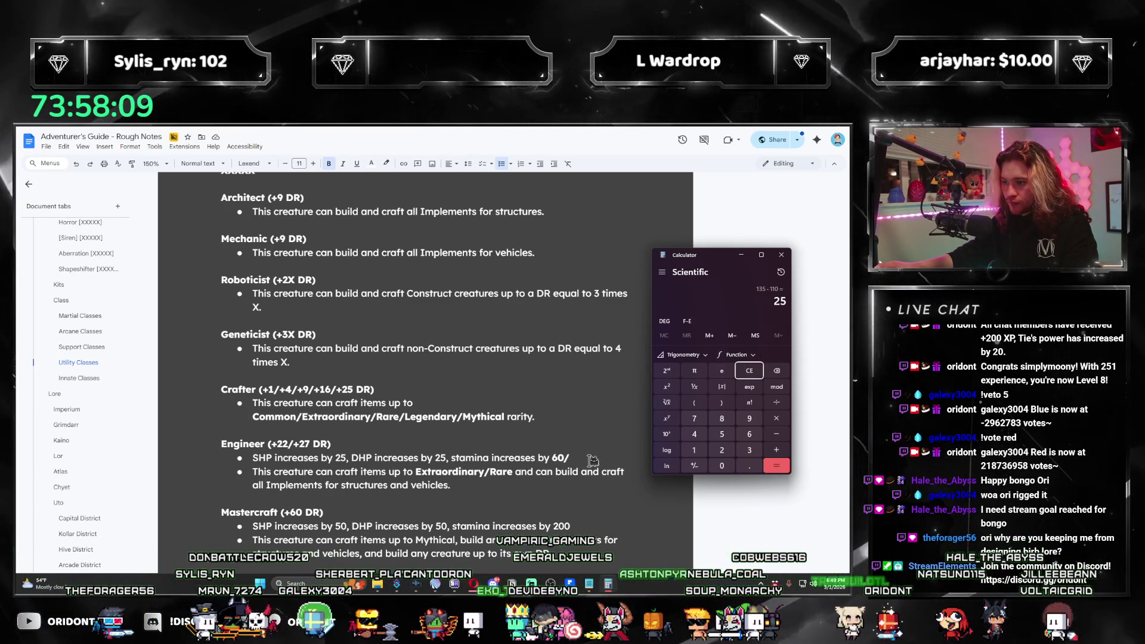
pyautogui.click(590, 460)
pyautogui.write('85')
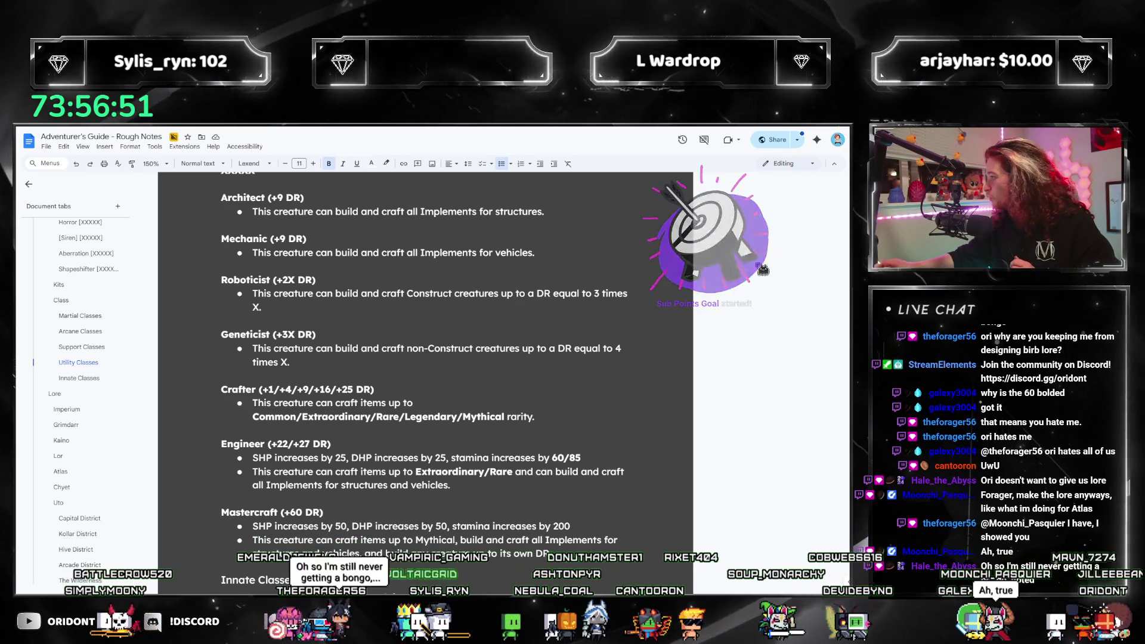
pyautogui.click(539, 416)
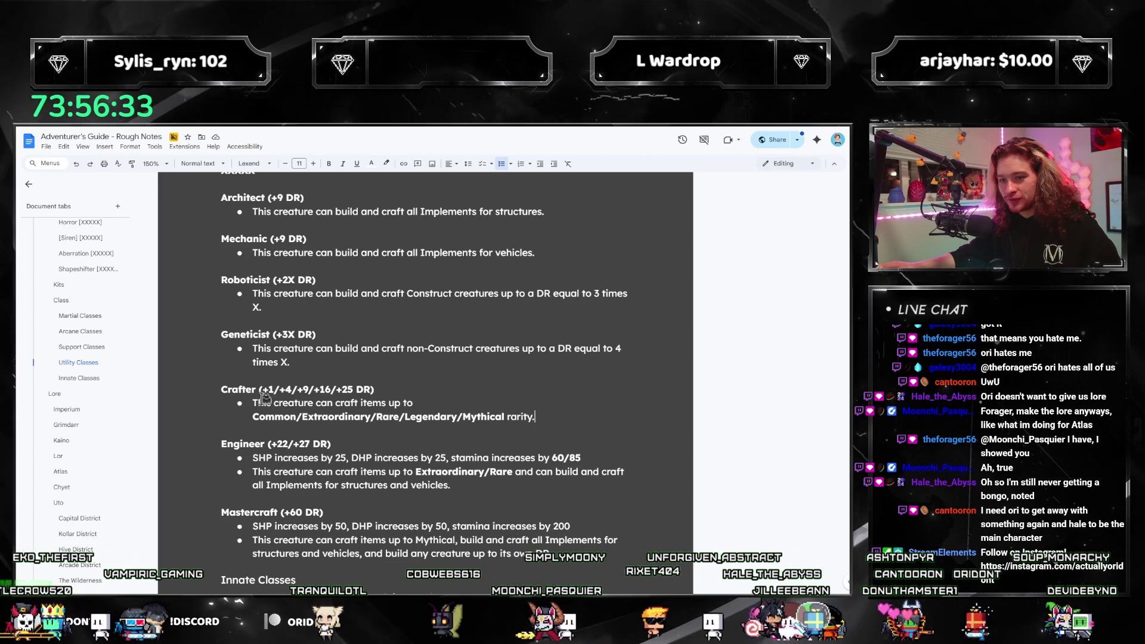
pyautogui.press('Return')
pyautogui.write('Stamina increases by')
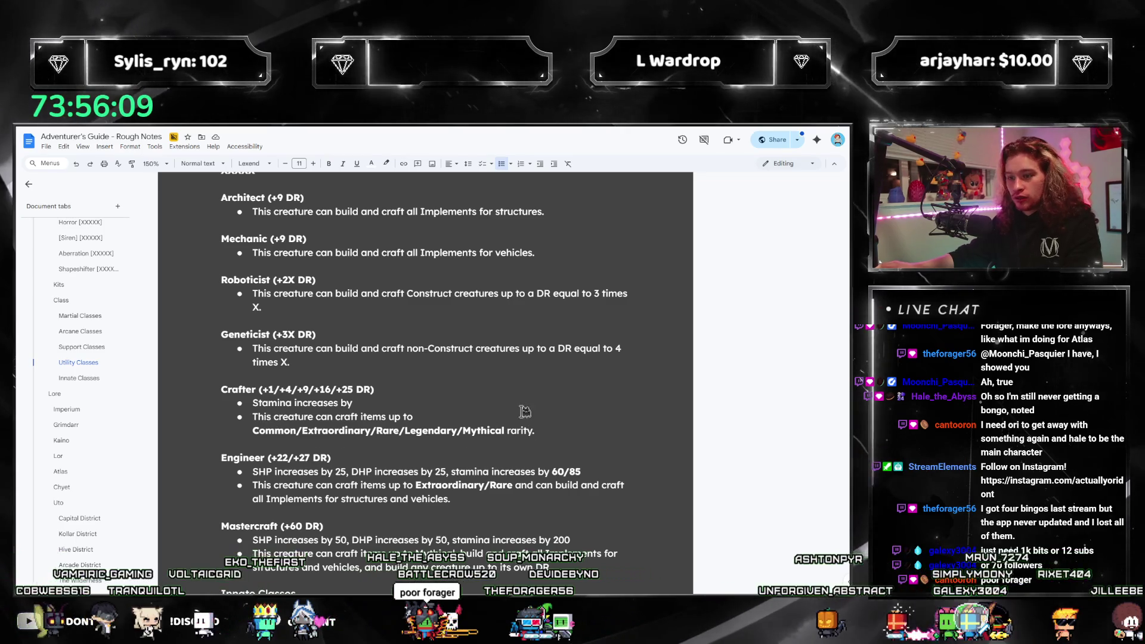
# Finish Crafter's bullet as 'Stamina increases by 5/20/45/70/125' and add an empty bullet under Geneticist.
pyautogui.click(608, 584)
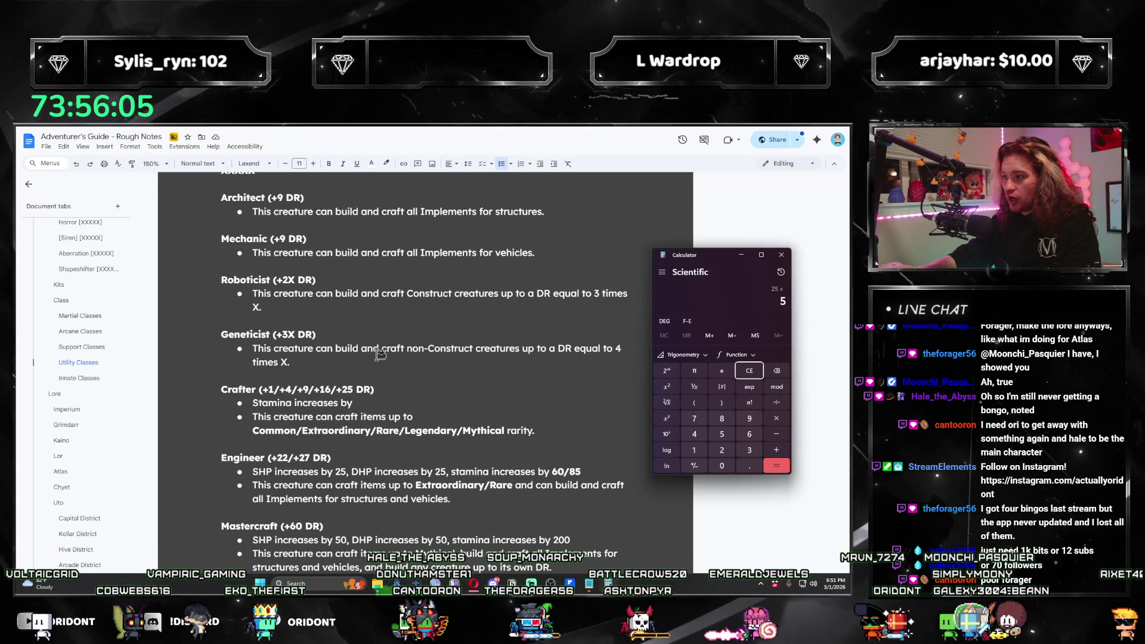
pyautogui.click(426, 408)
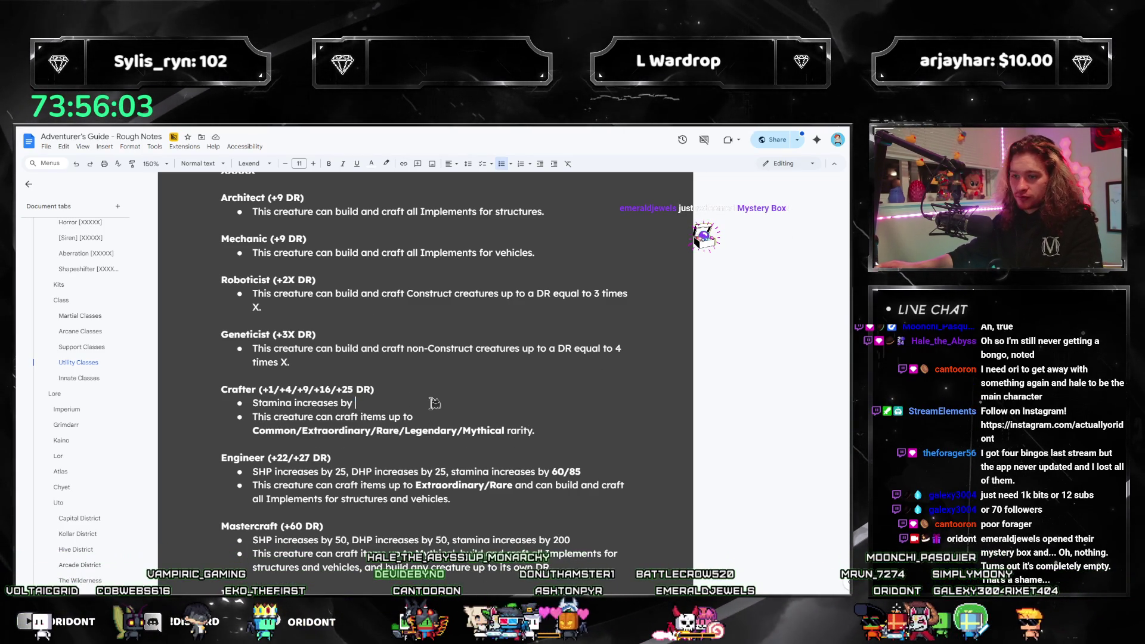
pyautogui.write('5/20/')
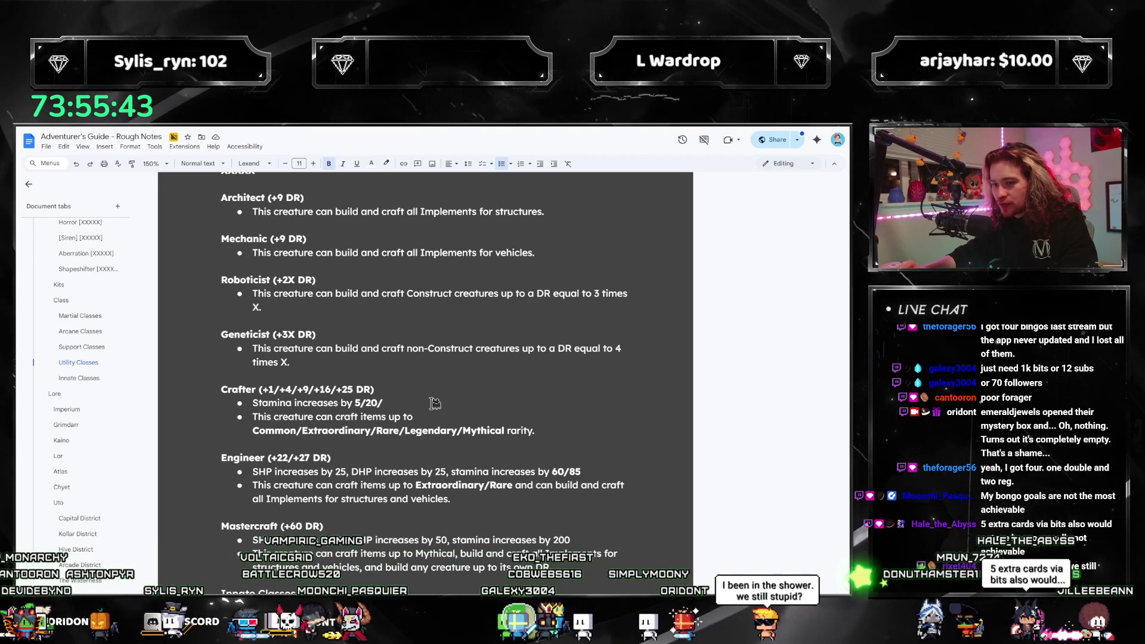
pyautogui.write('45/')
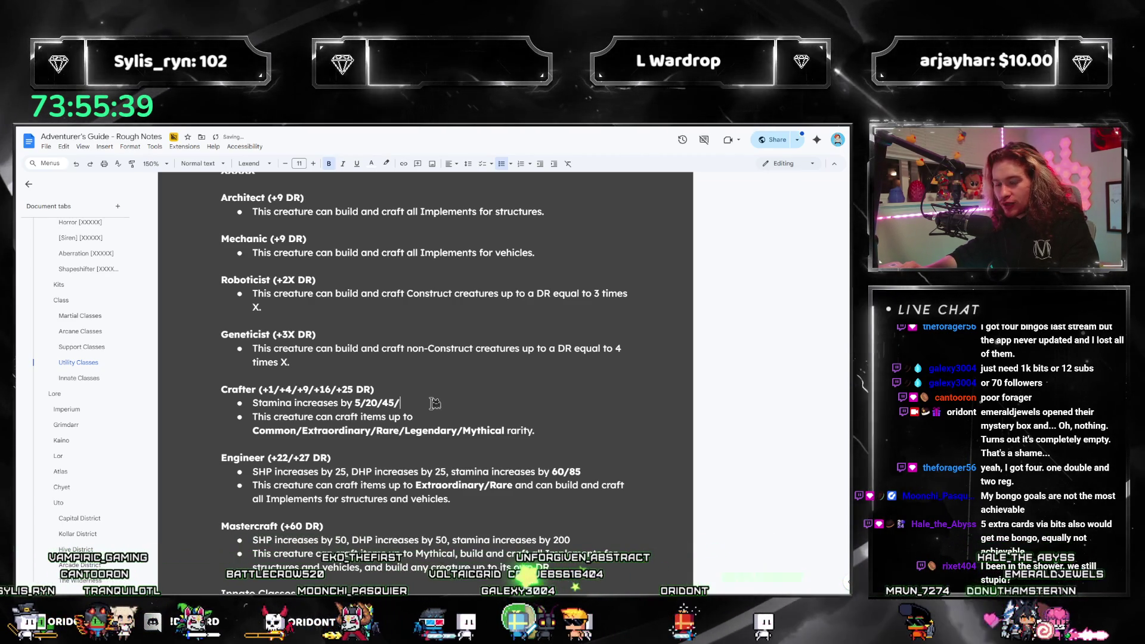
pyautogui.write('70/125')
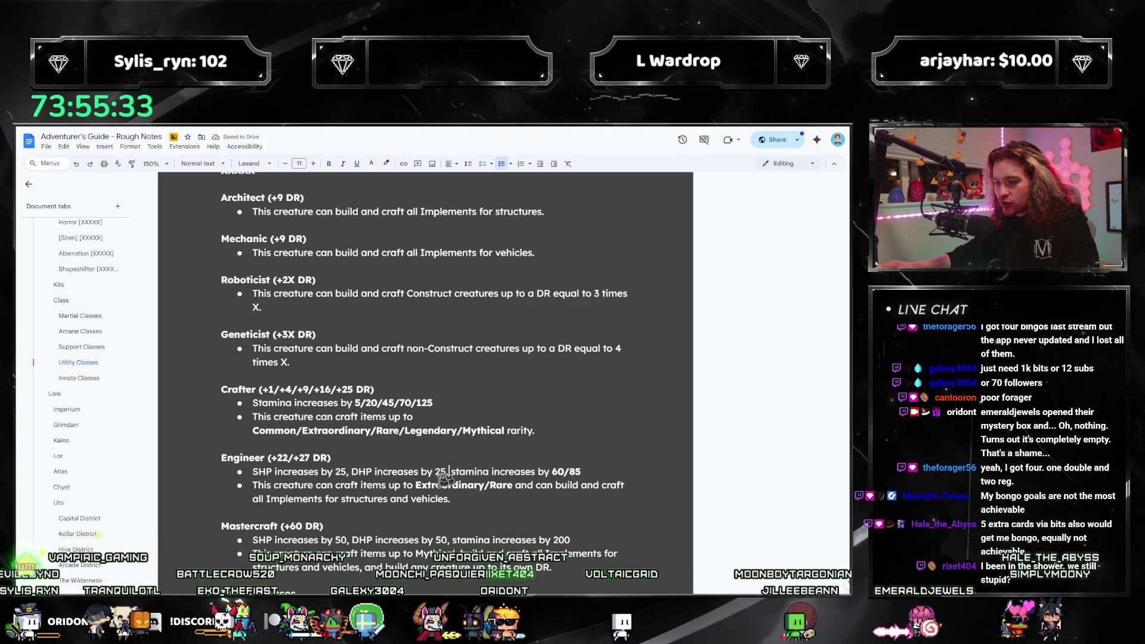
pyautogui.moveTo(220, 457); pyautogui.dragTo(582, 471)
pyautogui.click(578, 486)
pyautogui.scroll(1, 271, 389)
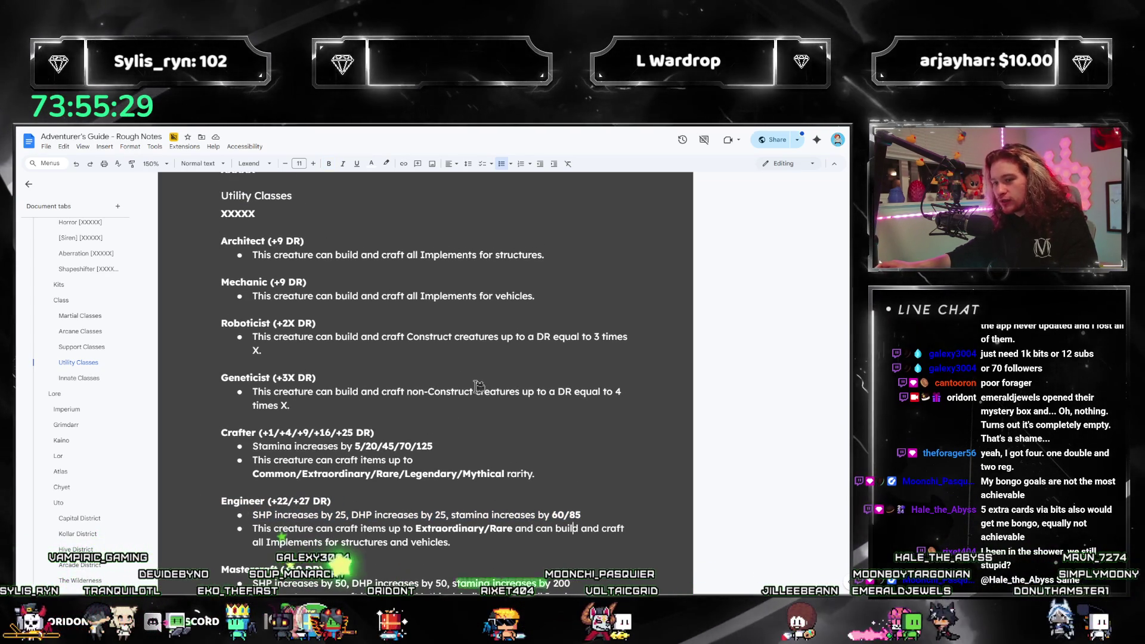
pyautogui.press('Return')
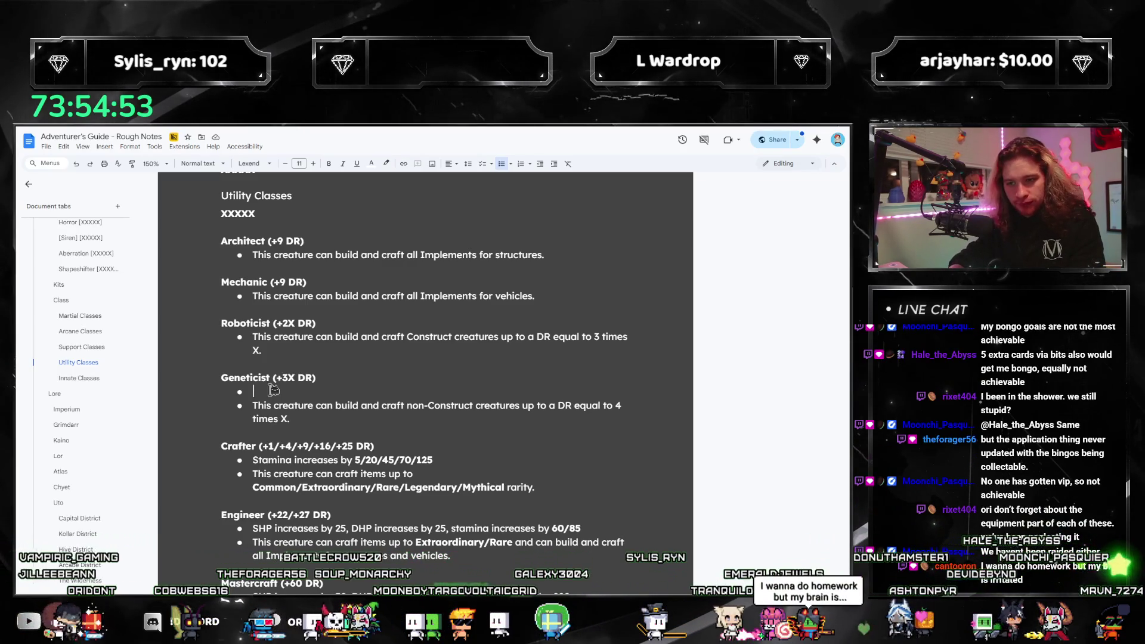
# Write Geneticist's 'SHP increases by 5 times X, stamina increases by 10 times X' bullet and copy it under Roboticist.
pyautogui.write('SH')
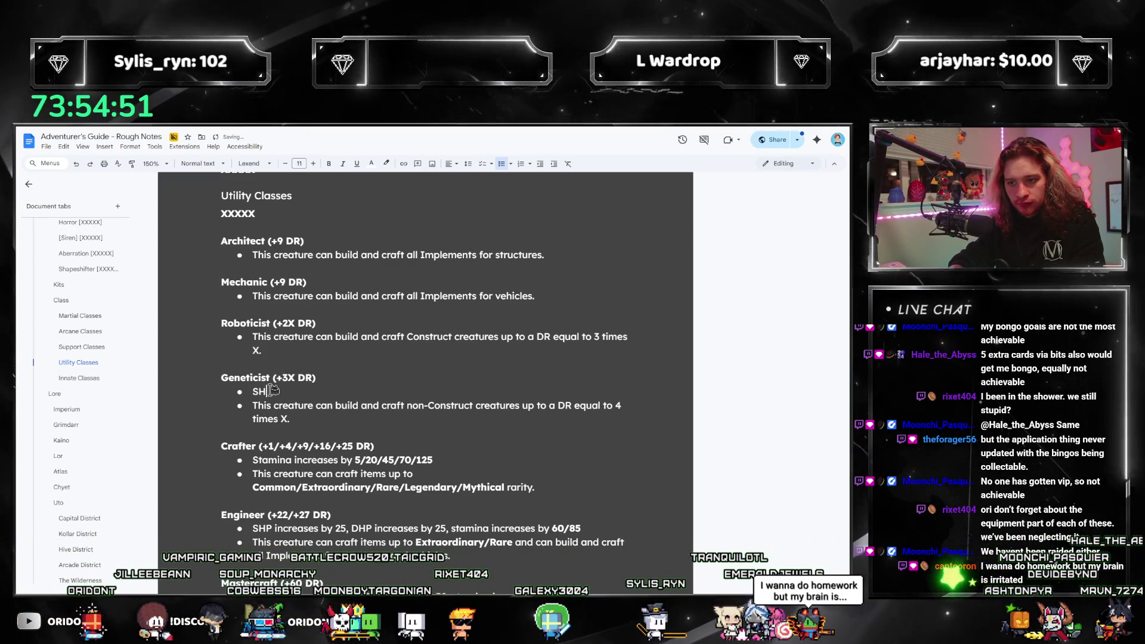
pyautogui.write('P increases by 5 times X,')
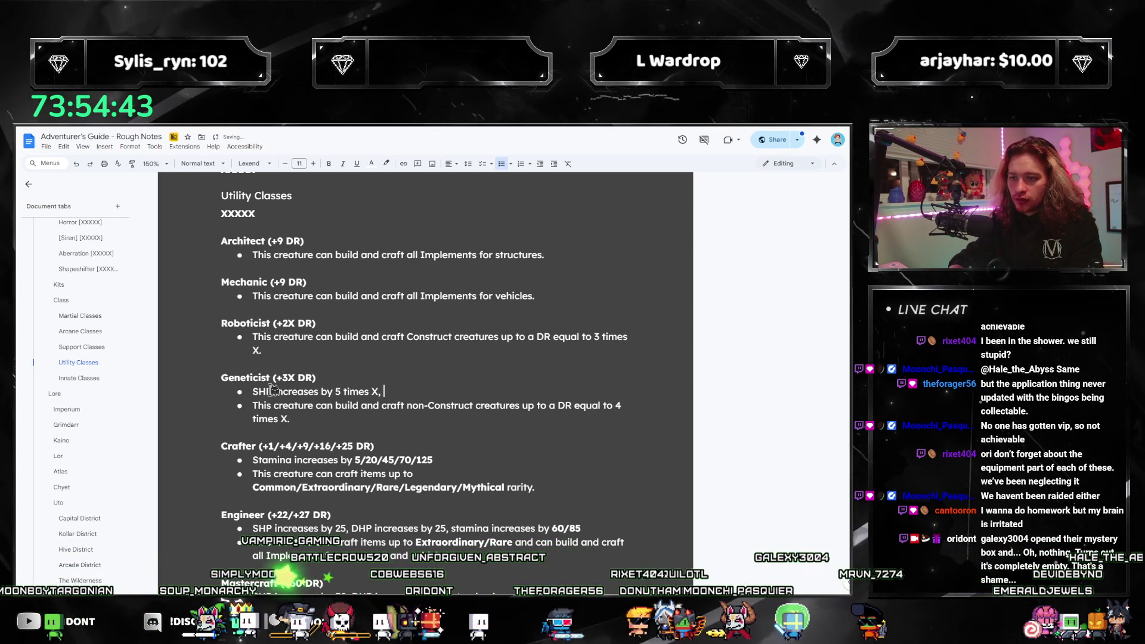
pyautogui.write('10 times X')
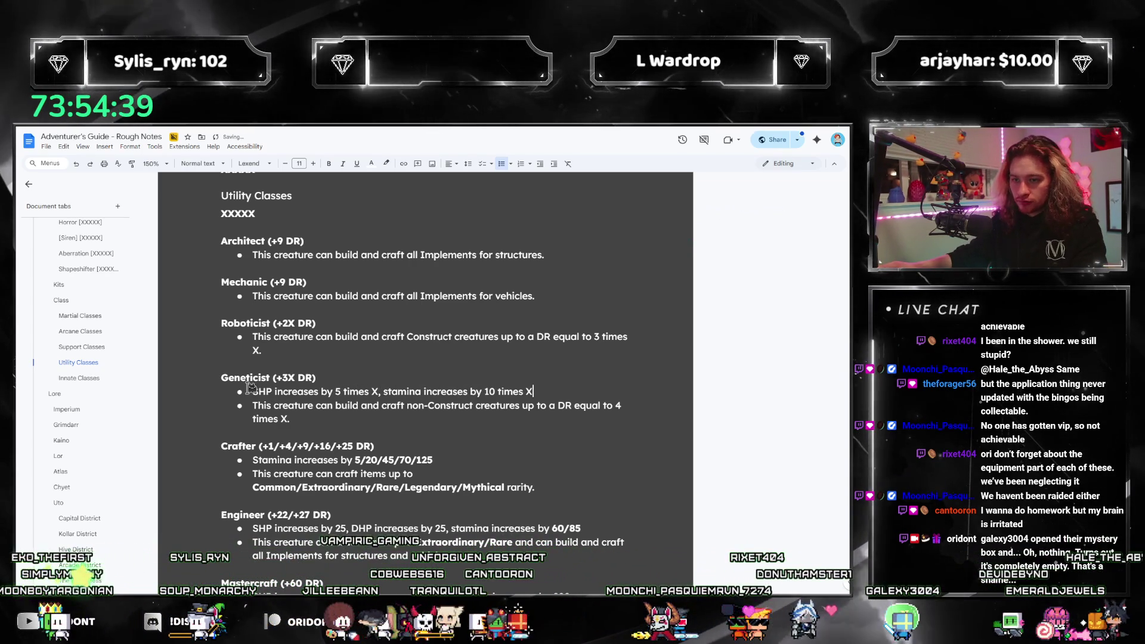
pyautogui.hotkey('shift', 'Home')
pyautogui.press('Up')
pyautogui.press('Up')
pyautogui.press('Return')
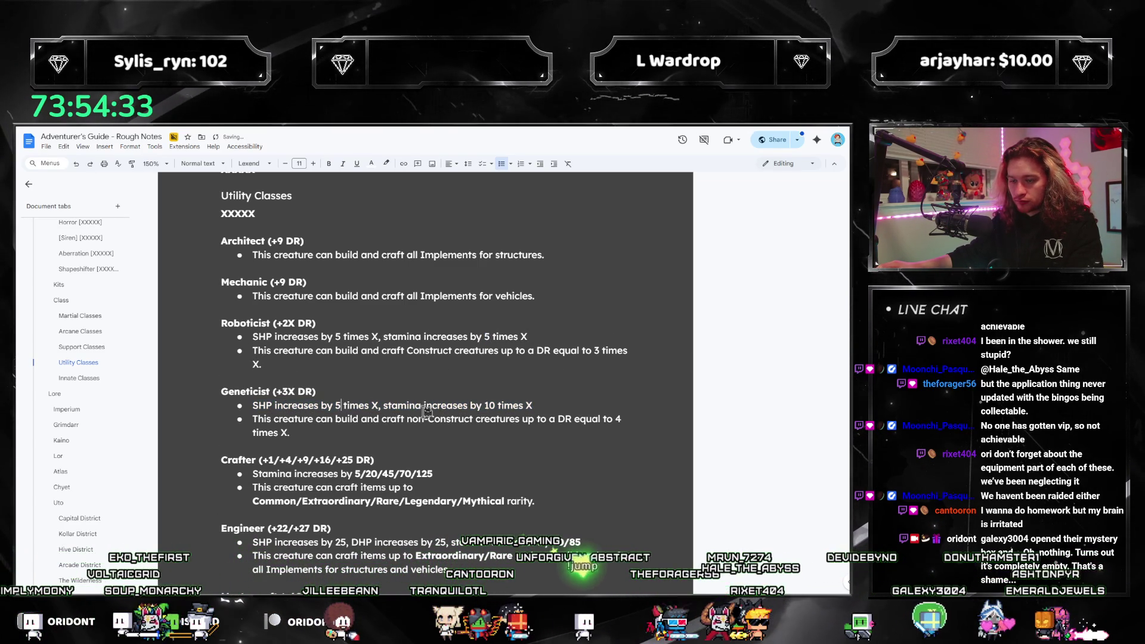
# Set Roboticist's stamina value to 10 and add 'DHP increases by 5 times X' to Geneticist's line.
pyautogui.doubleClick(488, 336)
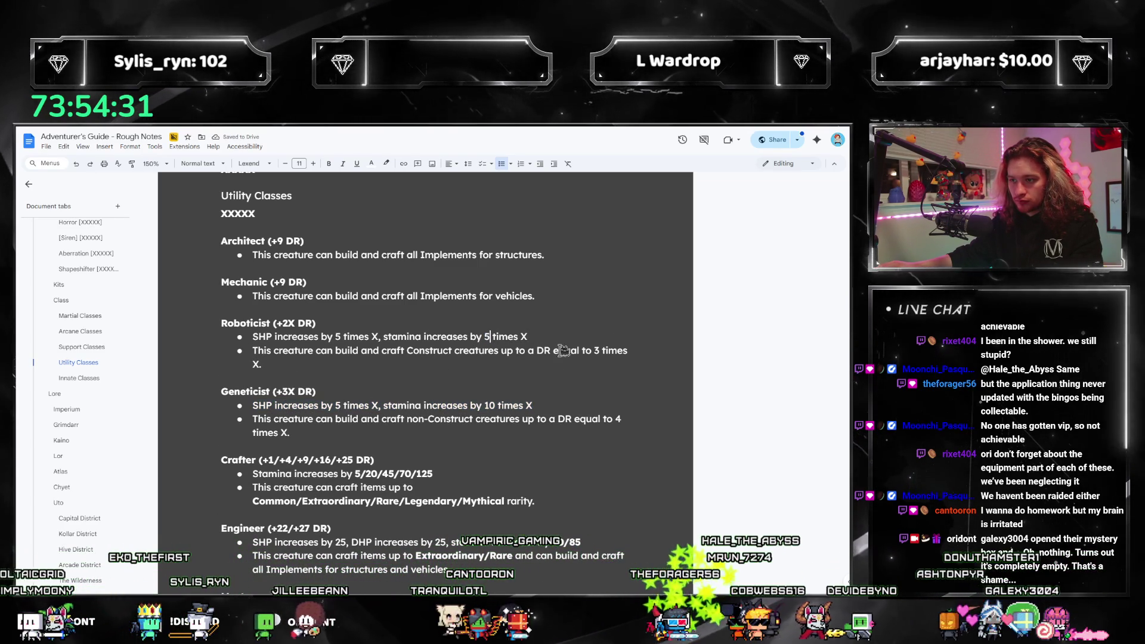
pyautogui.write('10')
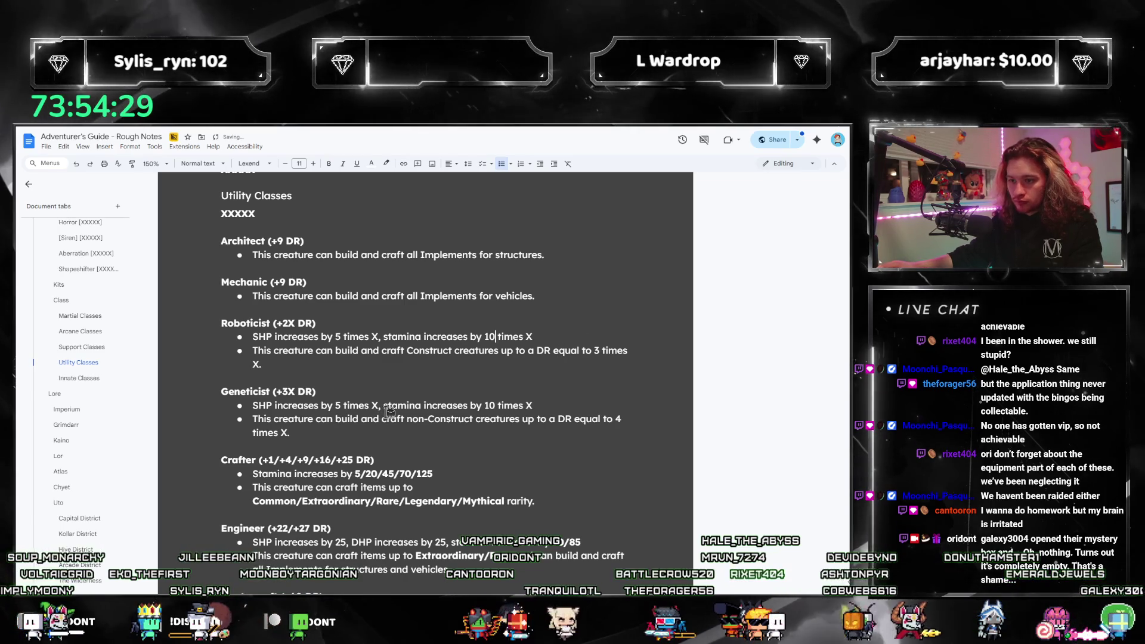
pyautogui.click(384, 405)
pyautogui.write('DHP increases by 5 ')
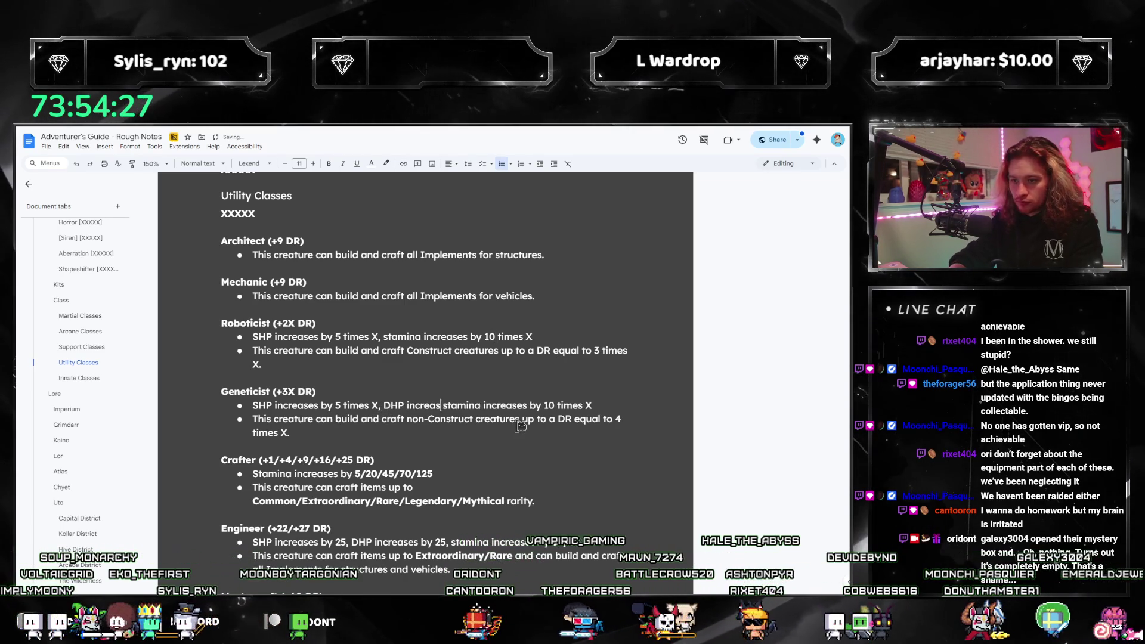
pyautogui.write('times X,')
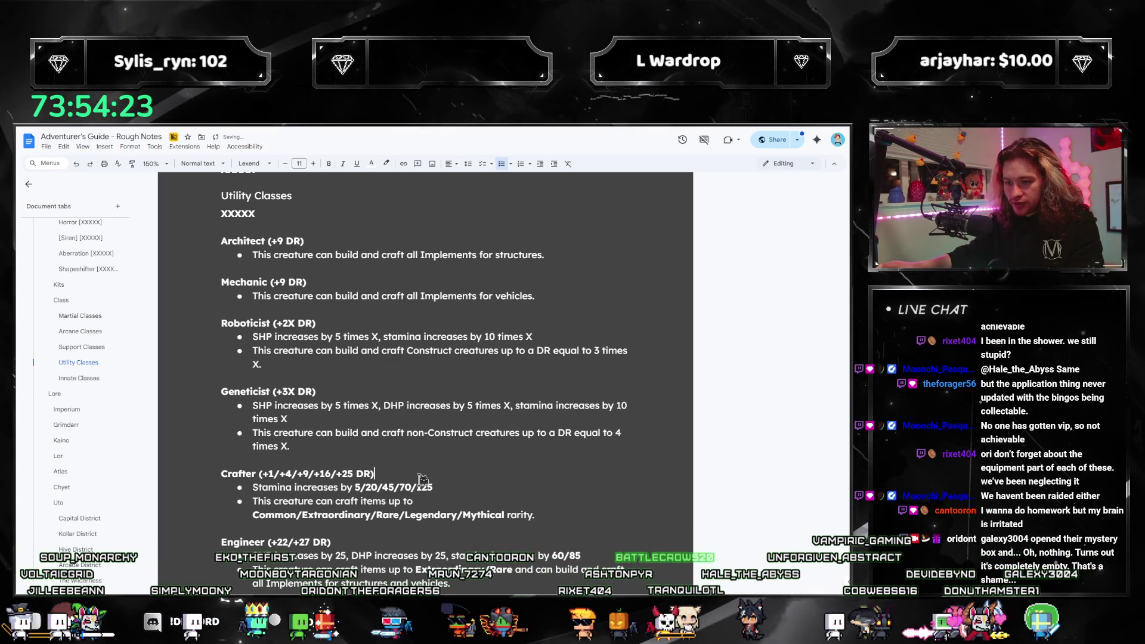
# Prefix Crafter's stamina bullet with 'SHP increases by 20, DHP increases by 20'.
pyautogui.scroll(-1, 363, 484)
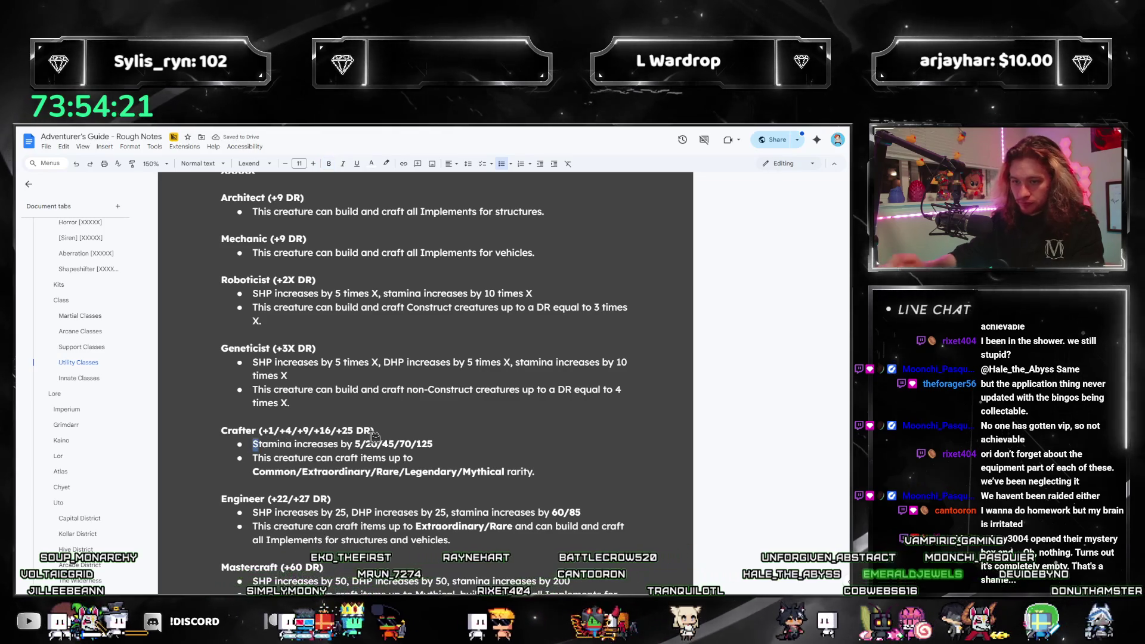
pyautogui.write('SHP increases by 20, DHP increases by 20')
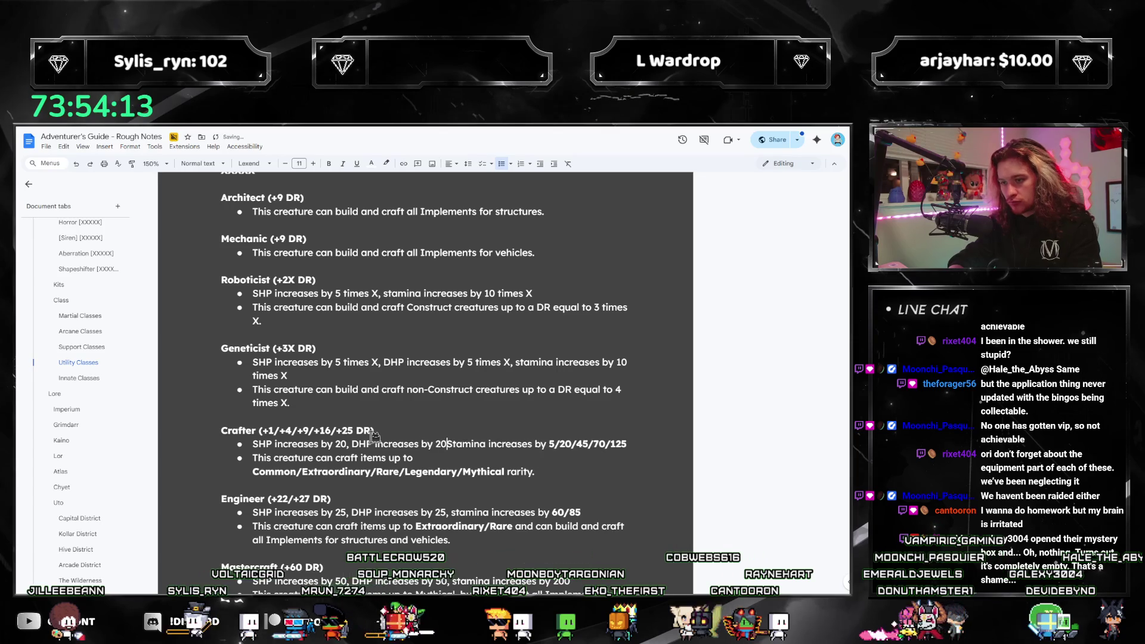
pyautogui.write(',')
# Raise Engineer's SHP and DHP values to 40 and Mastercraft's from 50 to 75.
pyautogui.scroll(-2, 368, 447)
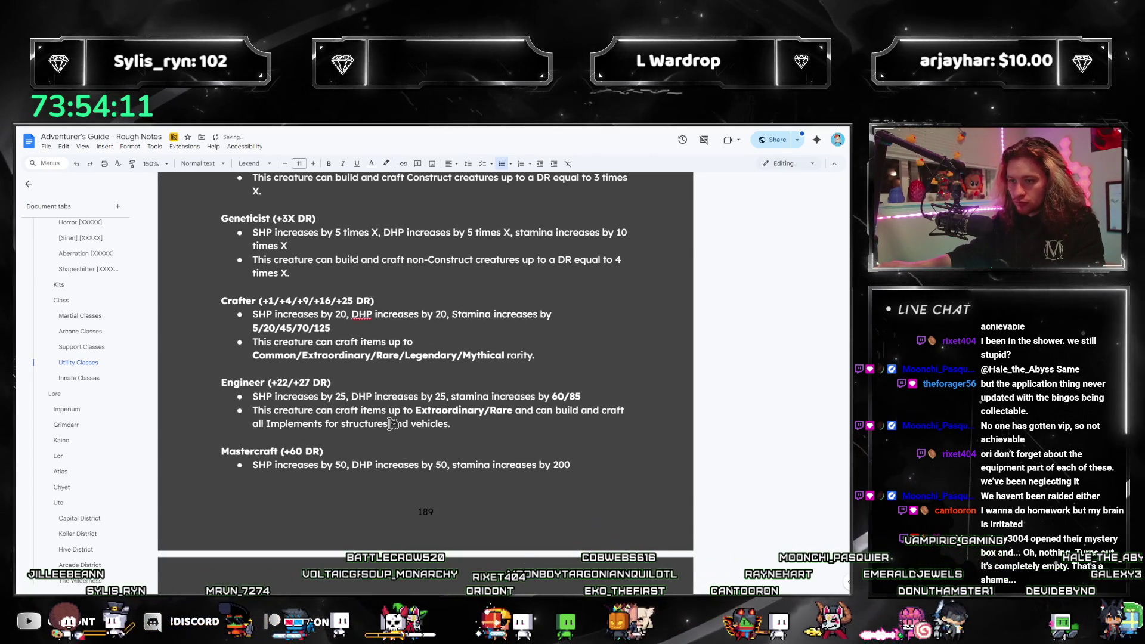
pyautogui.click(347, 396)
pyautogui.hotkey('ctrl', 'shift', 'Left')
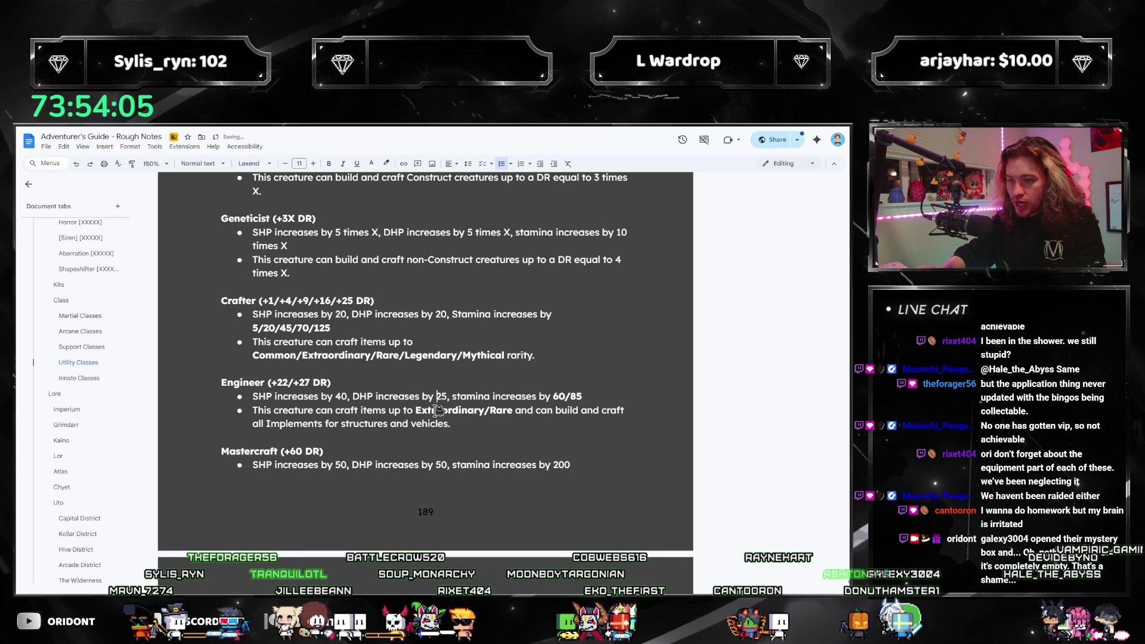
pyautogui.scroll(-1, 370, 441)
pyautogui.write('40')
pyautogui.click(341, 378)
pyautogui.hotkey('ctrl', 'shift', 'Left')
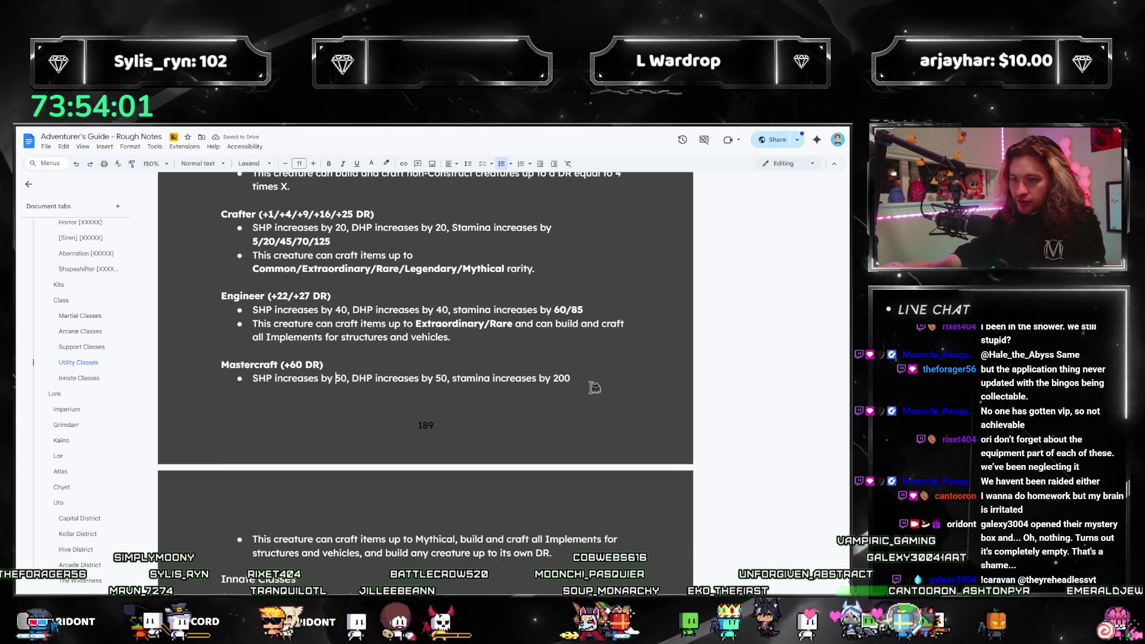
pyautogui.write('75')
pyautogui.hotkey('ctrl', 'Right')
pyautogui.hotkey('ctrl', 'Right')
pyautogui.hotkey('ctrl', 'Right')
pyautogui.hotkey('ctrl', 'Right')
pyautogui.hotkey('ctrl', 'Right')
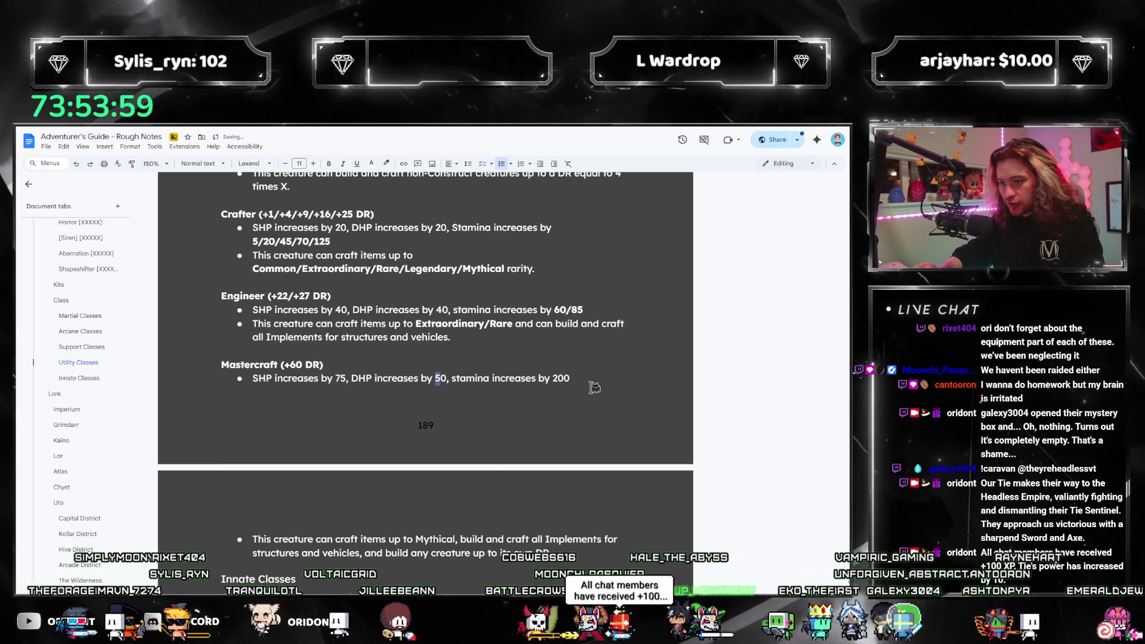
pyautogui.hotkey('ctrl', 'shift', 'Left')
pyautogui.write('75')
pyautogui.scroll(2, 596, 381)
pyautogui.scroll(2, 596, 381)
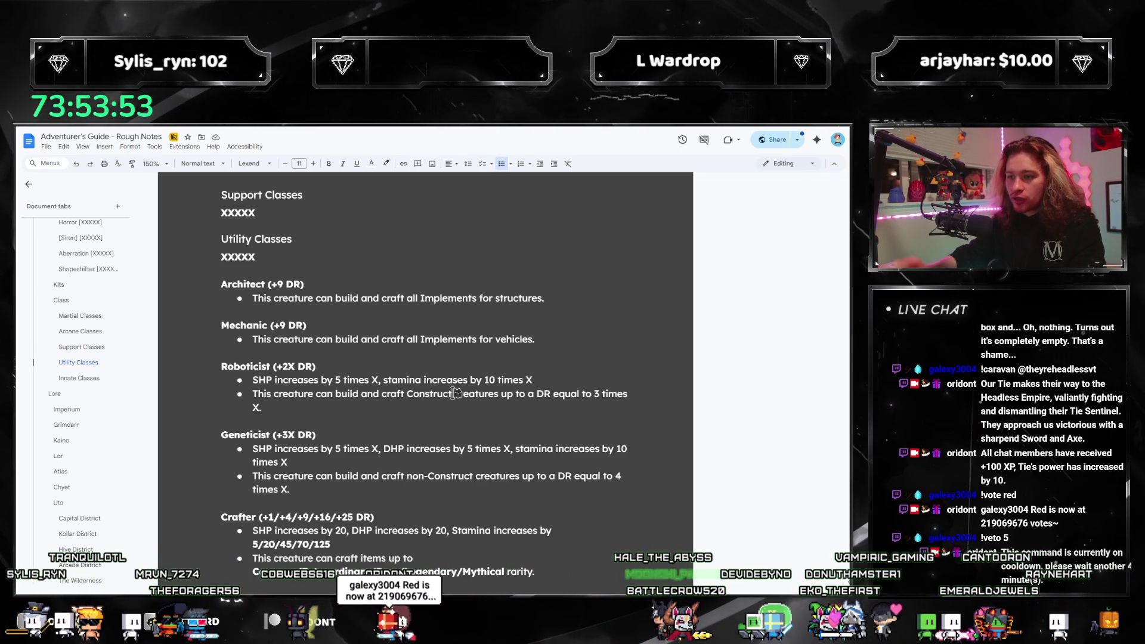
# Add 'SHP increases by 20, DHP increases by 20, stamina increases by 20' bullets to Mechanic and Architect.
pyautogui.press('Return')
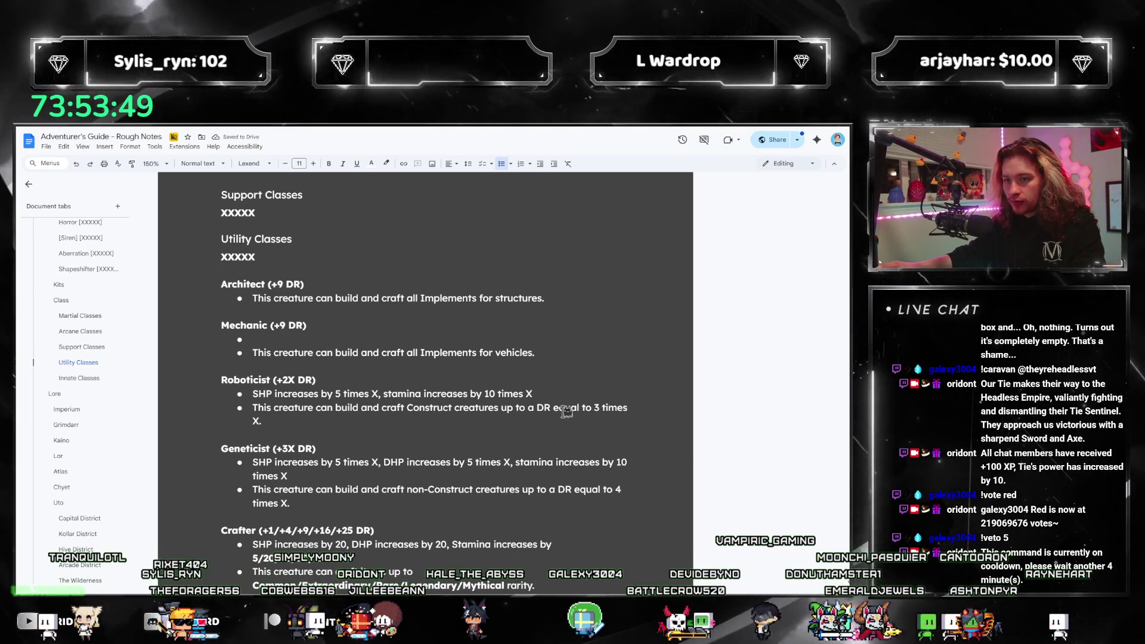
pyautogui.hotkey('alt', 'Tab')
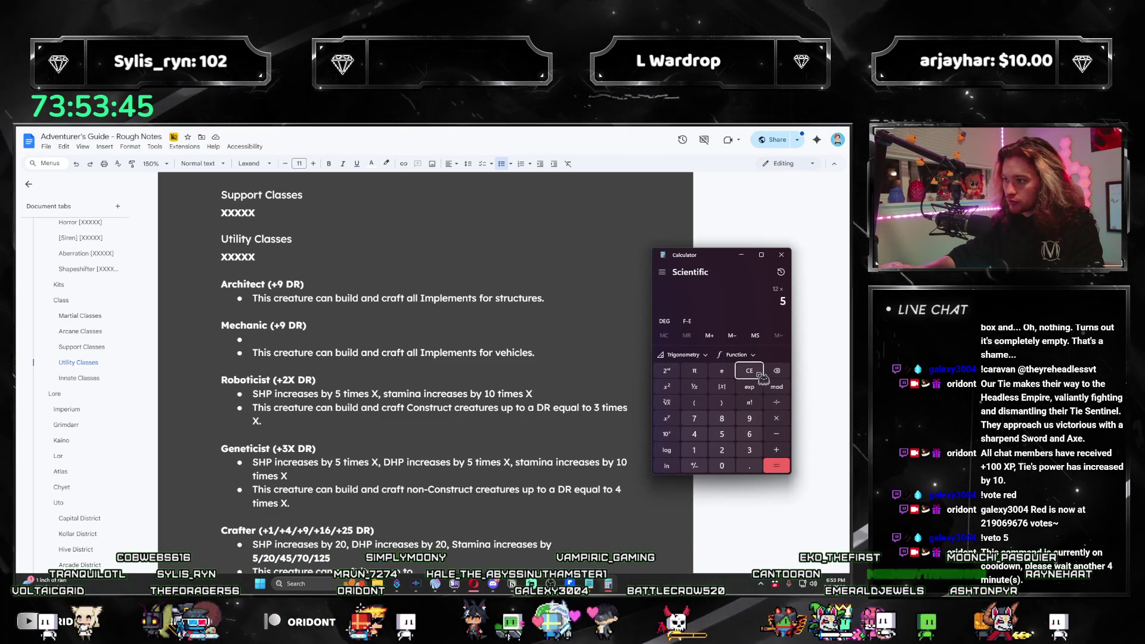
pyautogui.hotkey('alt', 'Tab')
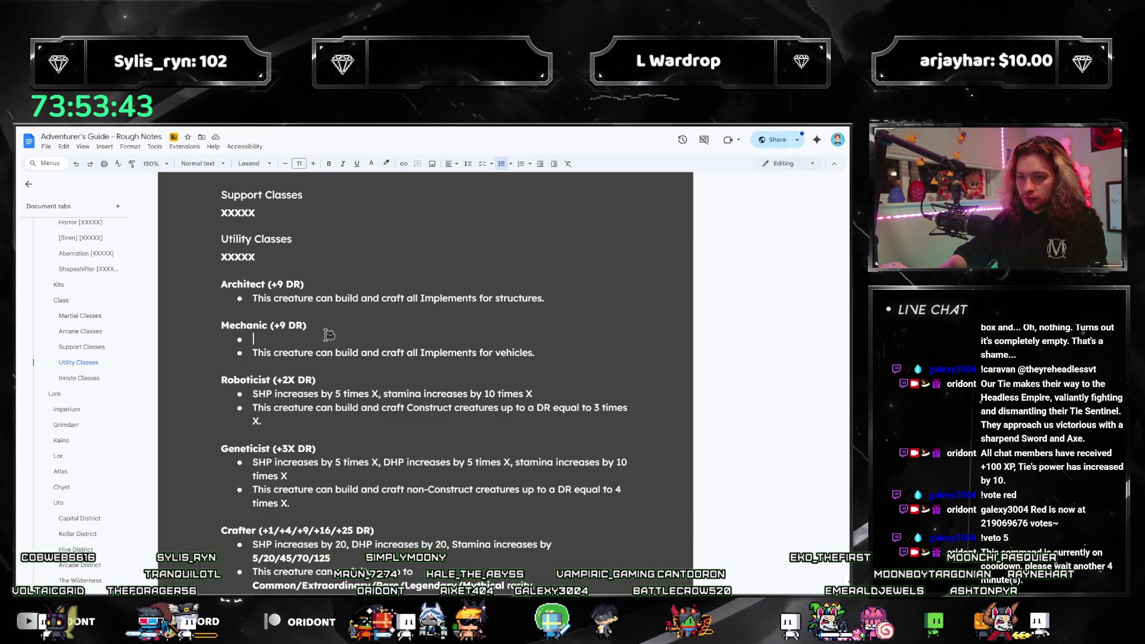
pyautogui.write('by')
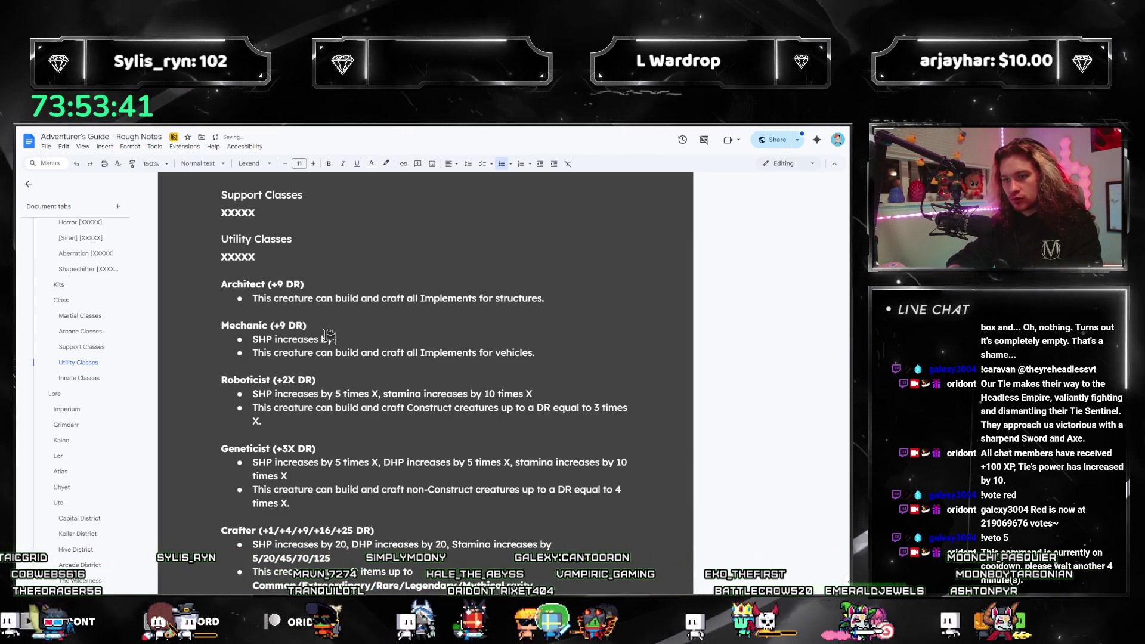
pyautogui.write(' 20, DHP increases by ')
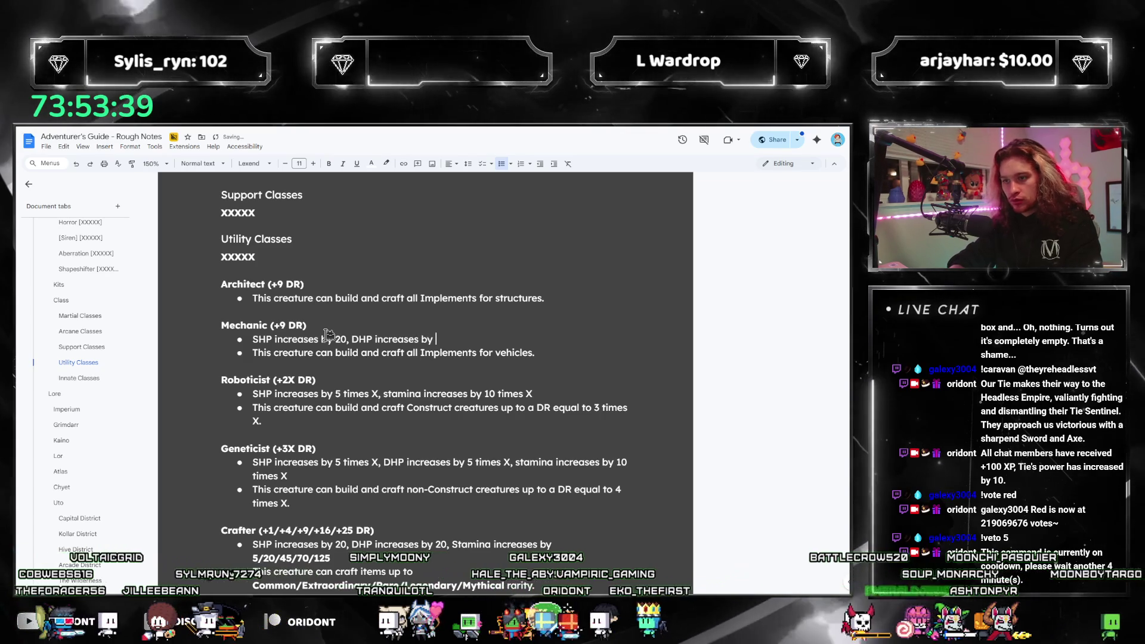
pyautogui.write('20, stamina increases by 20')
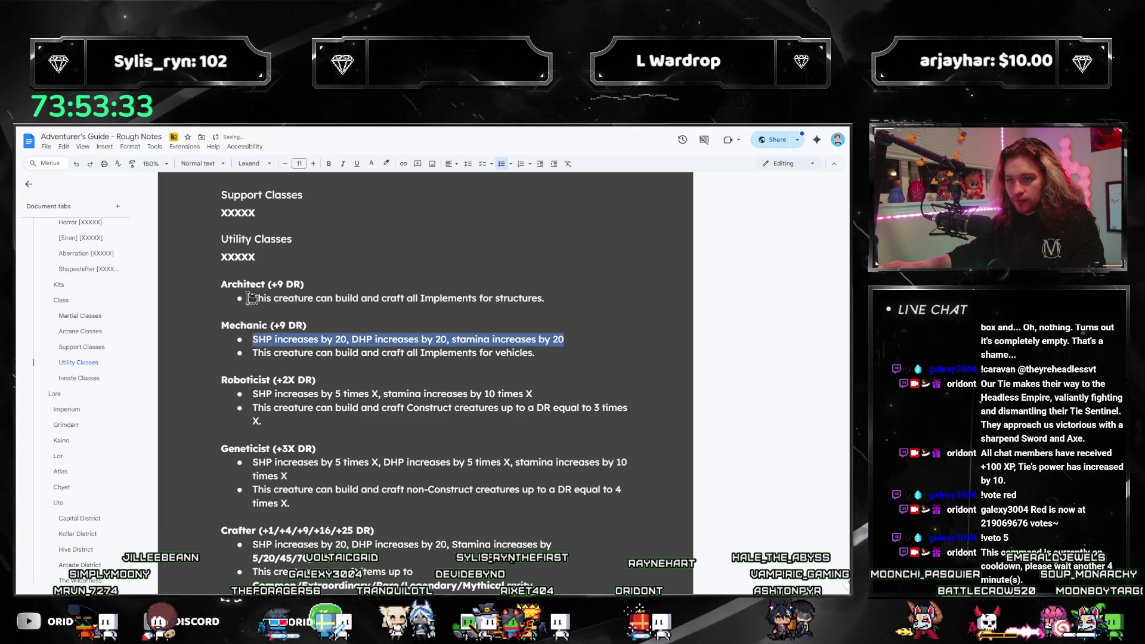
pyautogui.press('Return')
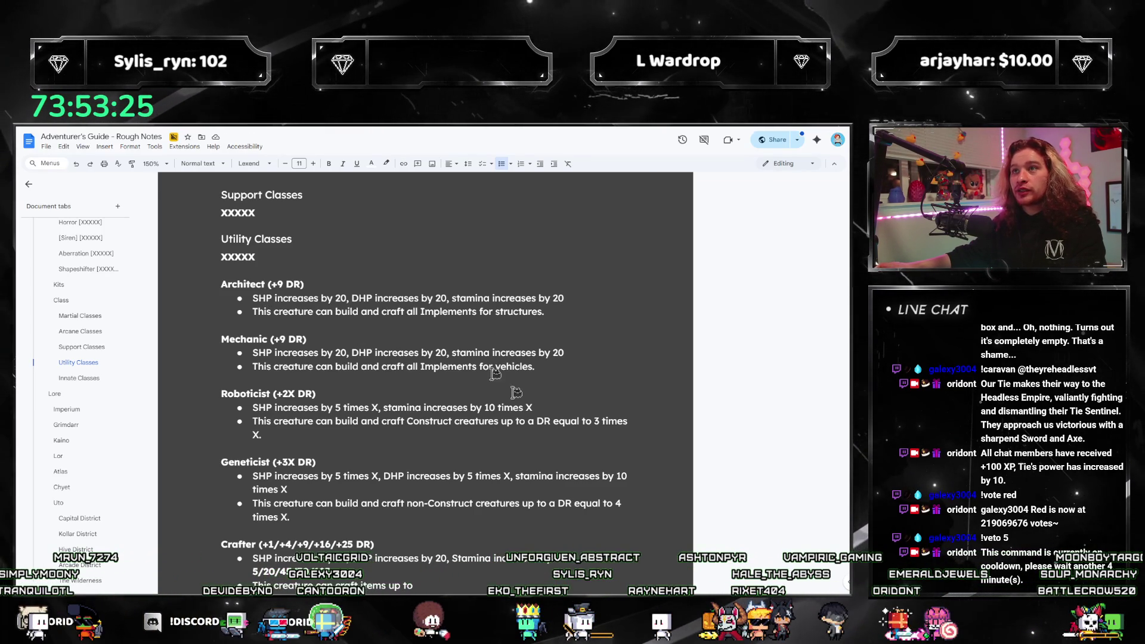
# Add Architect's 'Engineering increases by 6, Memory increases by 2, Power increases by 1' bullet, fixing the Memeory typo.
pyautogui.scroll(-10, 414, 284)
pyautogui.scroll(4, 471, 380)
pyautogui.scroll(5, 472, 380)
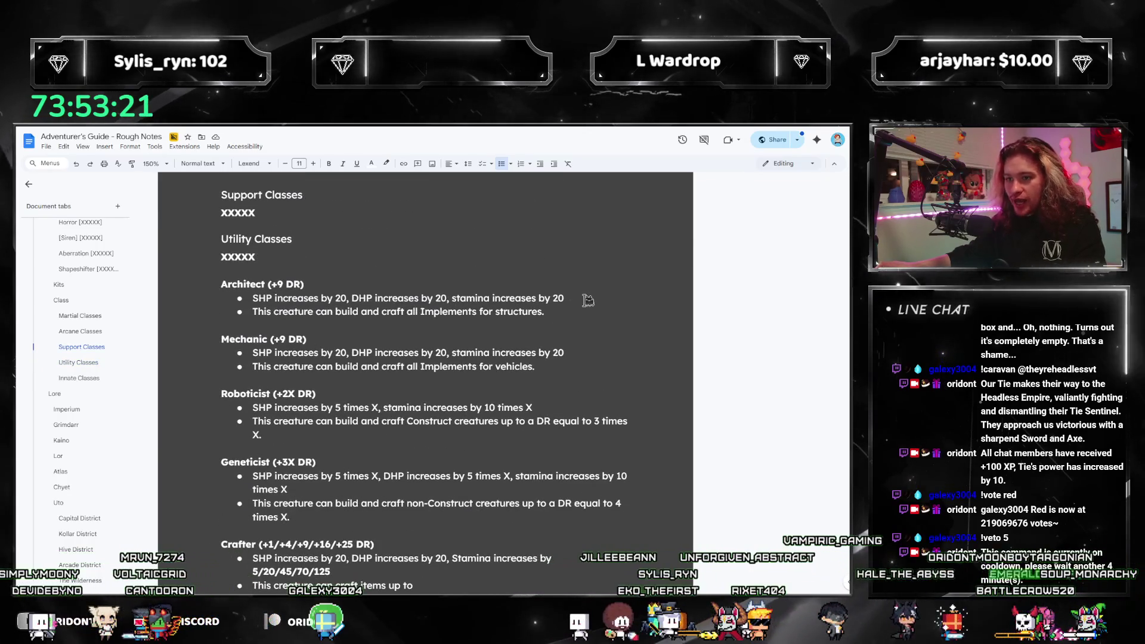
pyautogui.click(587, 300)
pyautogui.press('Return')
pyautogui.write('Engi')
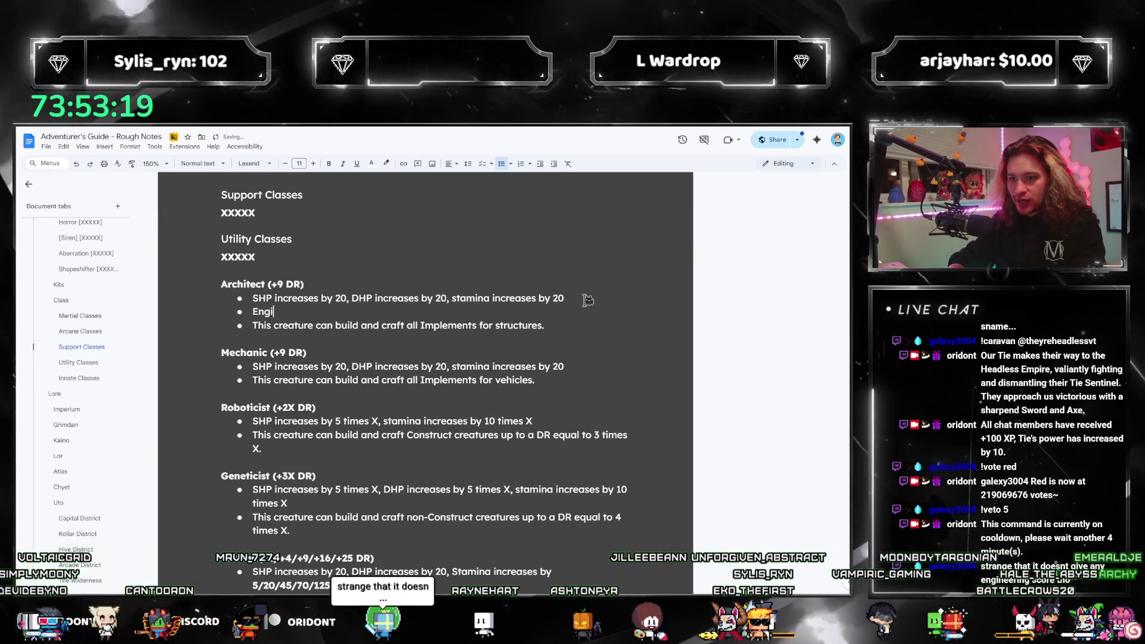
pyautogui.write('neering increase ')
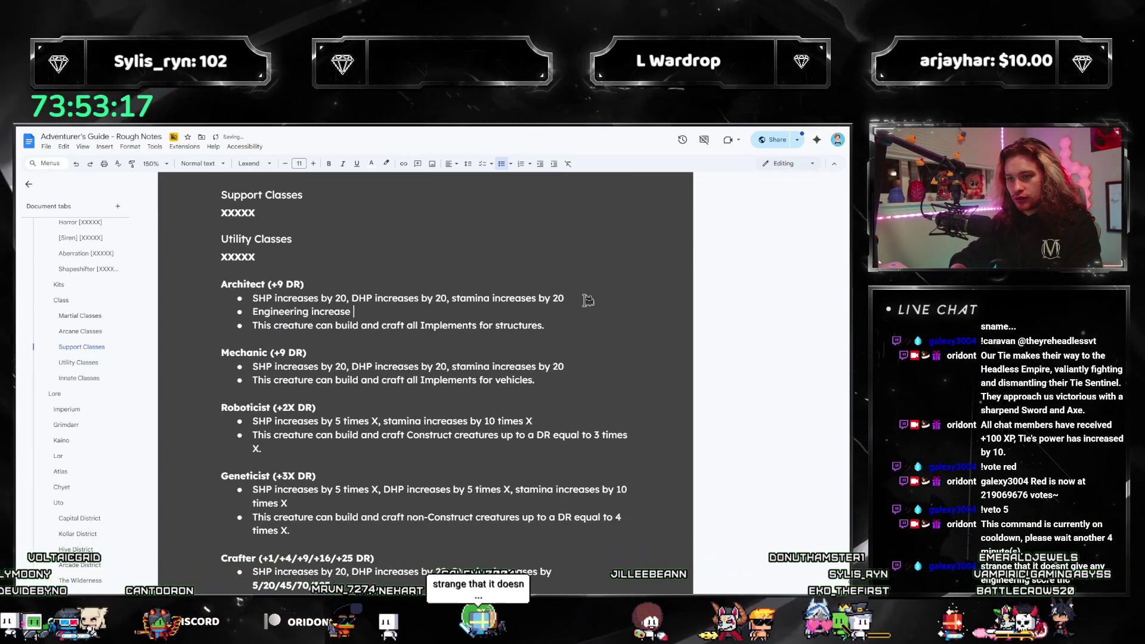
pyautogui.write('s by 9')
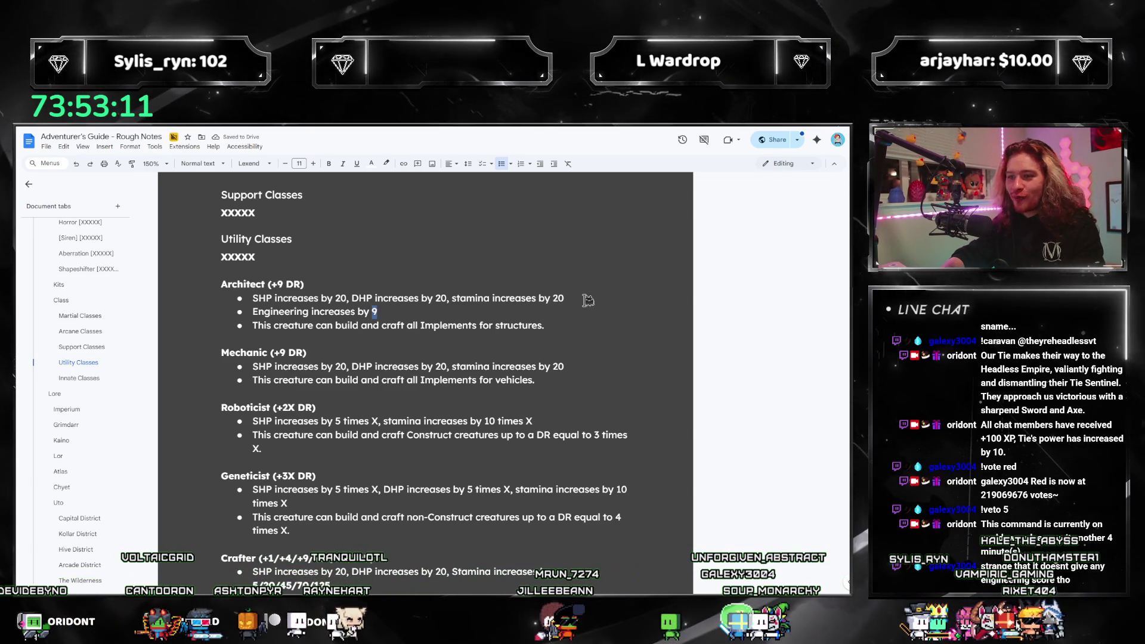
pyautogui.write('7, Memeory increase')
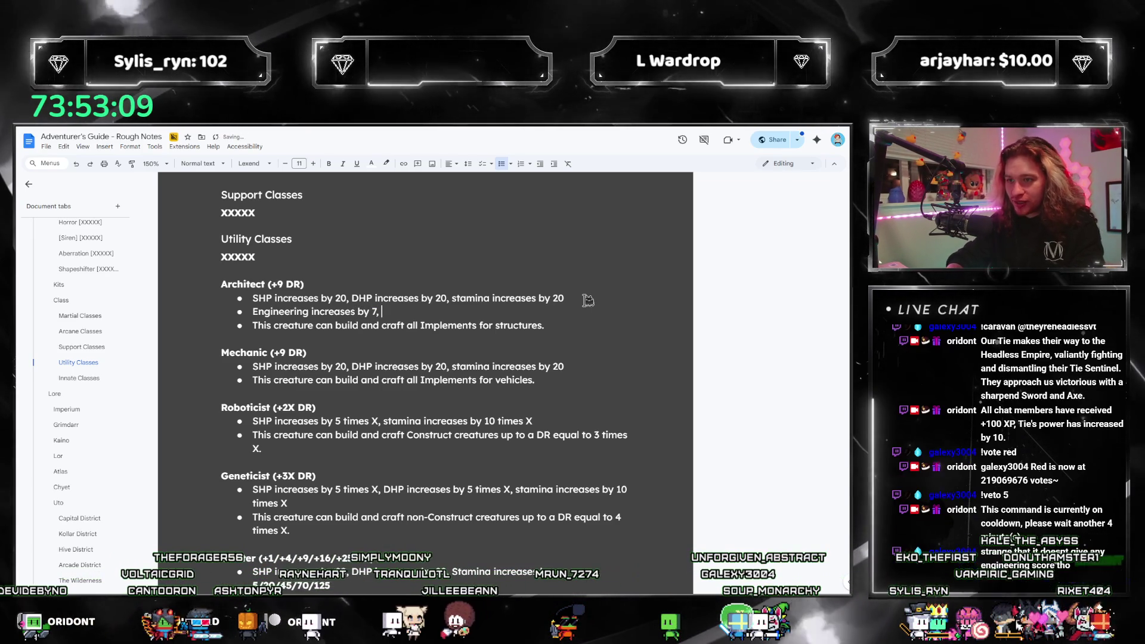
pyautogui.press('Tab')
pyautogui.write('2')
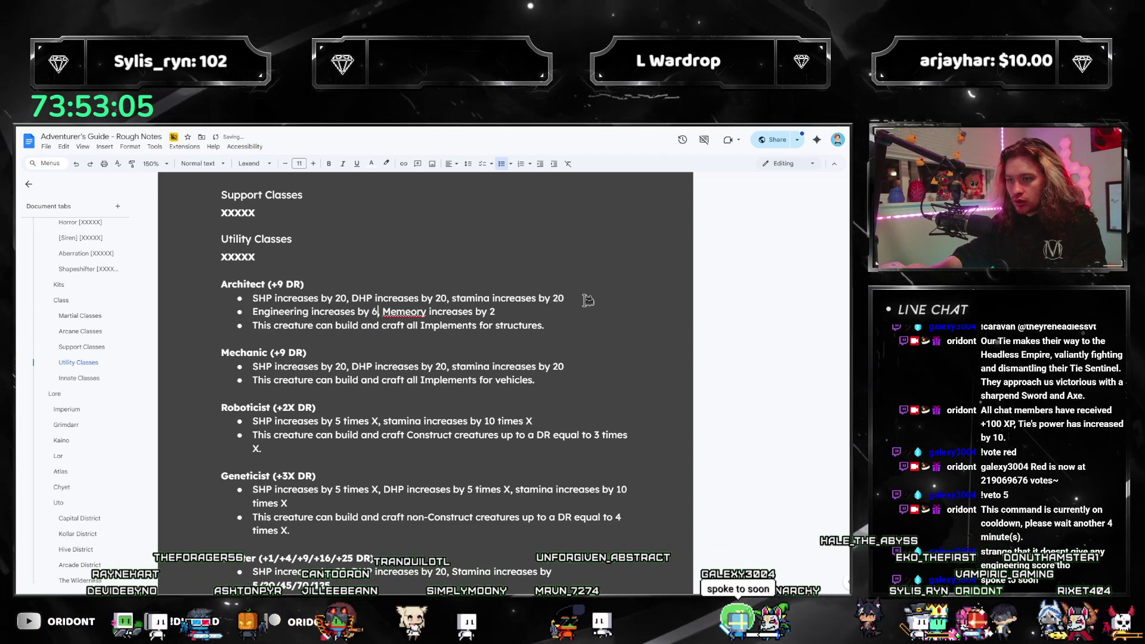
pyautogui.rightClick(405, 309)
pyautogui.click(424, 323)
pyautogui.write(', Power increases by')
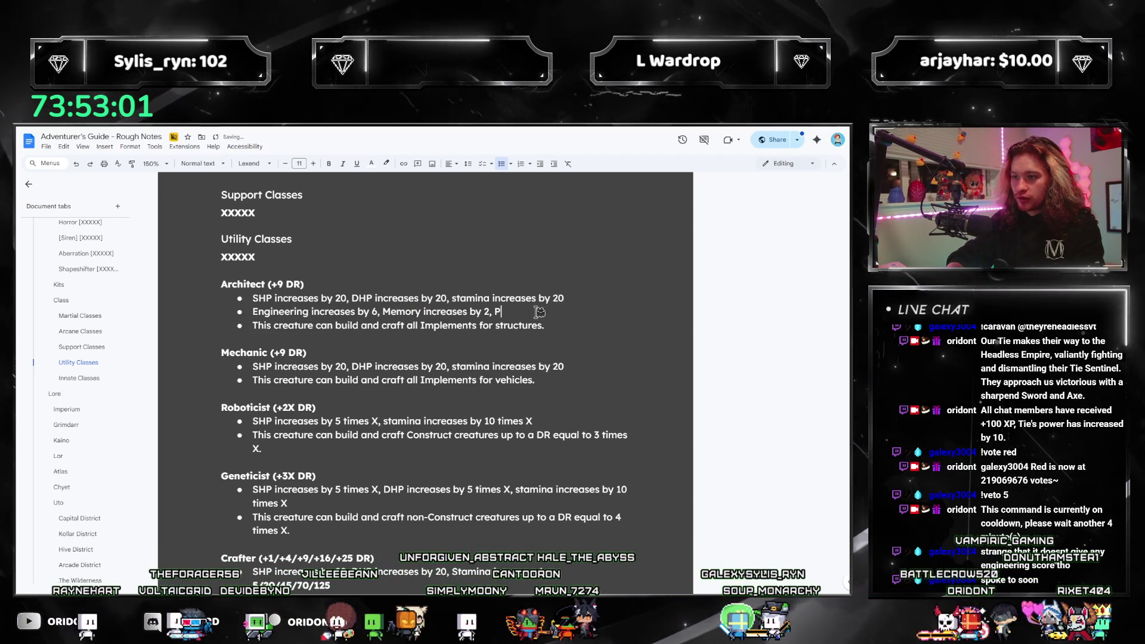
pyautogui.write(' 1')
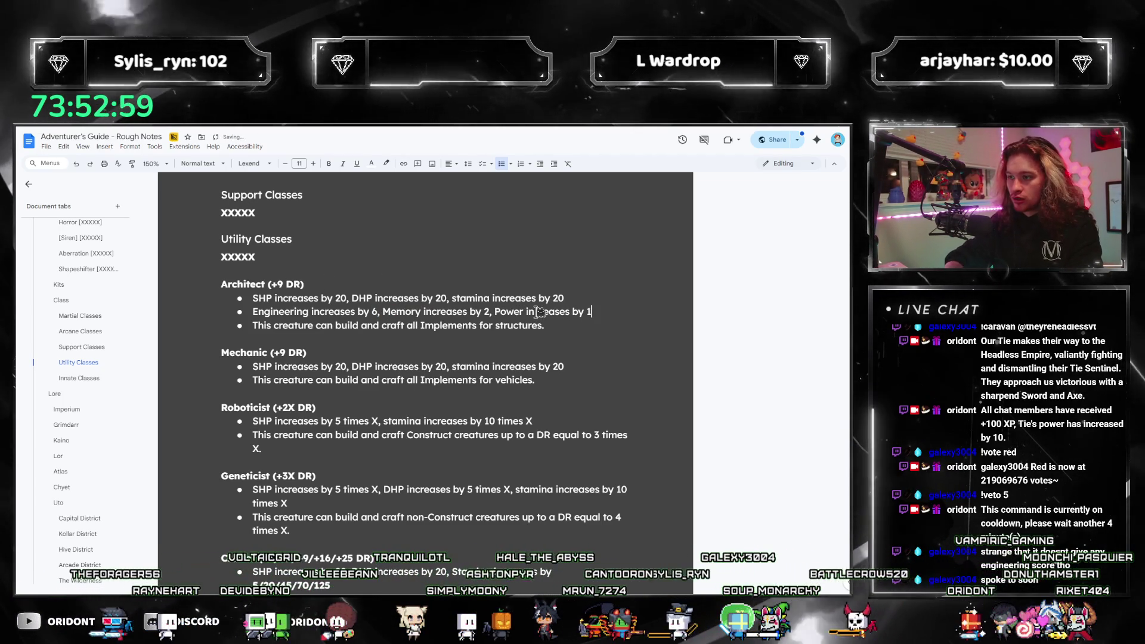
pyautogui.hotkey('shift', 'Home')
# Give Mechanic its Engineering bullet with Dexterity replacing Power, and copy that line.
pyautogui.click(588, 367)
pyautogui.press('Return')
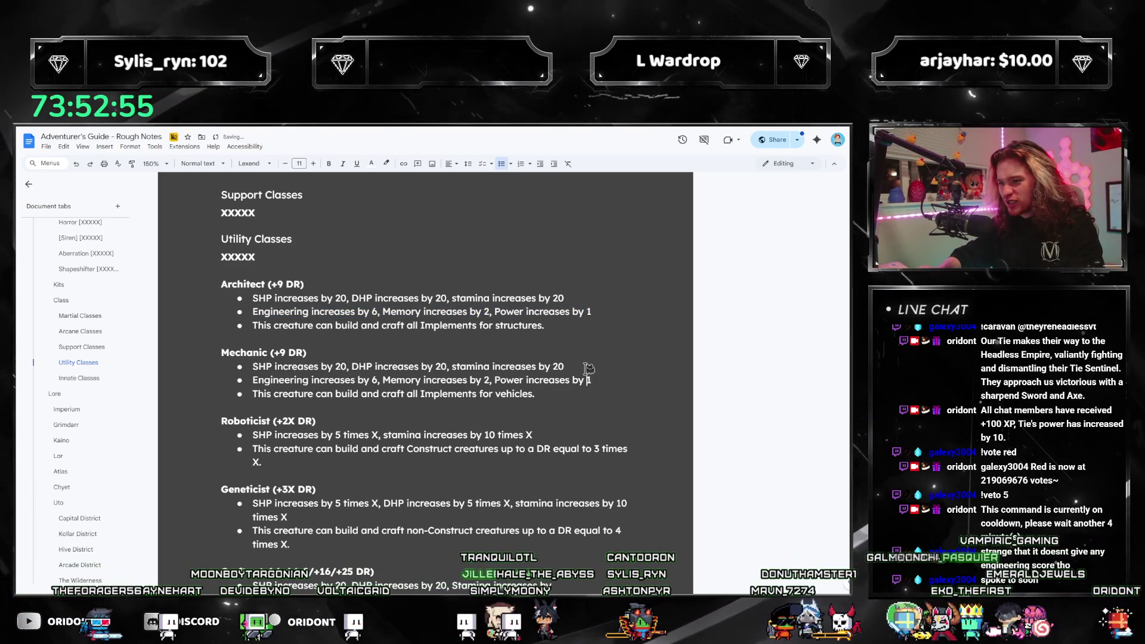
pyautogui.hotkey('ctrl', 'Left')
pyautogui.hotkey('ctrl', 'Left')
pyautogui.hotkey('ctrl', 'Left')
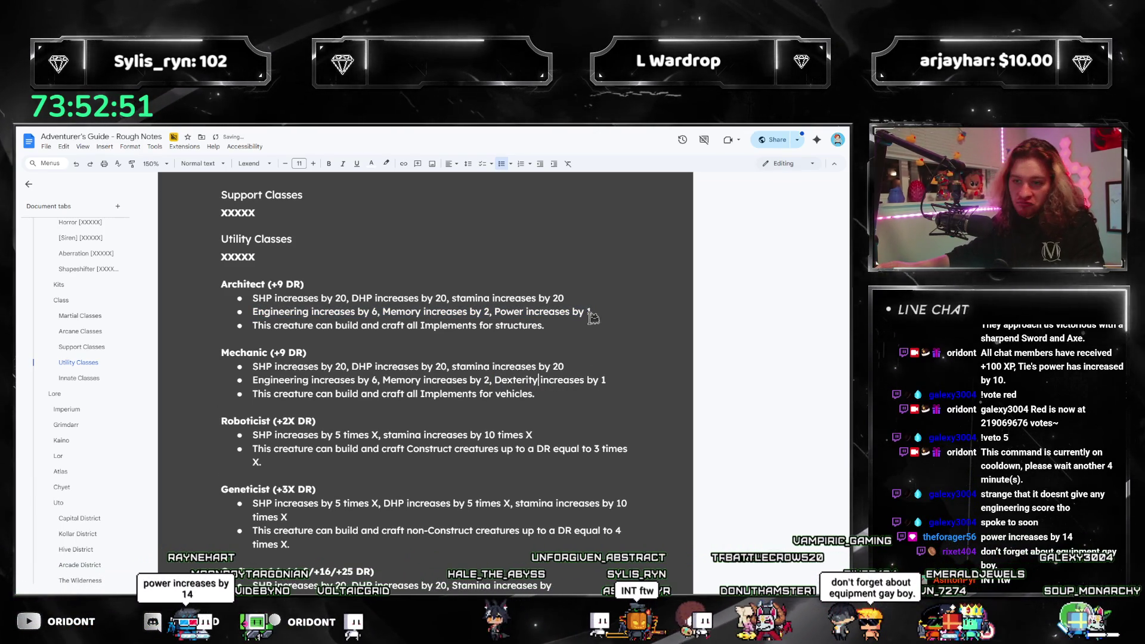
pyautogui.moveTo(611, 380)
pyautogui.mouseDown()
pyautogui.moveTo(282, 392)
pyautogui.moveTo(252, 380)
pyautogui.mouseUp()
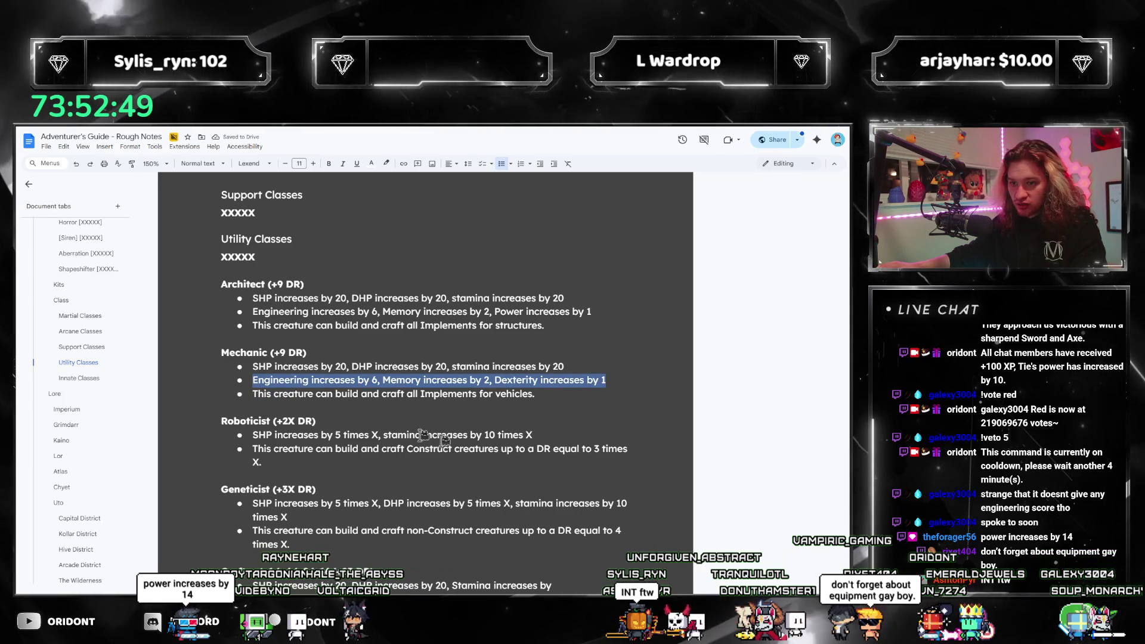
pyautogui.hotkey('ctrl', 'c')
# Paste the line under Roboticist's SHP bullet and edit it to 'Engineering increases by 2 times X'.
pyautogui.click(561, 433)
pyautogui.press('Return')
pyautogui.hotkey('ctrl', 'v')
pyautogui.hotkey('ctrl', 'Left')
pyautogui.hotkey('ctrl', 'Left')
pyautogui.hotkey('ctrl', 'Left')
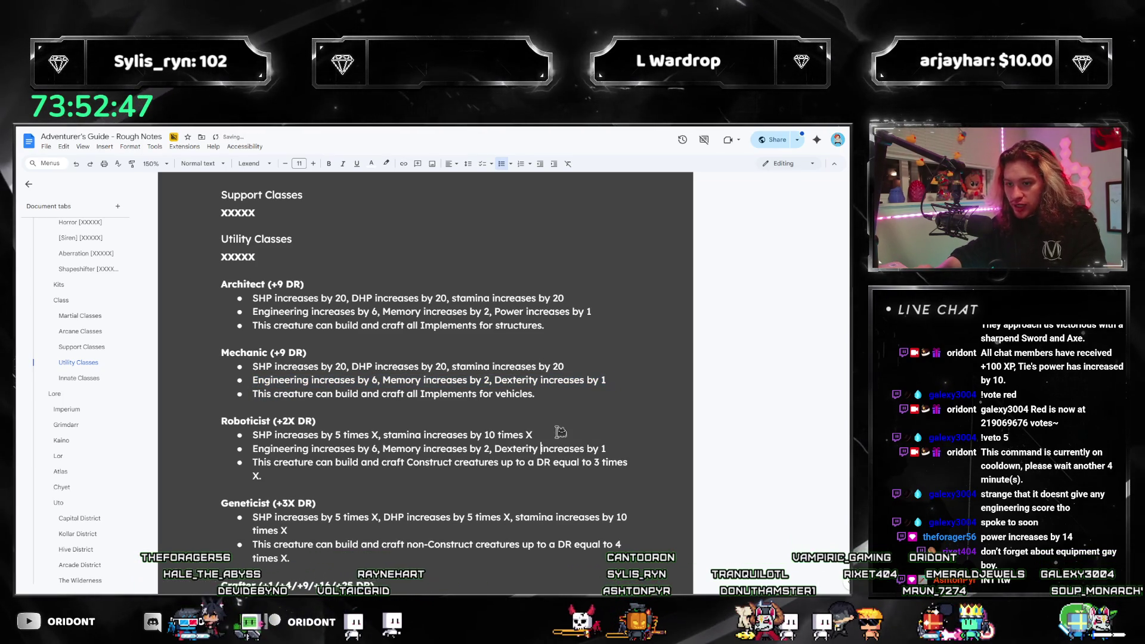
pyautogui.write('1')
pyautogui.write('X')
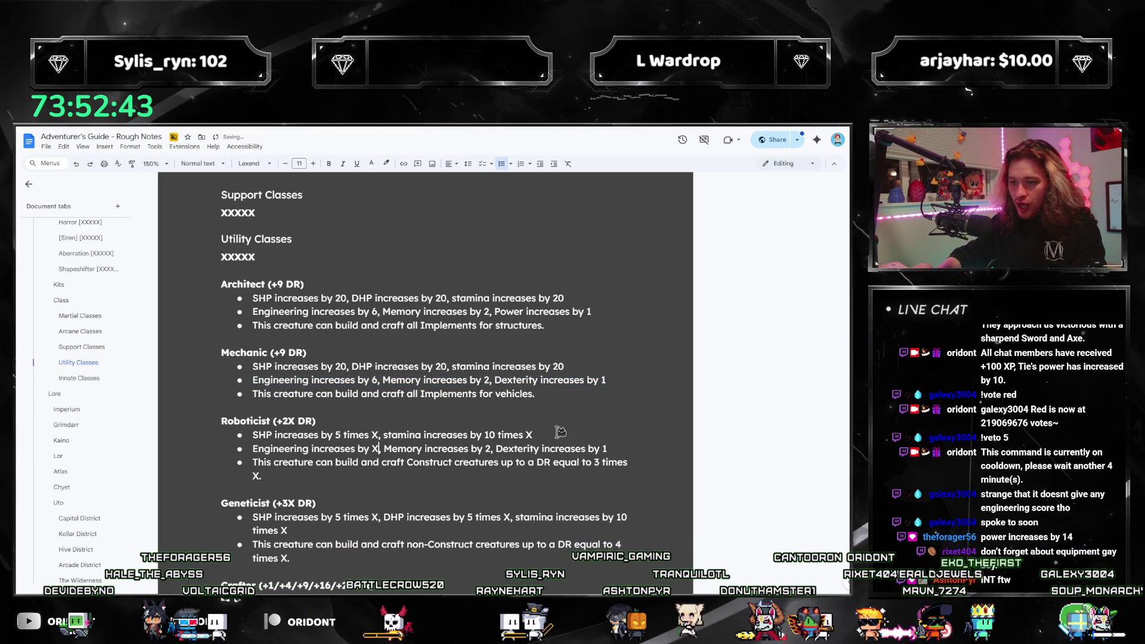
pyautogui.hotkey('ctrl', 'shift', 'Right')
pyautogui.hotkey('ctrl', 'shift', 'Right')
pyautogui.hotkey('ctrl', 'shift', 'Right')
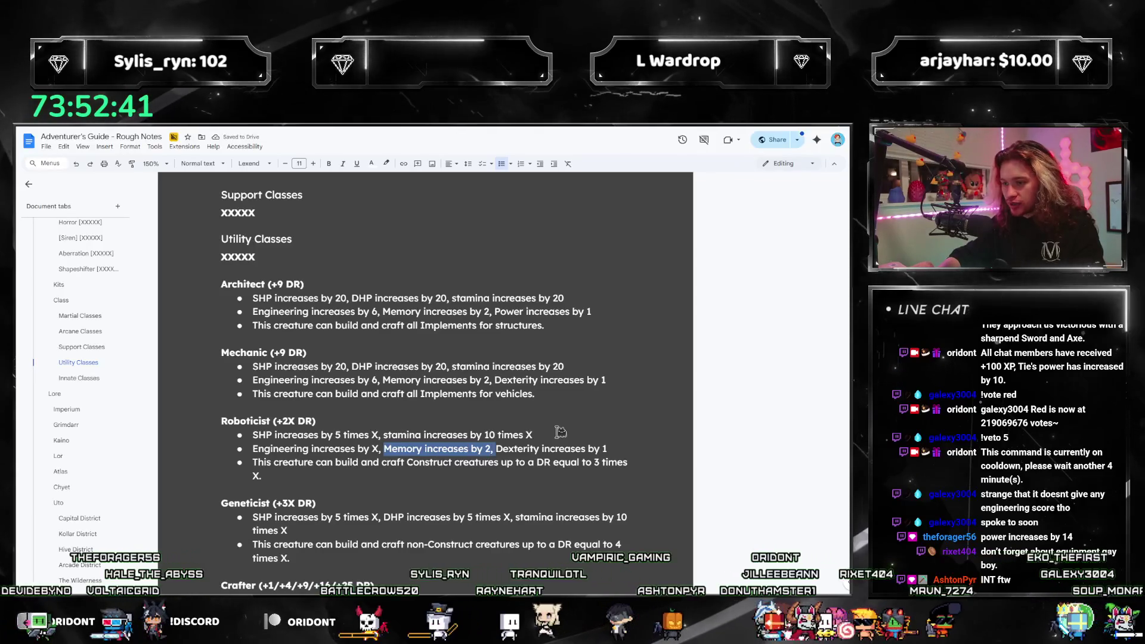
pyautogui.press('BackSpace')
pyautogui.press('End')
pyautogui.press('BackSpace')
pyautogui.write('X')
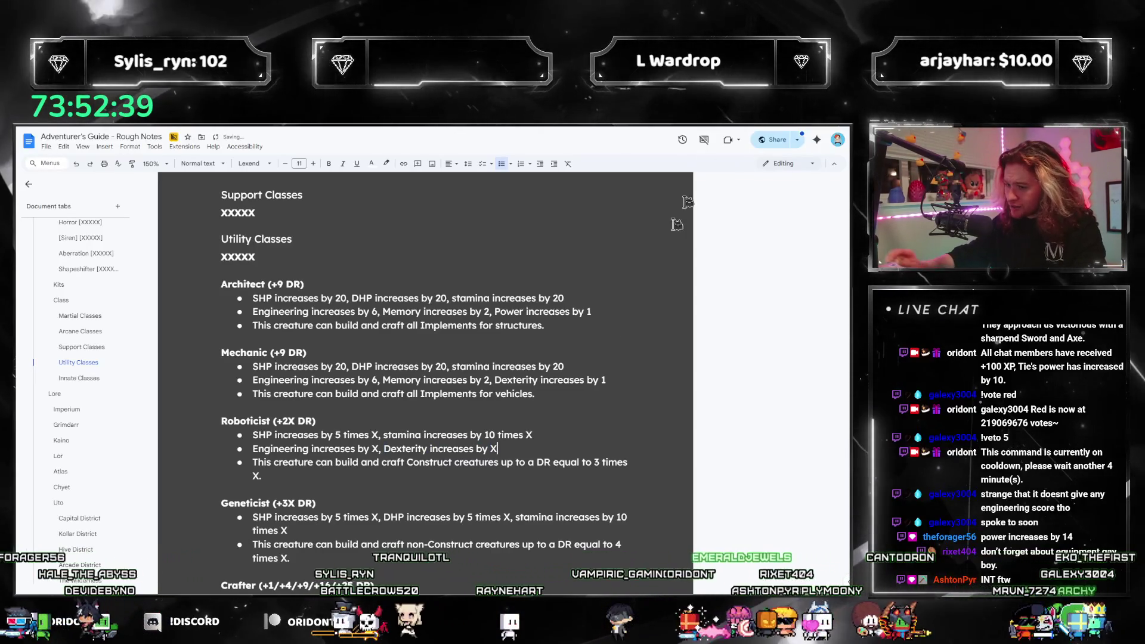
pyautogui.hotkey('shift', 'Home')
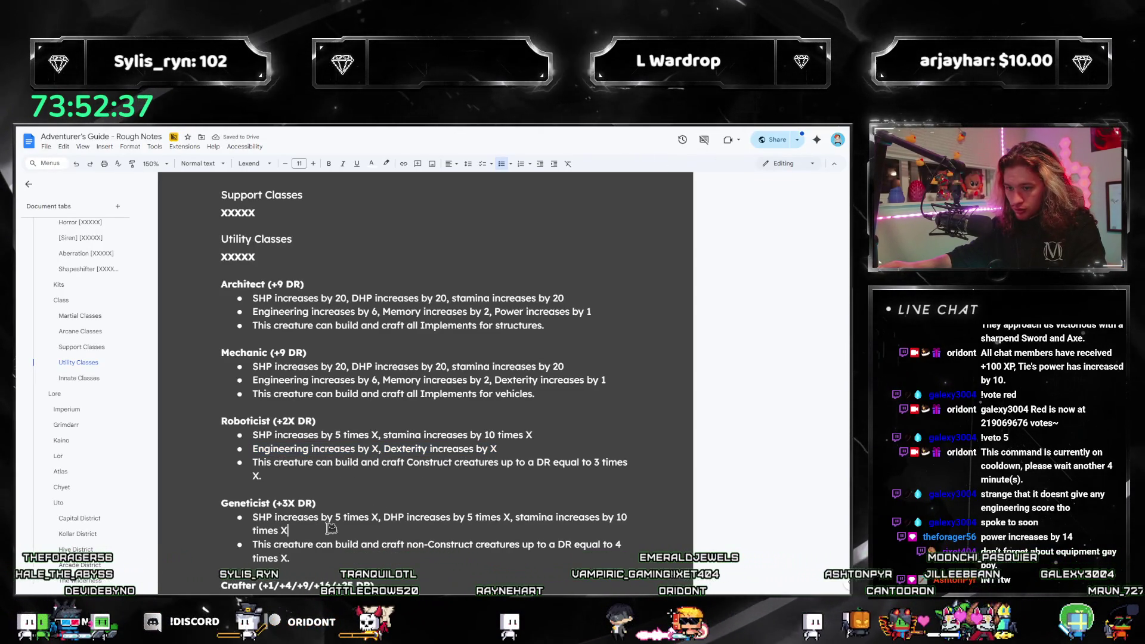
# Drop the Dexterity bonus from Roboticist's line and paste the Engineering bullet under Geneticist's SHP line.
pyautogui.click(331, 528)
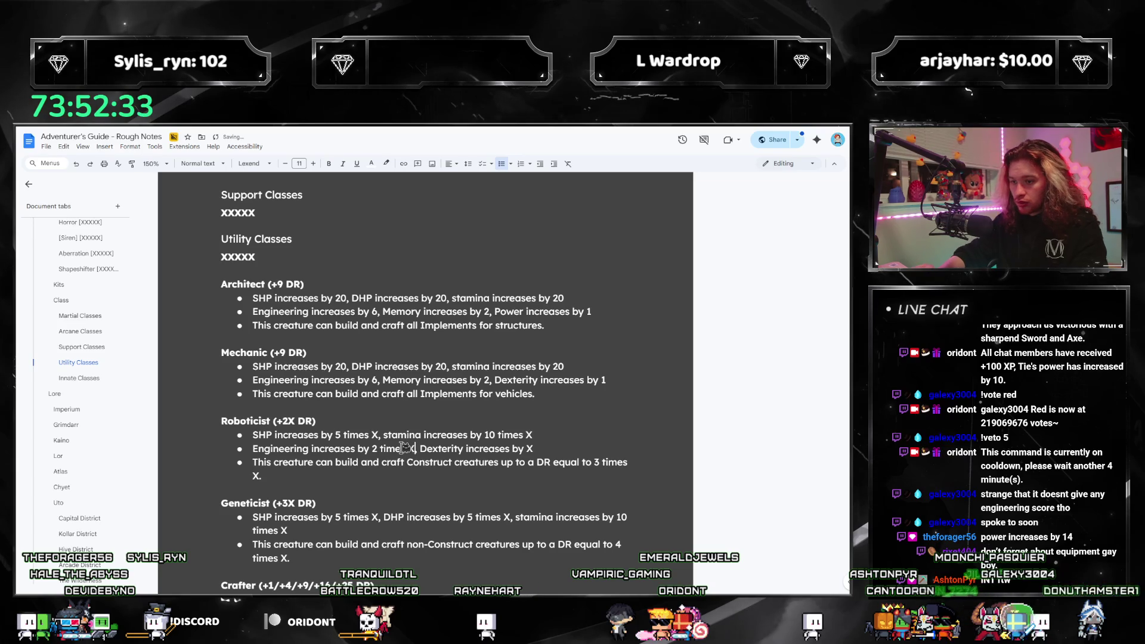
pyautogui.hotkey('shift', 'End')
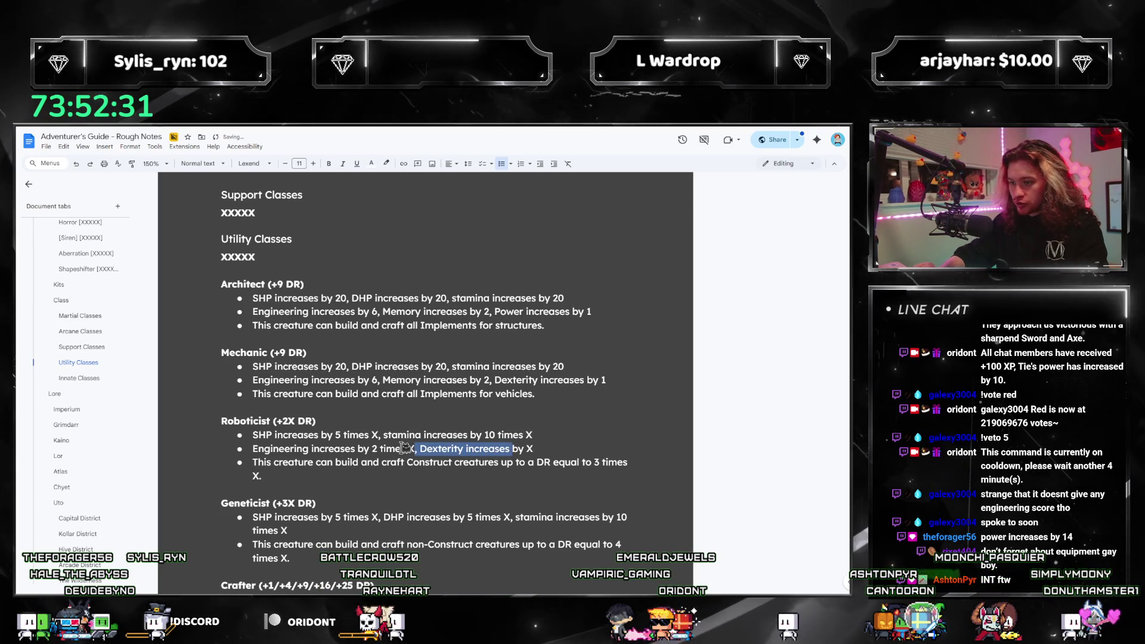
pyautogui.press('BackSpace')
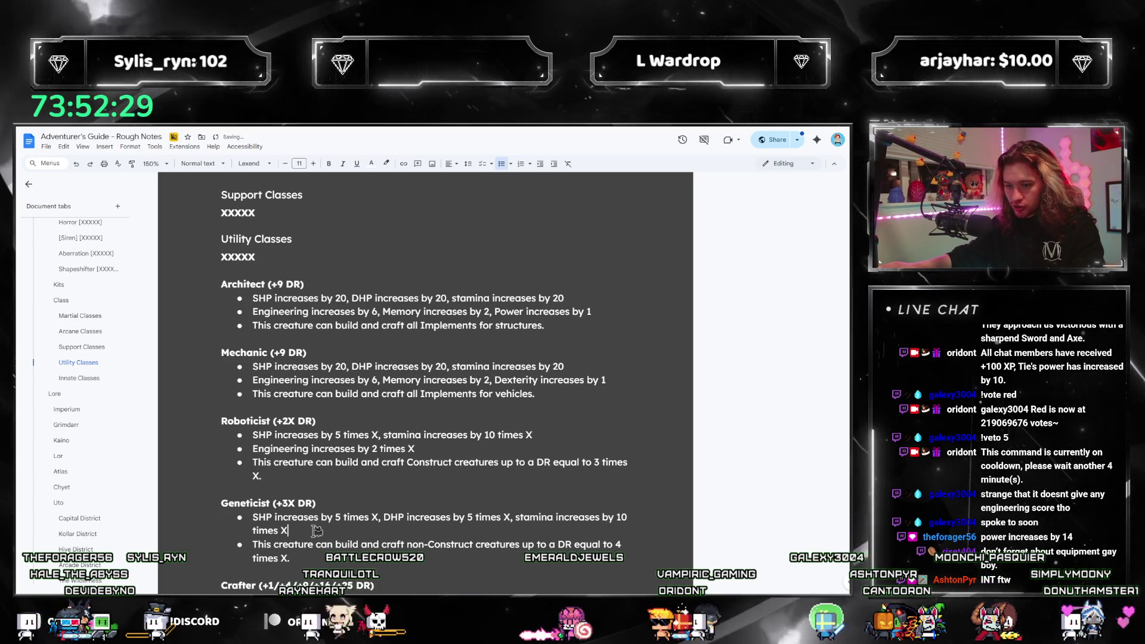
pyautogui.click(321, 525)
pyautogui.press('Return')
pyautogui.hotkey('ctrl', 'v')
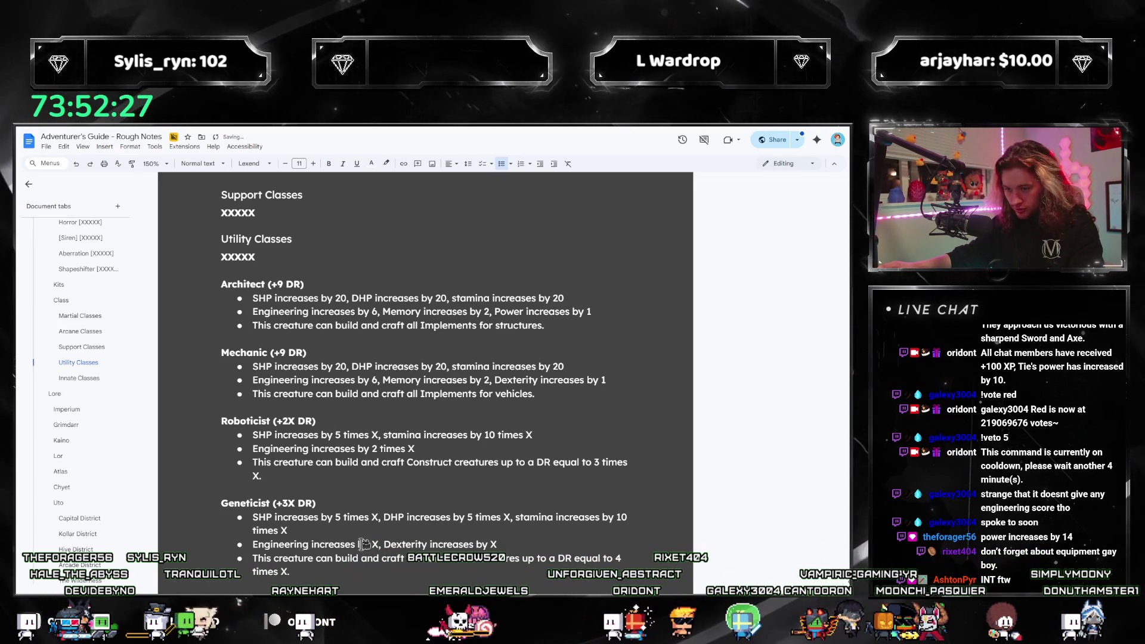
# Try '2 times' on Geneticist's Dexterity value, revert it to X, and bring up the Utopia guide PDF.
pyautogui.click(373, 544)
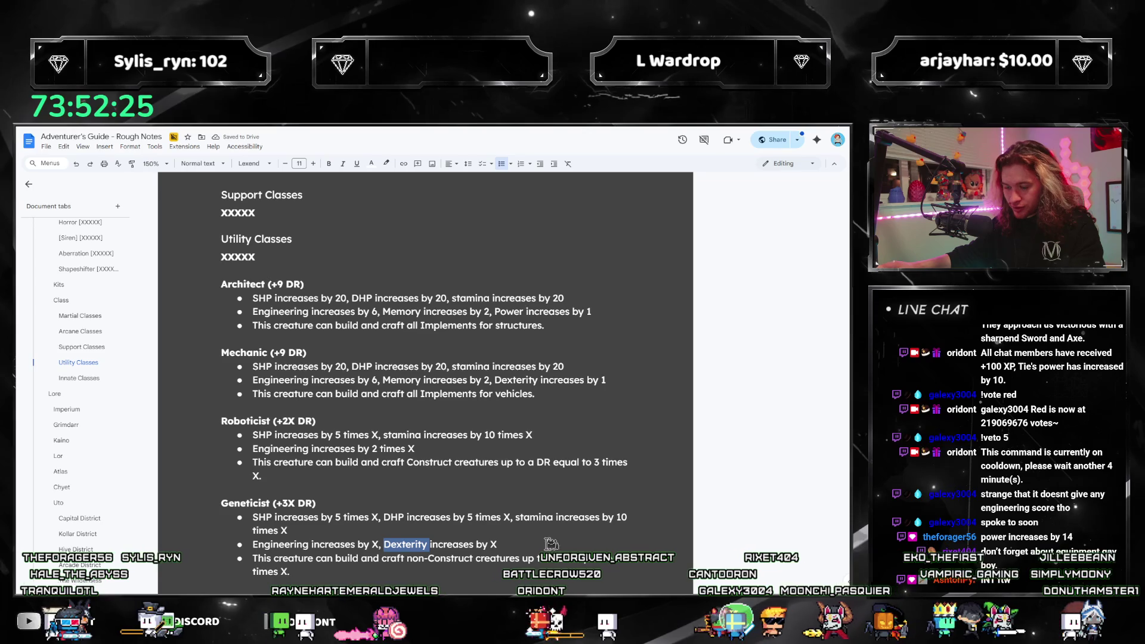
pyautogui.click(612, 539)
pyautogui.press('Left')
pyautogui.write('2 times')
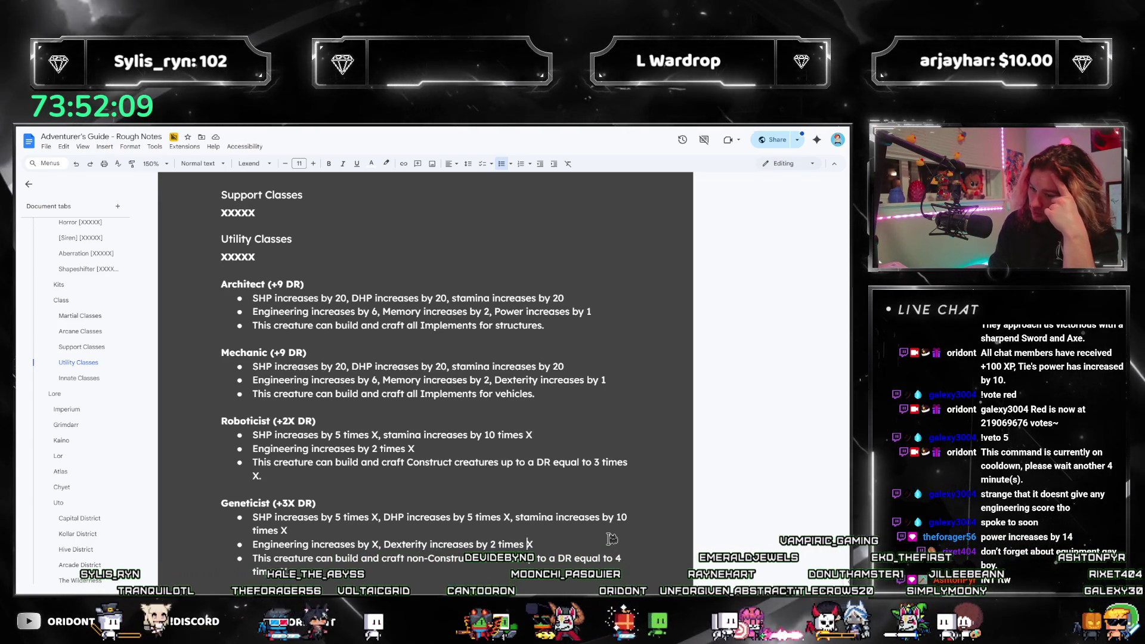
pyautogui.press('Left')
pyautogui.press('Left')
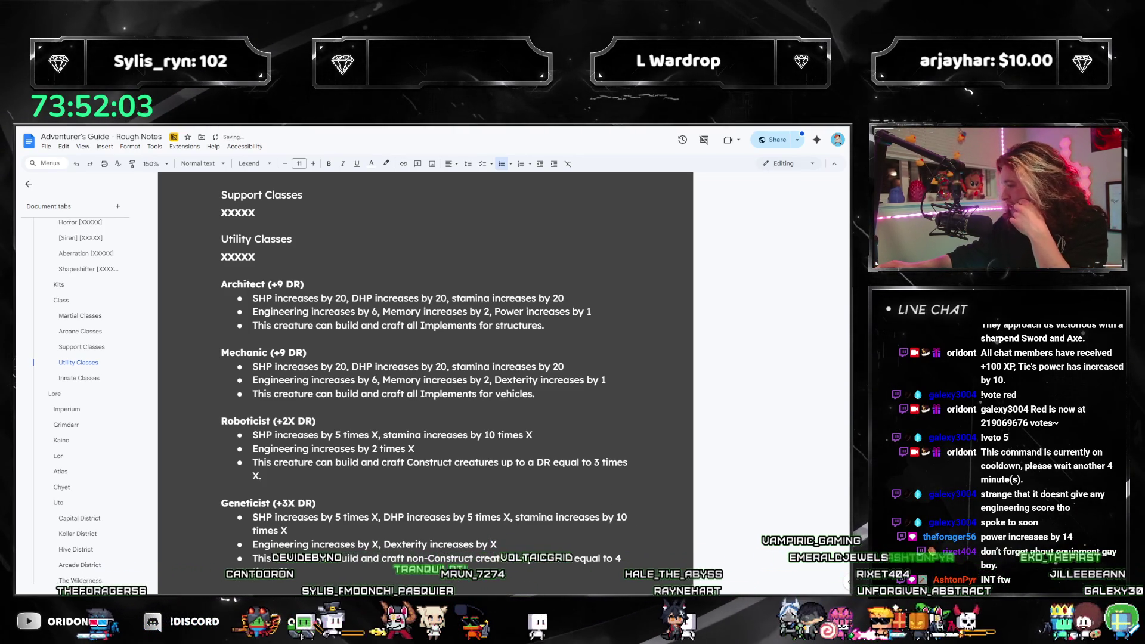
pyautogui.hotkey('alt', 'Tab')
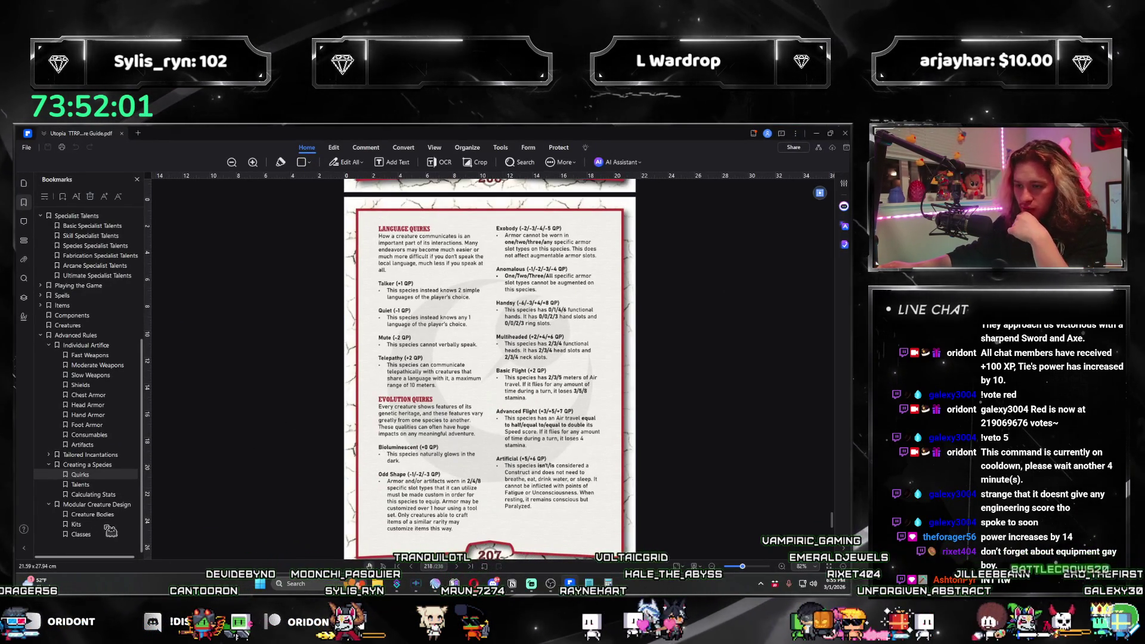
# Look over the guide's Creature Bodies and Kits (page 218) pages, then go back to the notes.
pyautogui.press('Down')
pyautogui.press('Down')
pyautogui.press('Down')
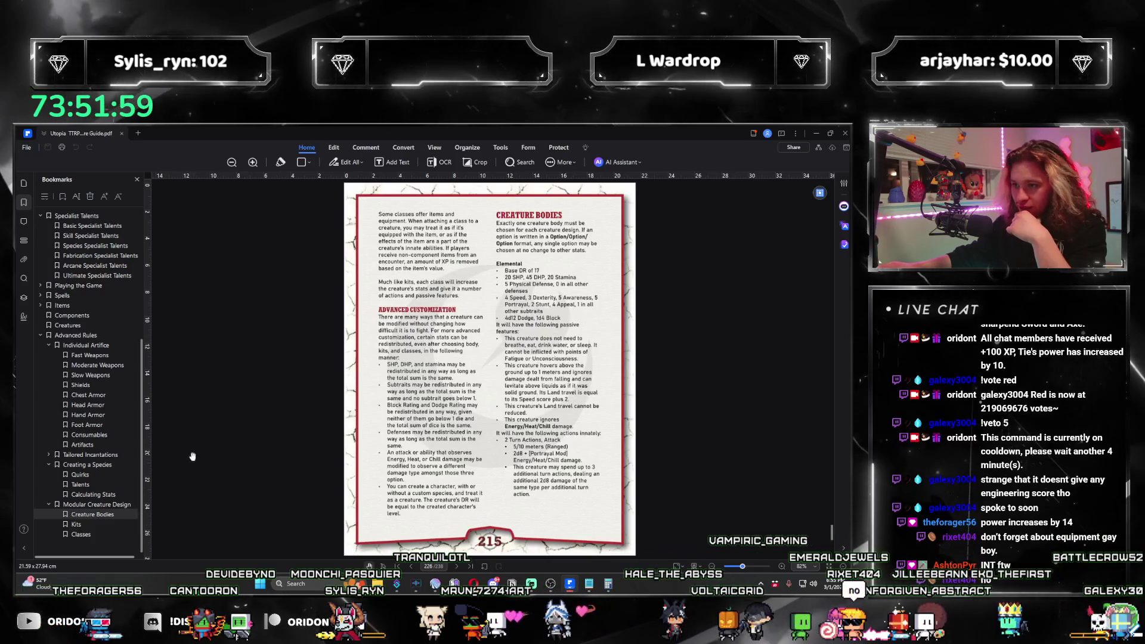
pyautogui.click(98, 530)
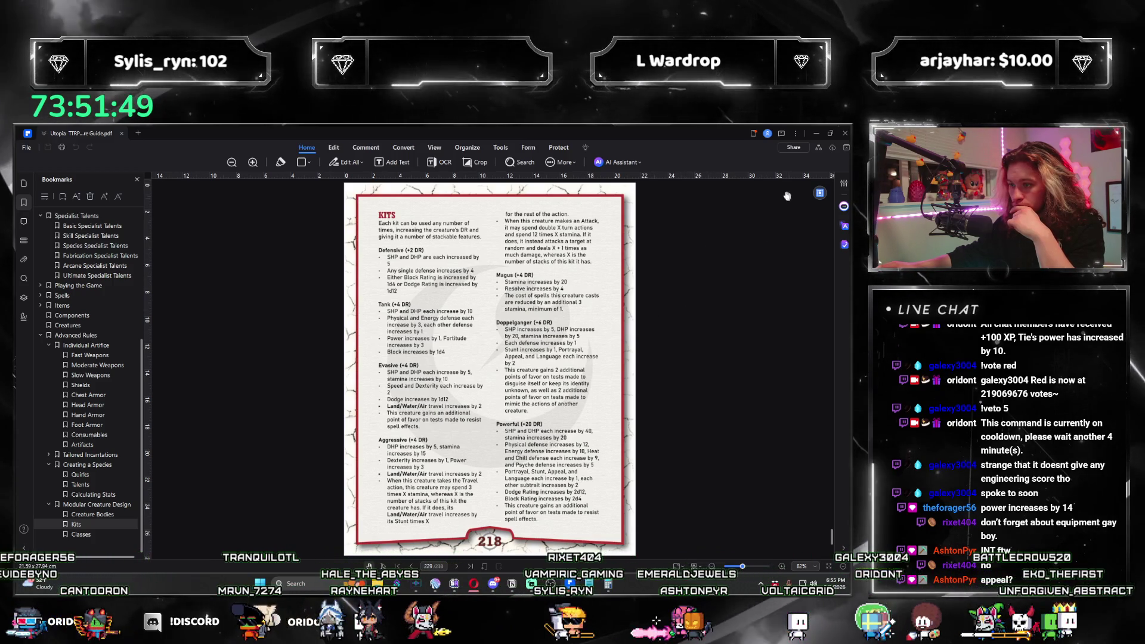
pyautogui.hotkey('alt', 'Tab')
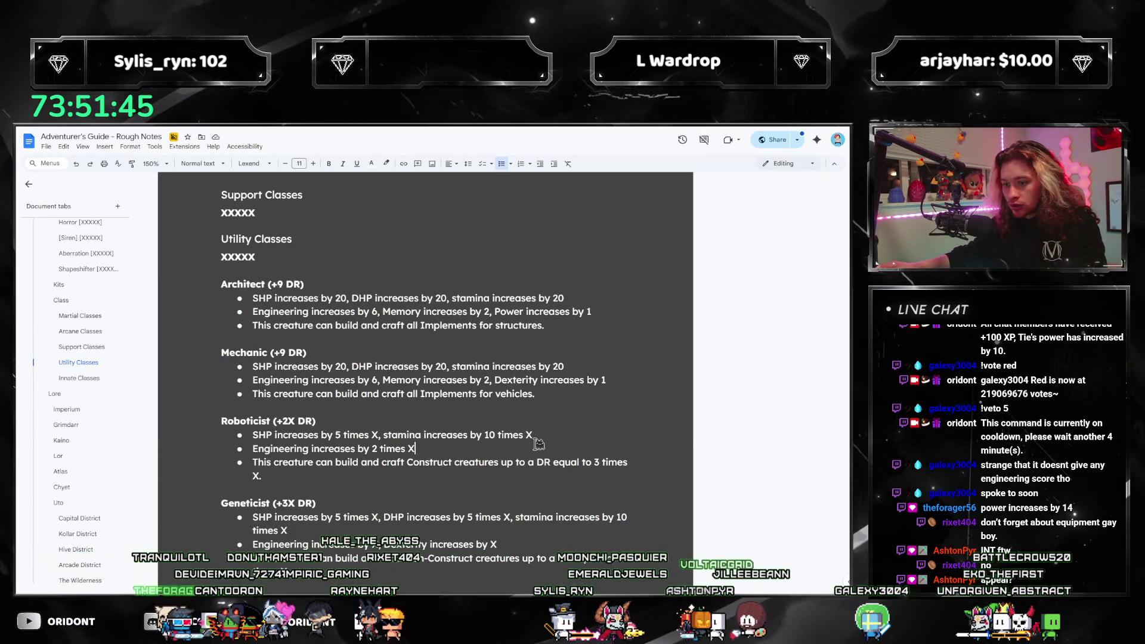
# Reword Geneticist's bullet to 'Engineering, Dexterity, and Portrayal each increase by X', removing the separate Dexterity clause.
pyautogui.scroll(-2, 471, 462)
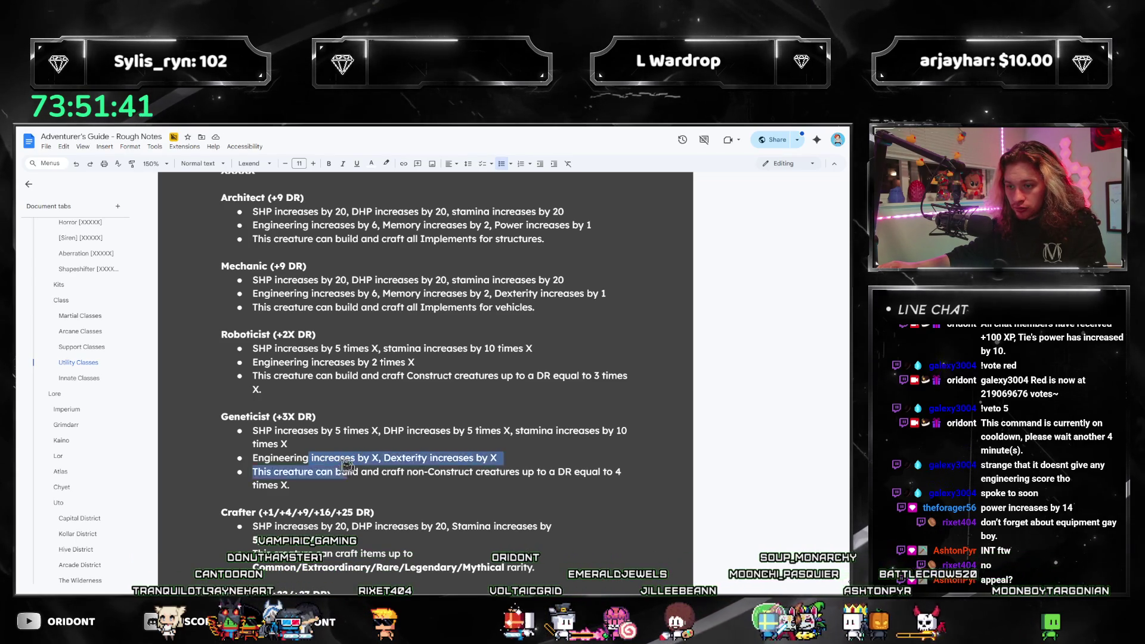
pyautogui.press('Left')
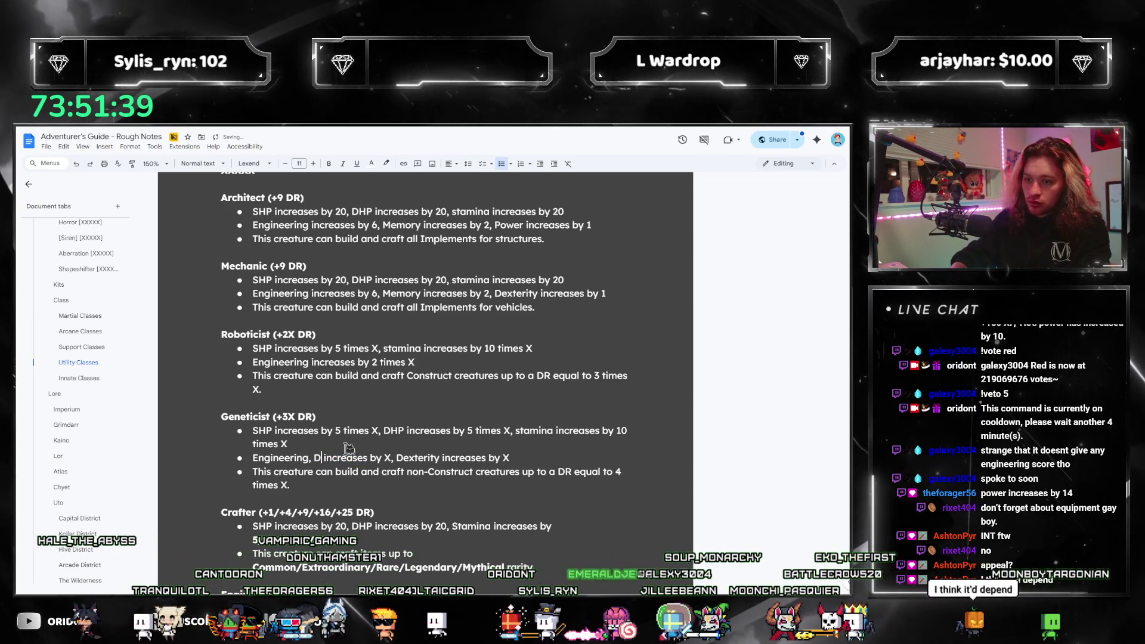
pyautogui.write(', Dexterity, and P')
pyautogui.write('ortrayal ea')
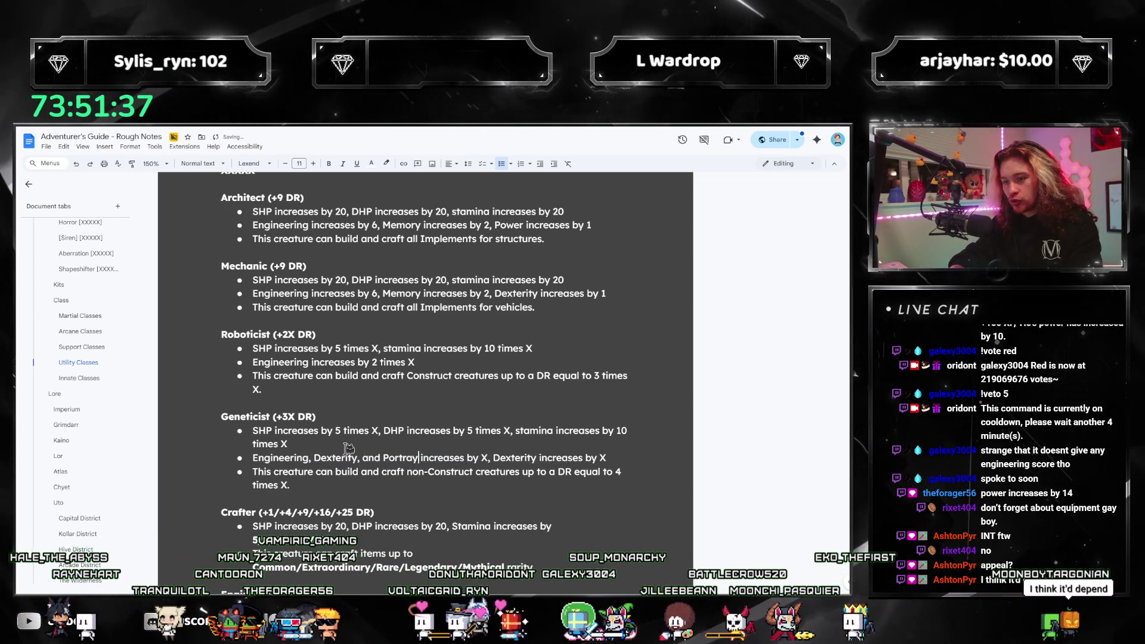
pyautogui.write('ch')
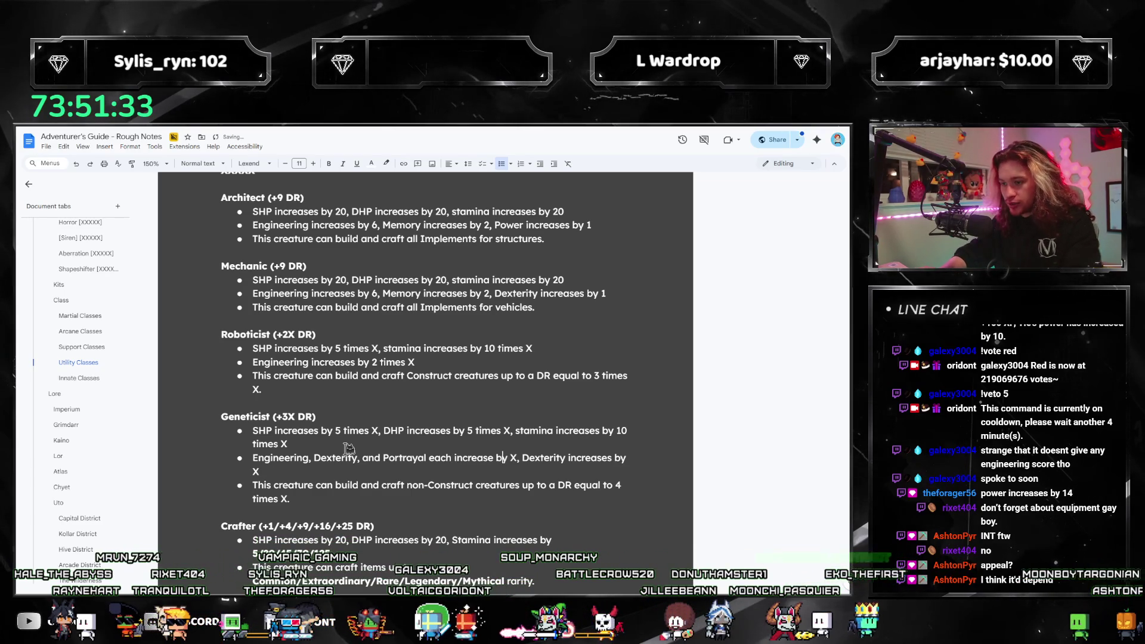
pyautogui.press('BackSpace')
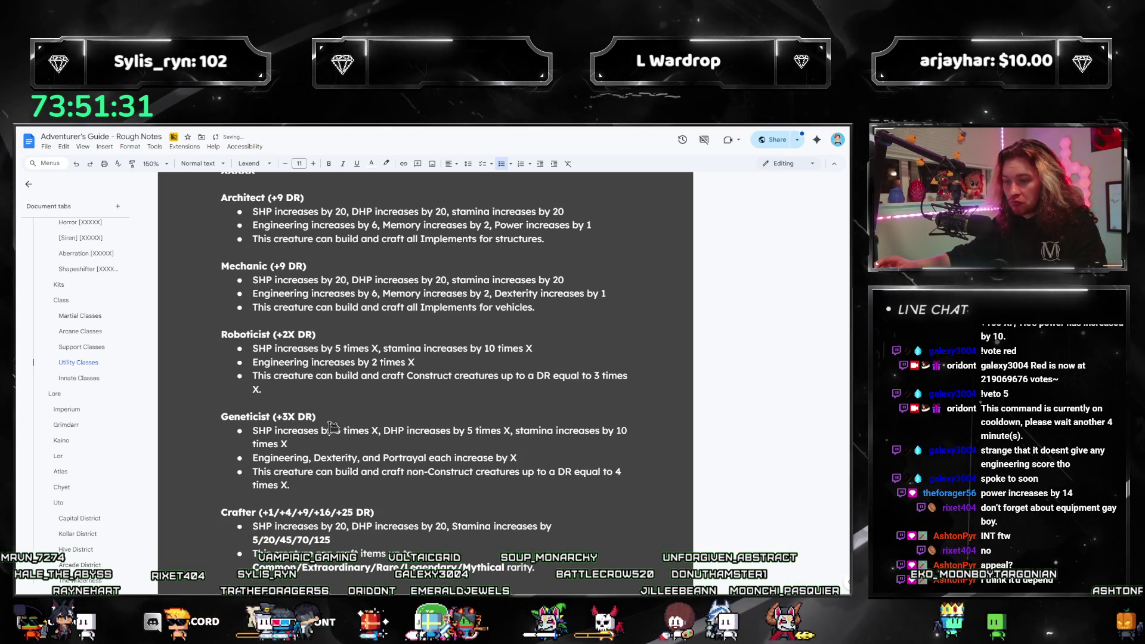
pyautogui.click(437, 362)
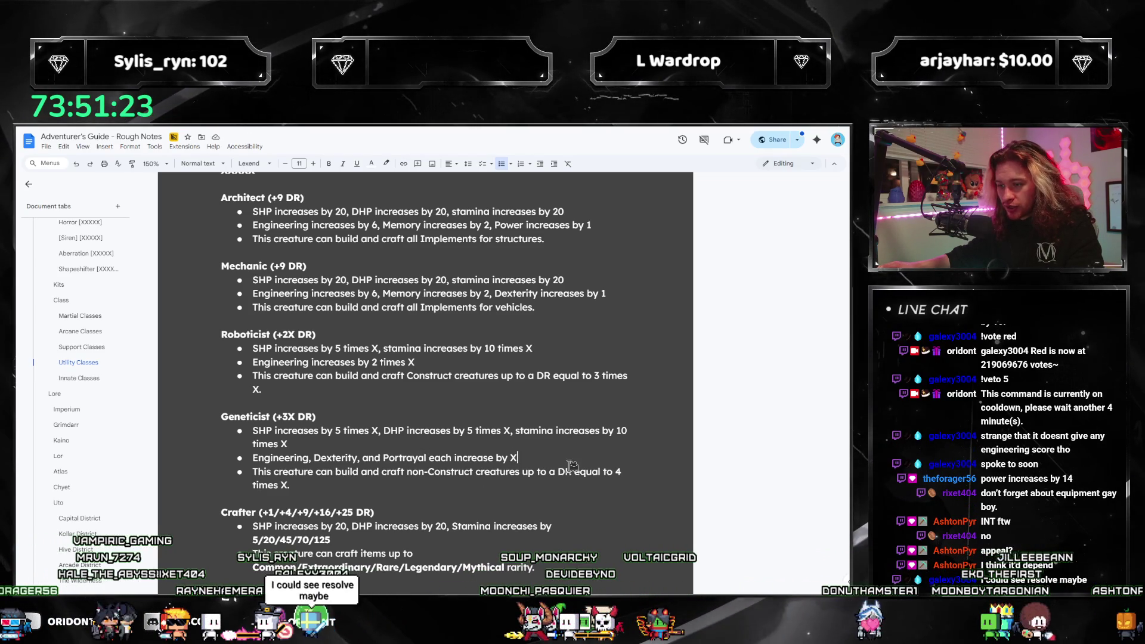
pyautogui.moveTo(220, 413); pyautogui.dragTo(387, 470)
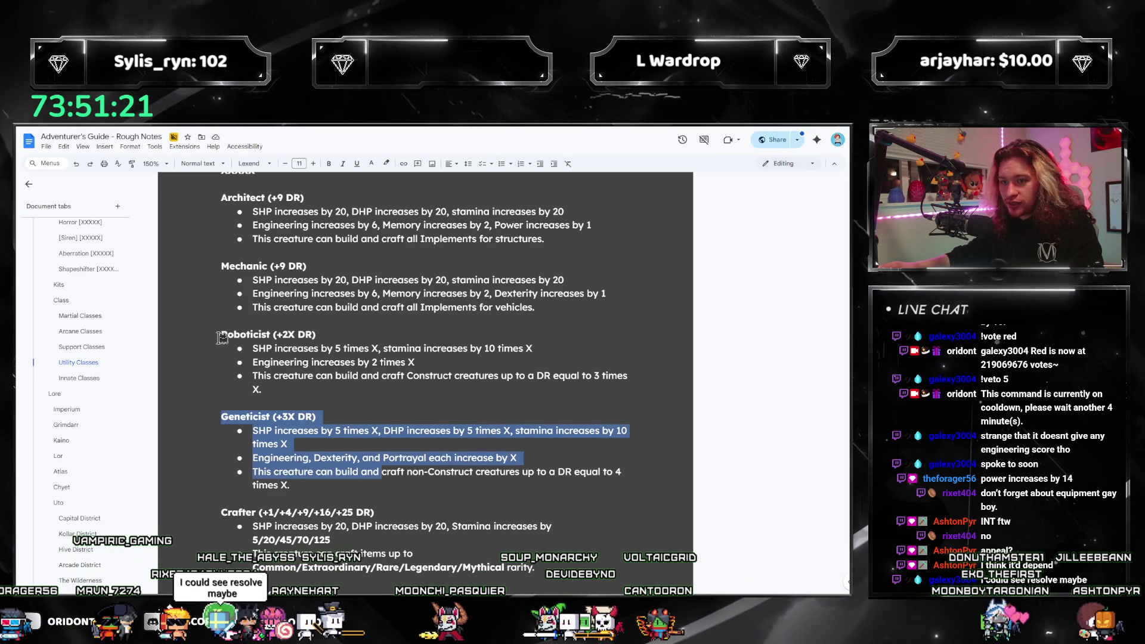
pyautogui.moveTo(222, 338); pyautogui.dragTo(626, 382)
pyautogui.scroll(-2, 418, 457)
pyautogui.click(417, 456)
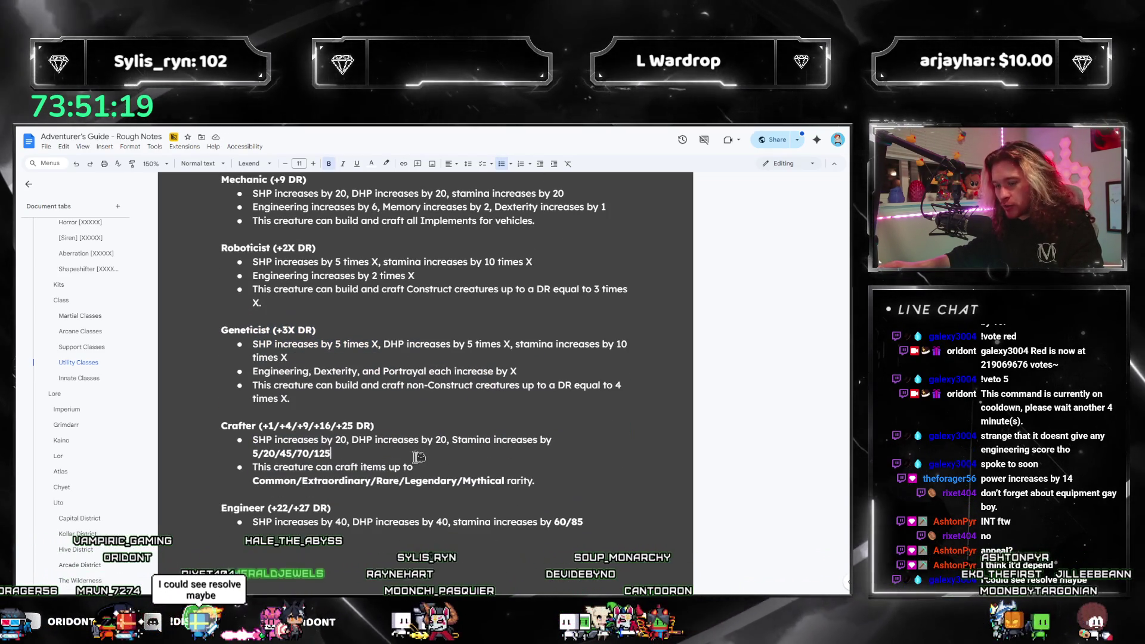
# Start a new empty bullet right below Crafter's '5/20/45/70/125' stat line.
pyautogui.click(441, 468)
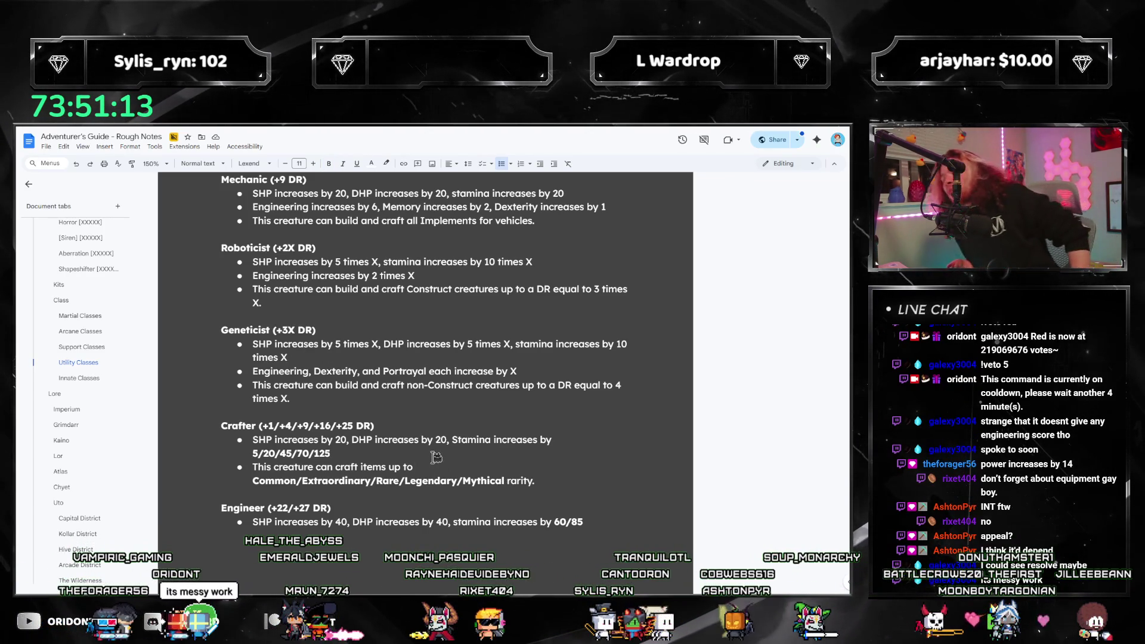
pyautogui.scroll(2, 423, 377)
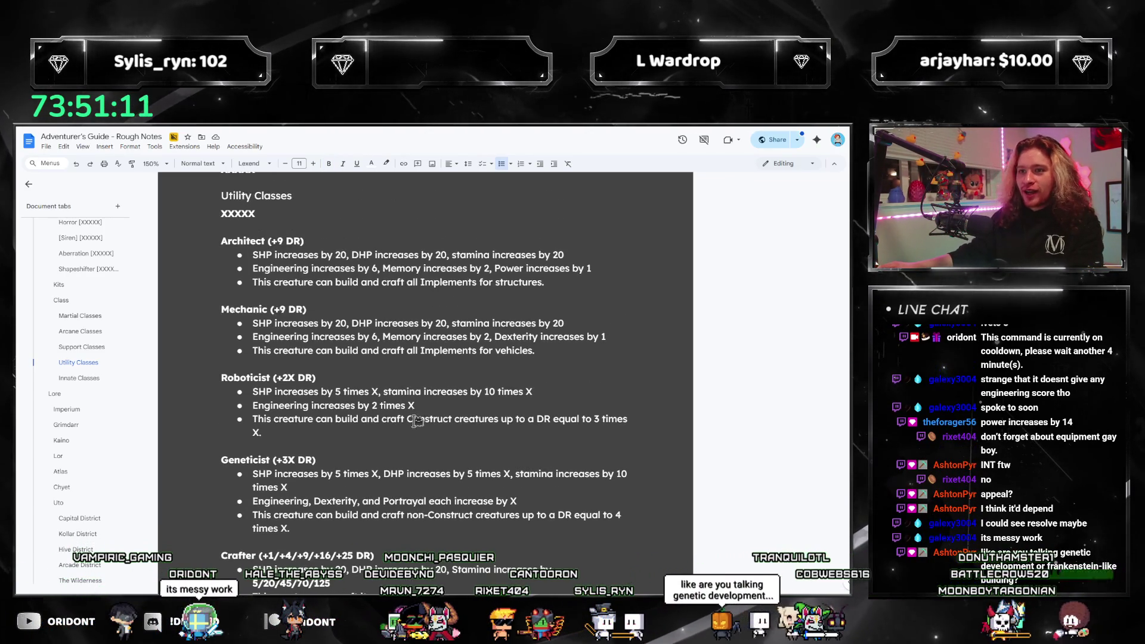
pyautogui.scroll(-2, 412, 382)
pyautogui.scroll(2, 408, 407)
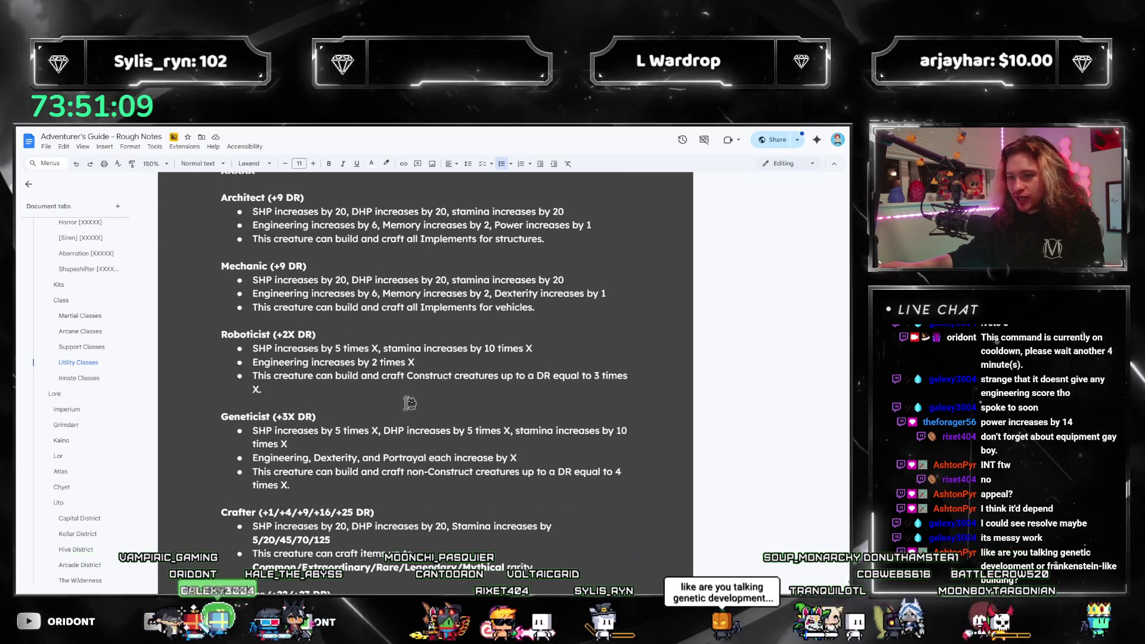
pyautogui.scroll(-2, 408, 407)
pyautogui.scroll(2, 352, 468)
pyautogui.scroll(-3, 525, 540)
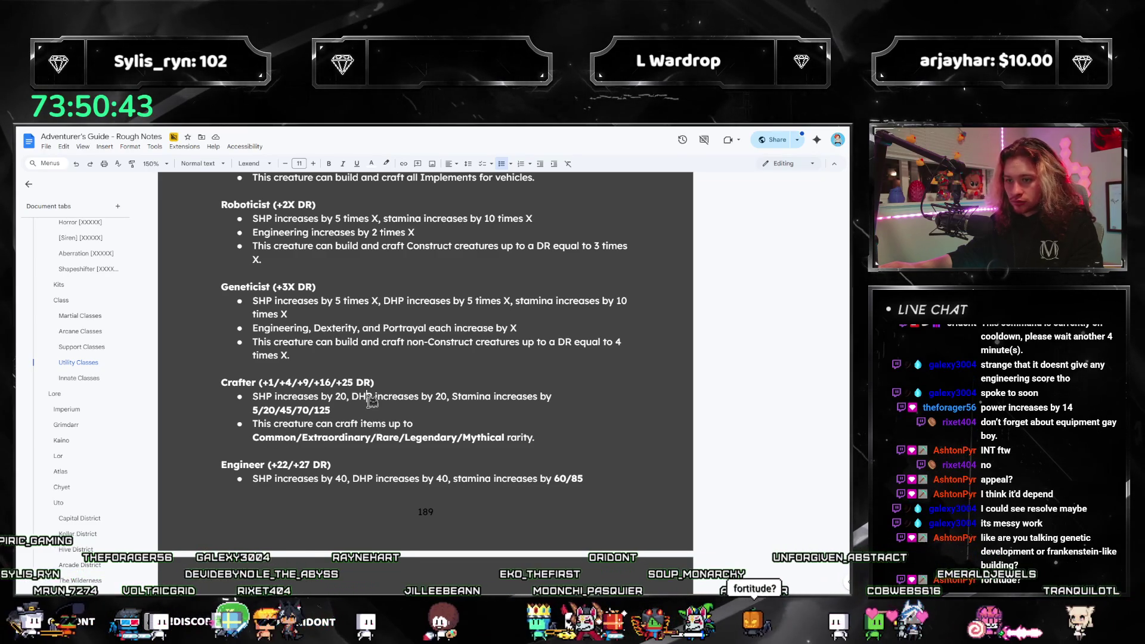
pyautogui.press('Return')
# Copy Geneticist's stat line into the Crafter bullet and edit it to 'Engineering increases by 1/4/9/16/25'.
pyautogui.moveTo(541, 327); pyautogui.dragTo(251, 328)
pyautogui.hotkey('ctrl', 'c')
pyautogui.click(338, 424)
pyautogui.hotkey('ctrl', 'v')
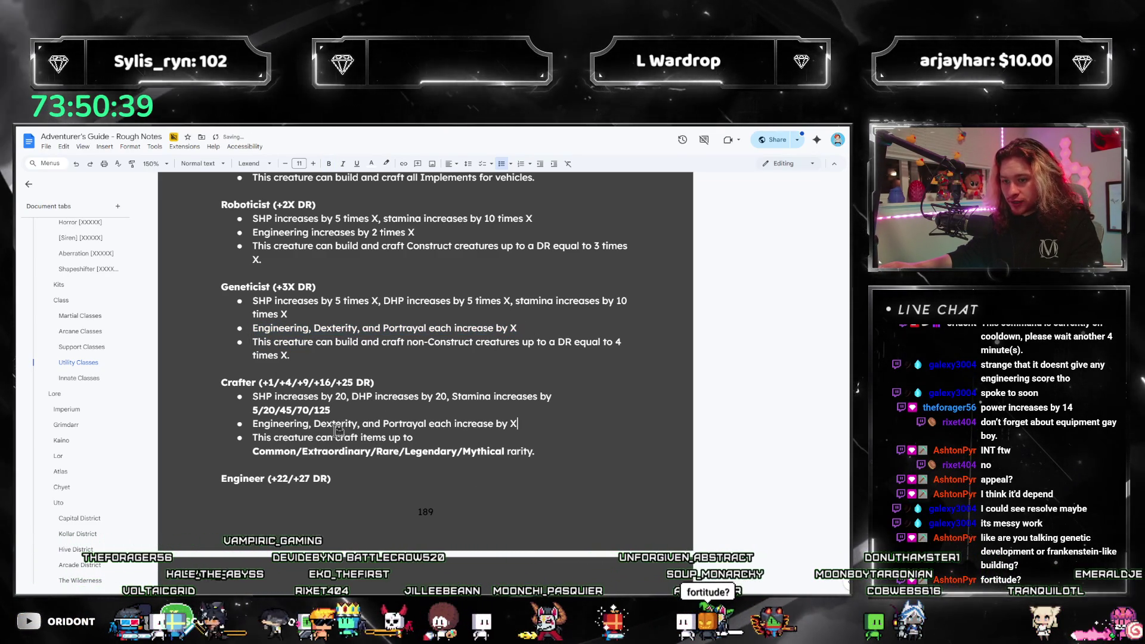
pyautogui.moveTo(310, 424); pyautogui.dragTo(521, 426)
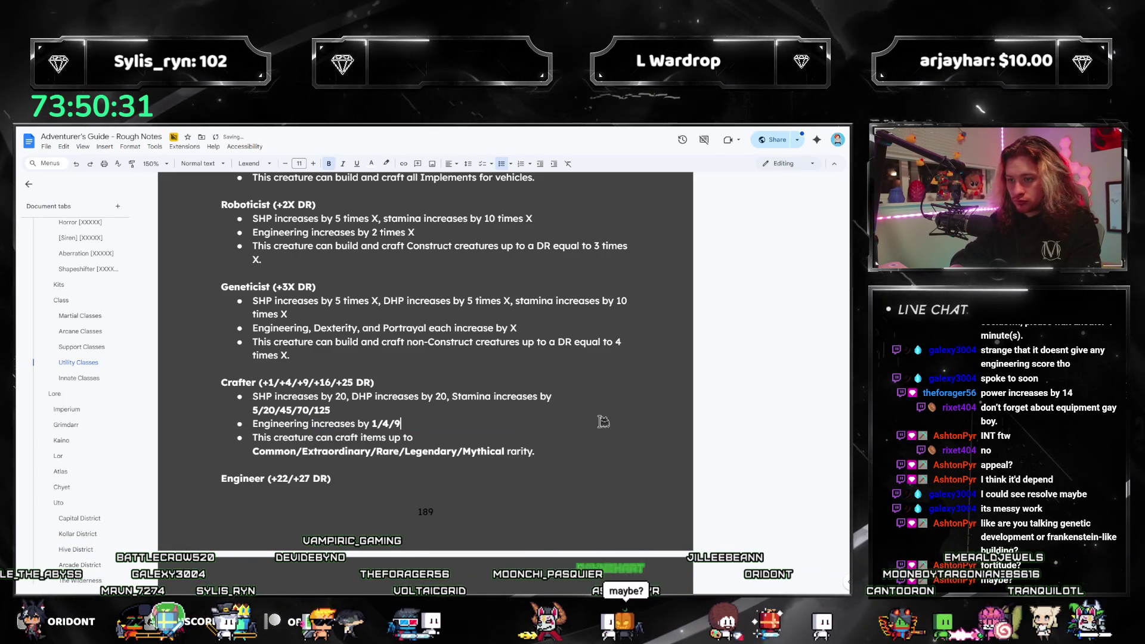
pyautogui.write('/16/2')
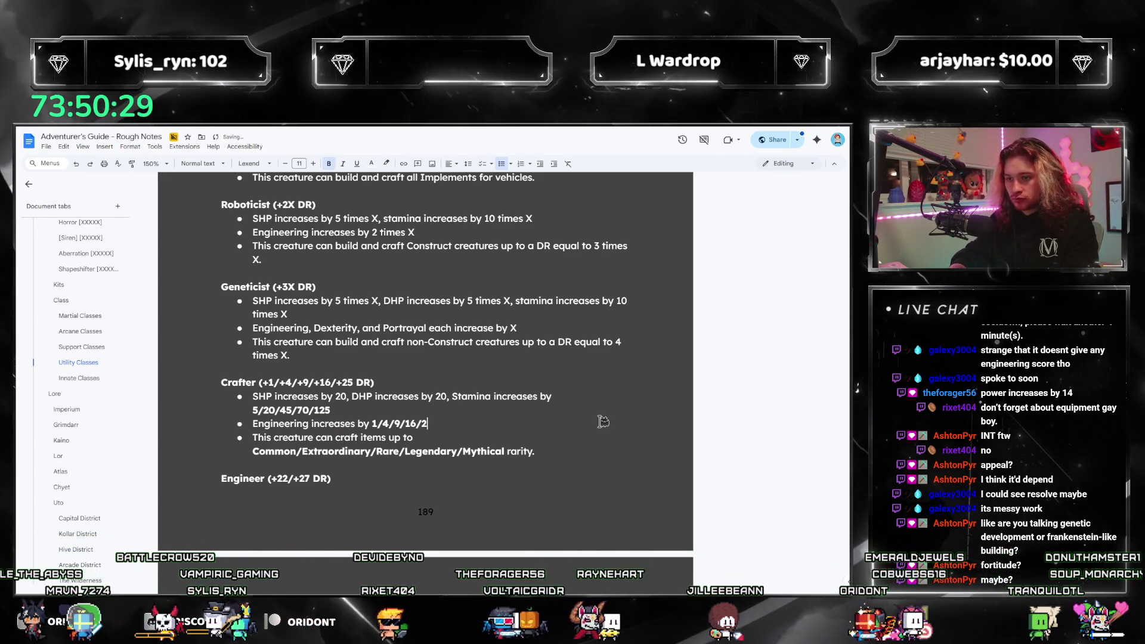
pyautogui.write('5')
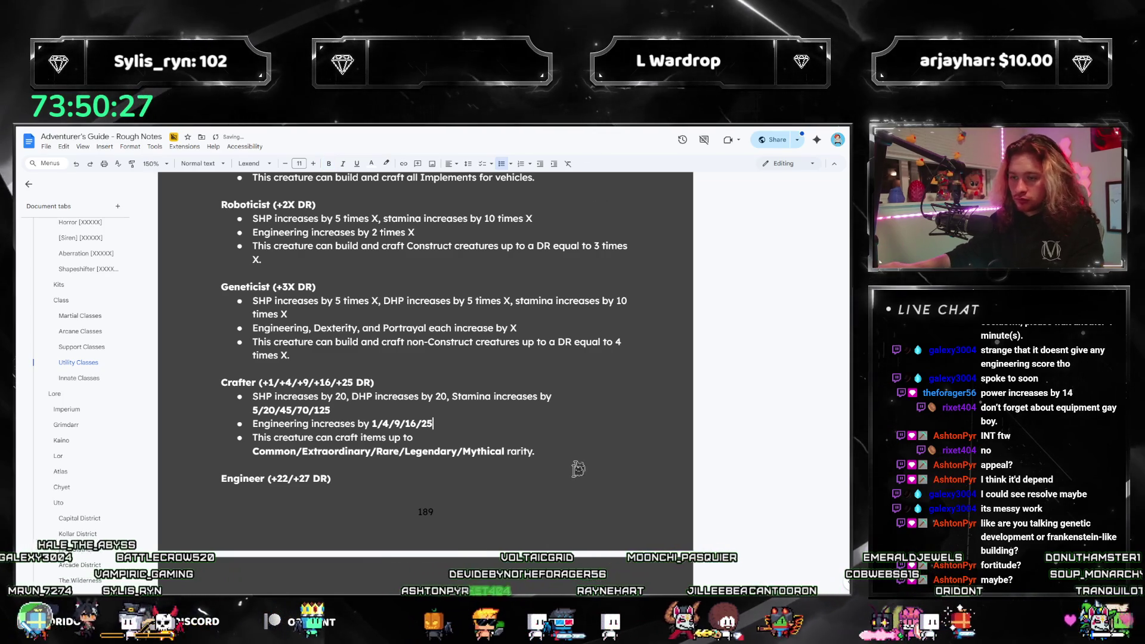
# Start a new bullet below the Engineer 60/85 stat line.
pyautogui.scroll(-3, 526, 431)
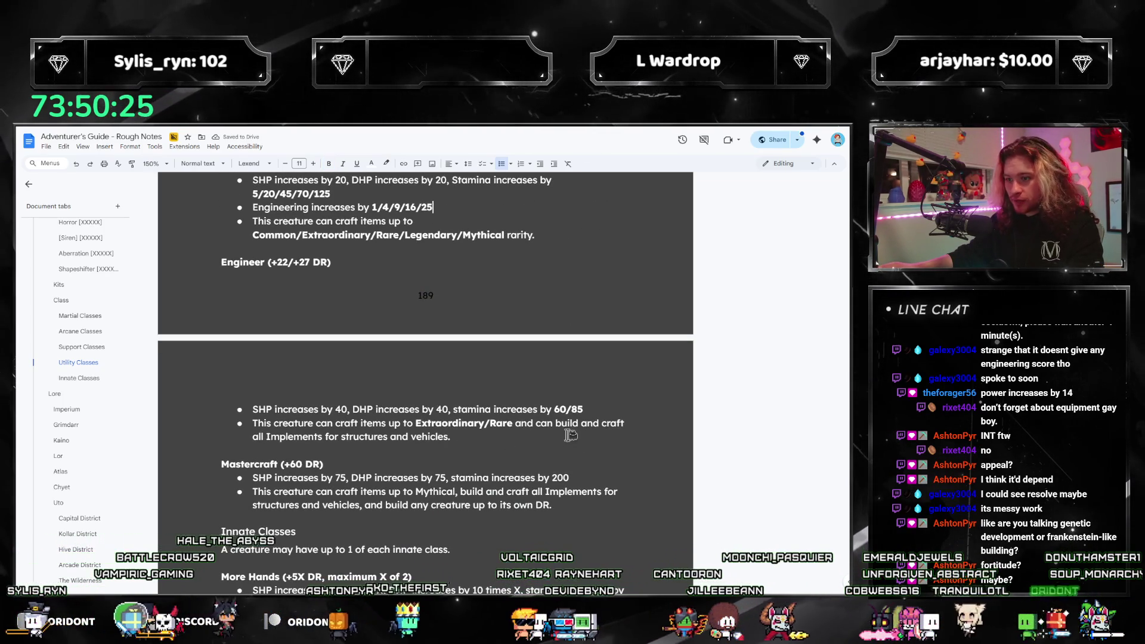
pyautogui.click(611, 412)
pyautogui.press('Return')
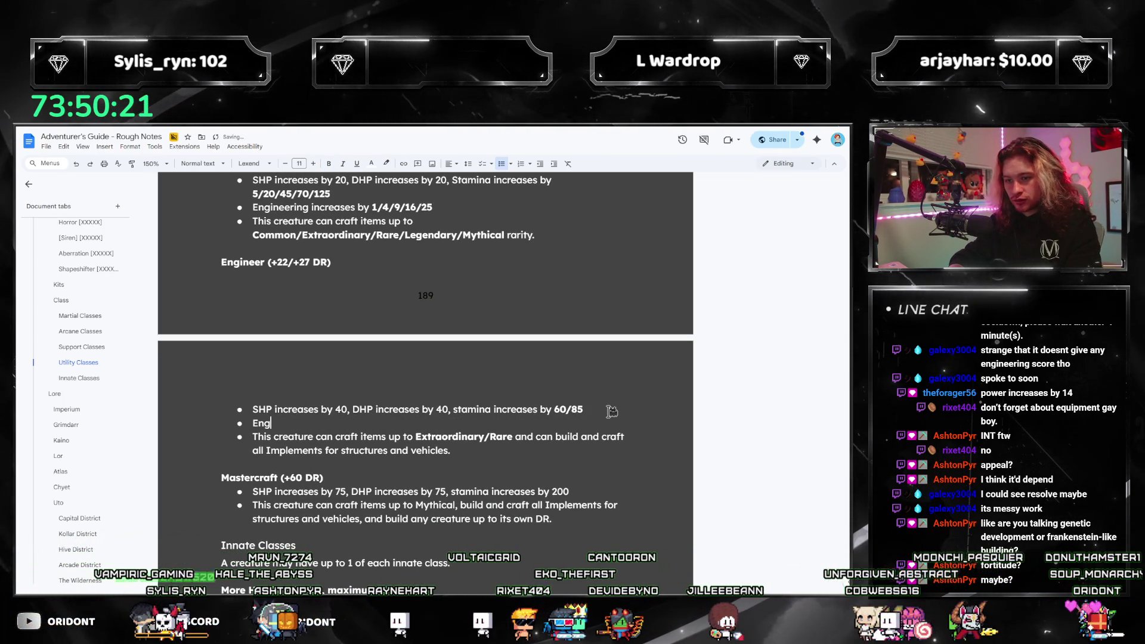
# Write the Engineer bullet 'Engineering increases by 15, Memory increases by 7/12', fixing the misspelling.
pyautogui.write('inerring inc')
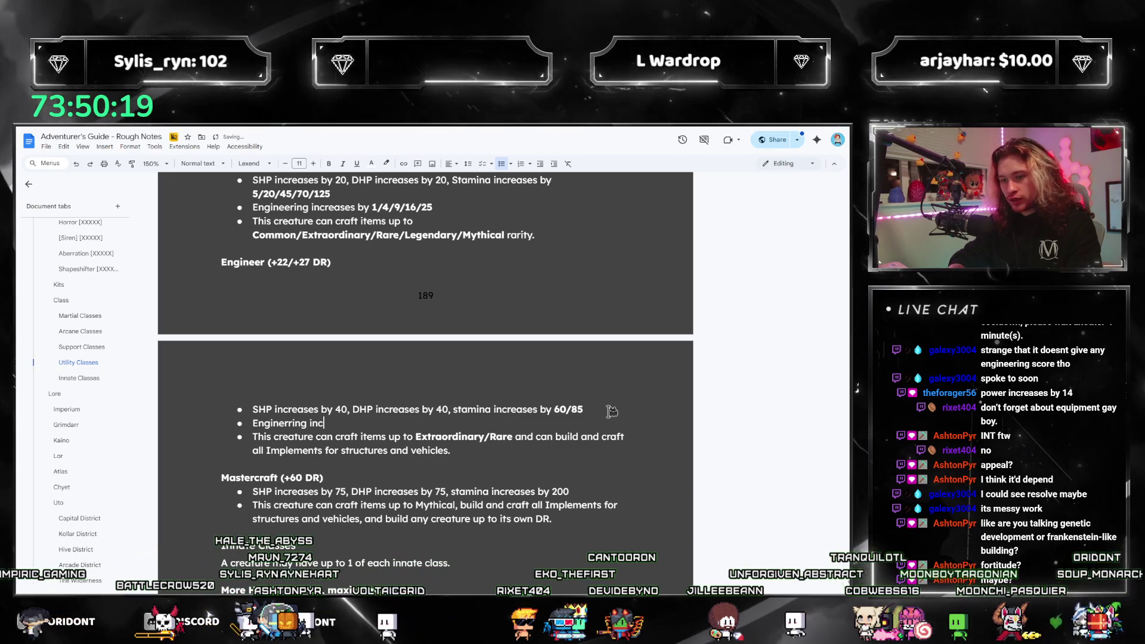
pyautogui.write('reases by 15,')
pyautogui.rightClick(285, 427)
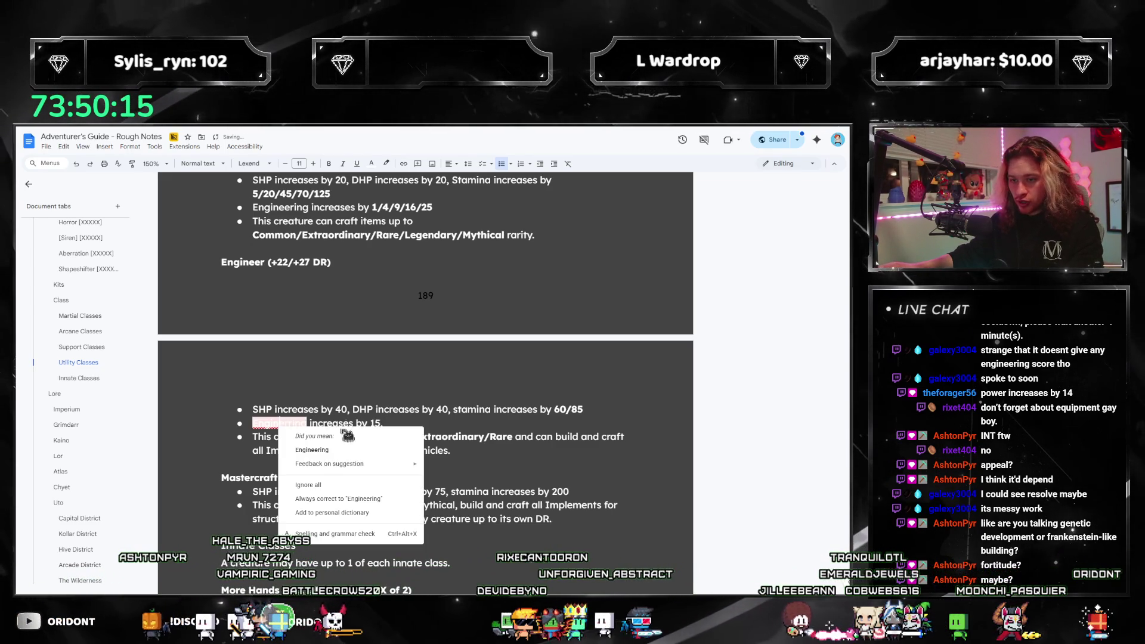
pyautogui.click(326, 452)
pyautogui.write('ory increases by 7/12')
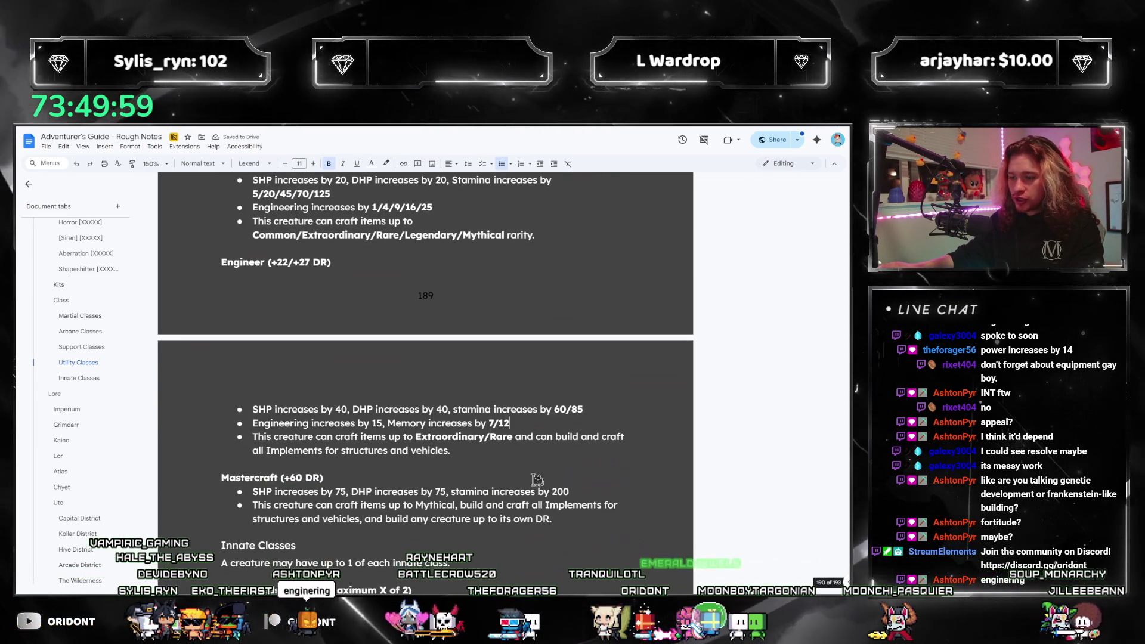
# Start an empty bullet below the Mastercraft stamina line.
pyautogui.moveTo(416, 440); pyautogui.dragTo(515, 440)
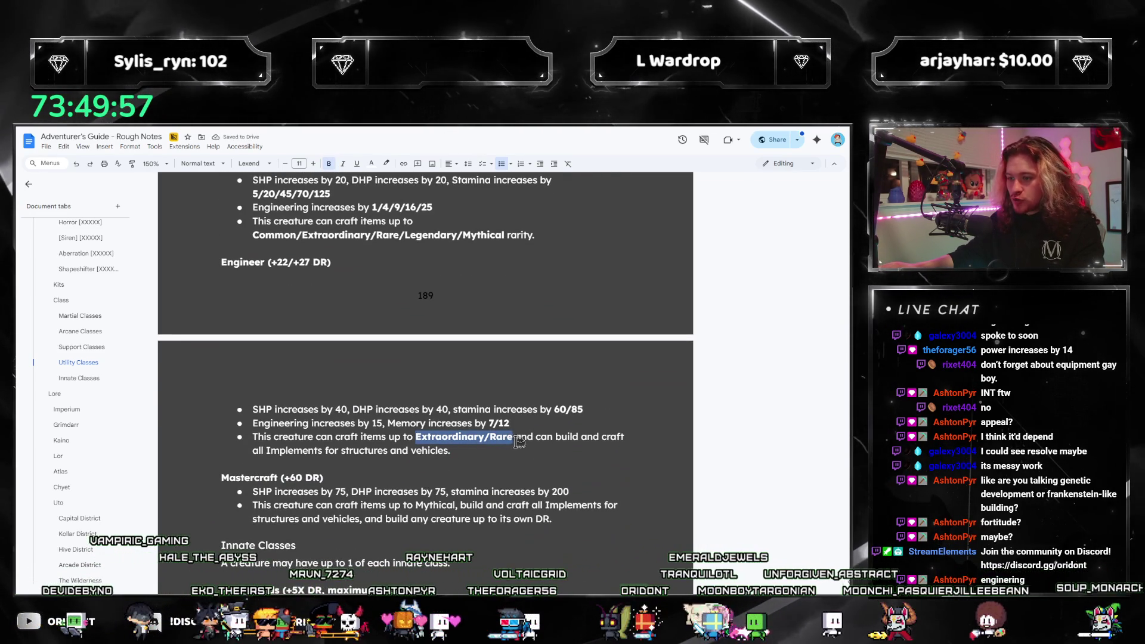
pyautogui.click(411, 437)
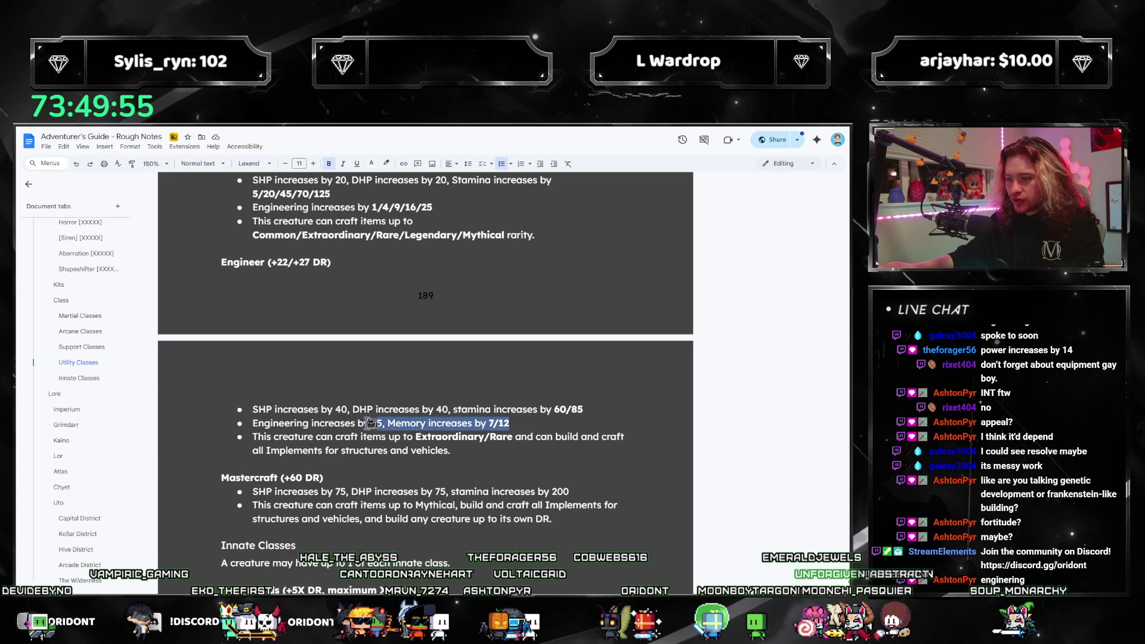
pyautogui.moveTo(388, 422); pyautogui.dragTo(247, 410)
pyautogui.click(371, 465)
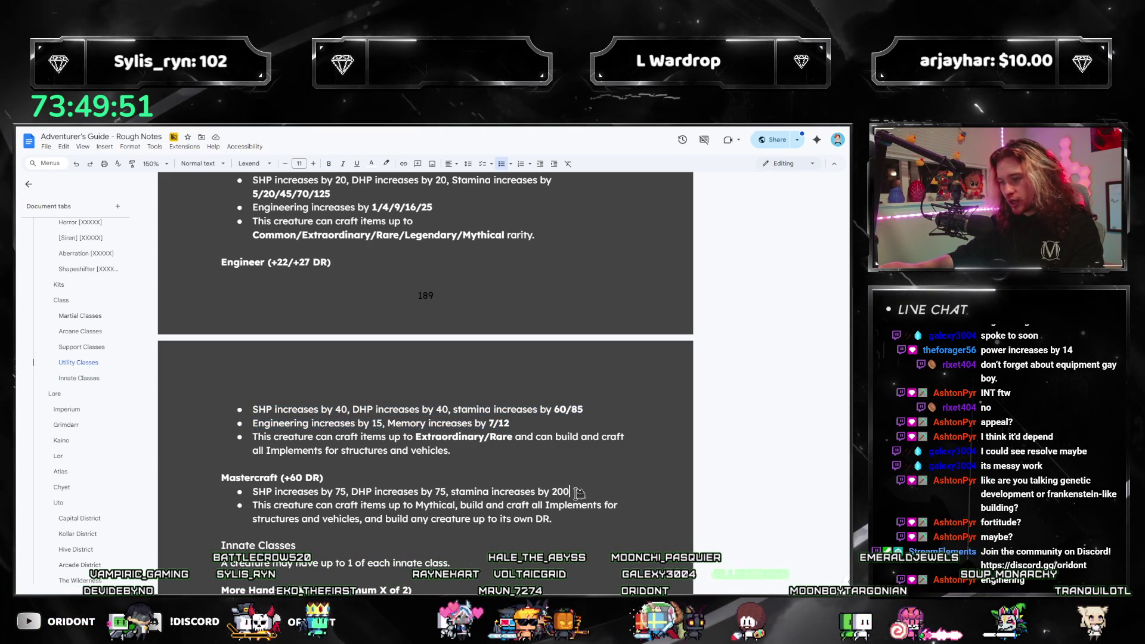
pyautogui.press('Return')
# Type the Mastercraft bullet listing Engineering, Memory, and 'Dexterity and Power each increases by 5'.
pyautogui.scroll(-1, 596, 477)
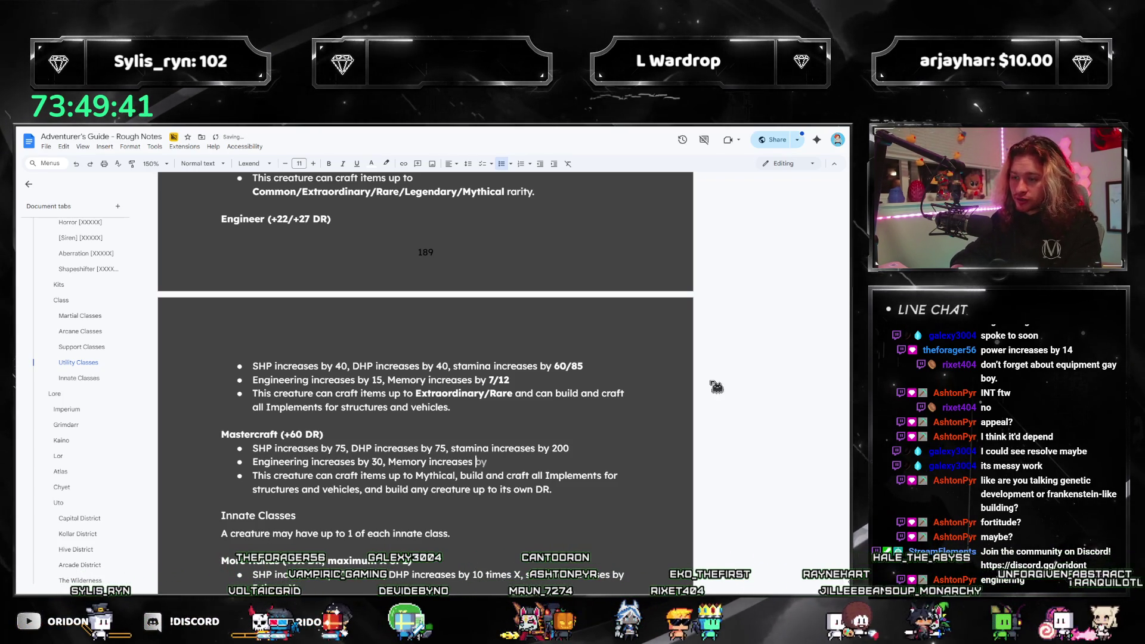
pyautogui.write('by 10, ')
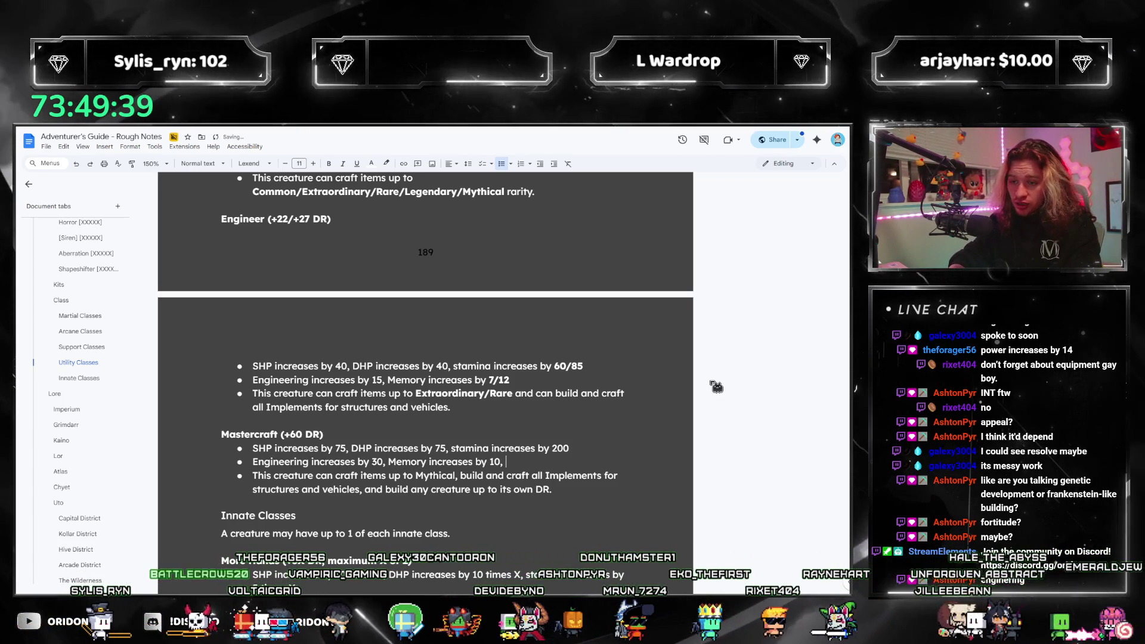
pyautogui.write('Dexterity in')
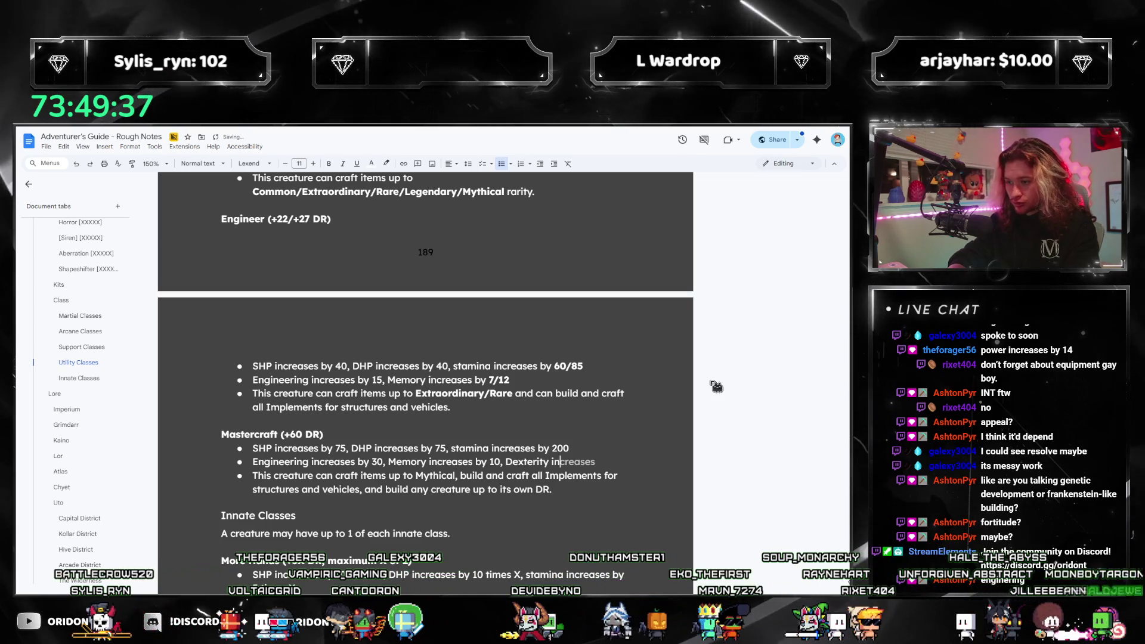
pyautogui.press('BackSpace')
pyautogui.write('and')
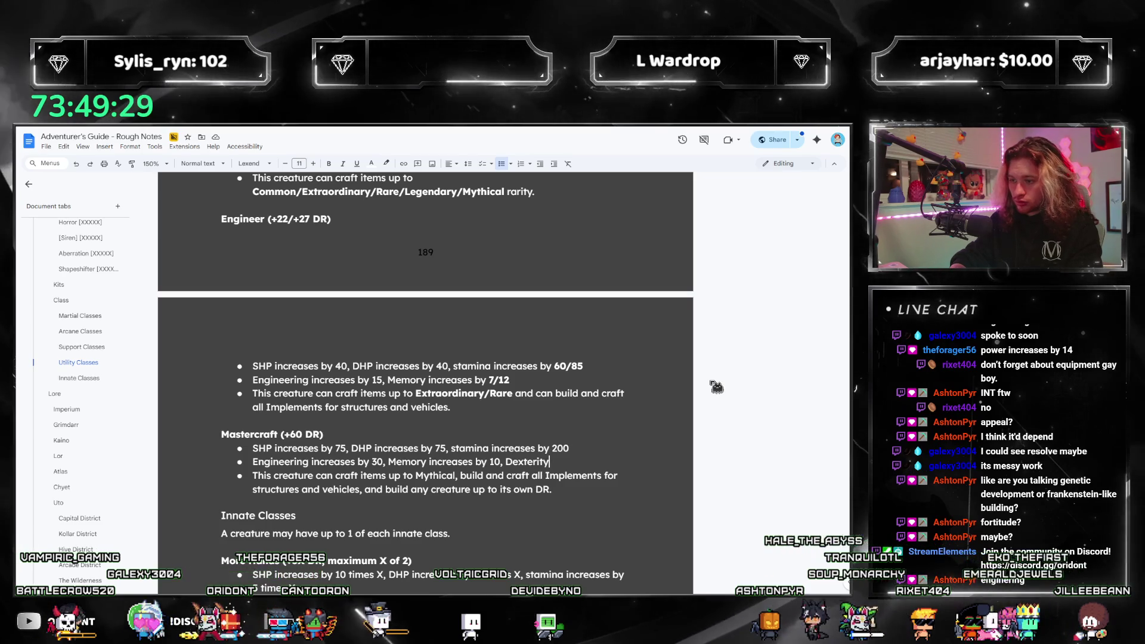
pyautogui.write('and Power each incre')
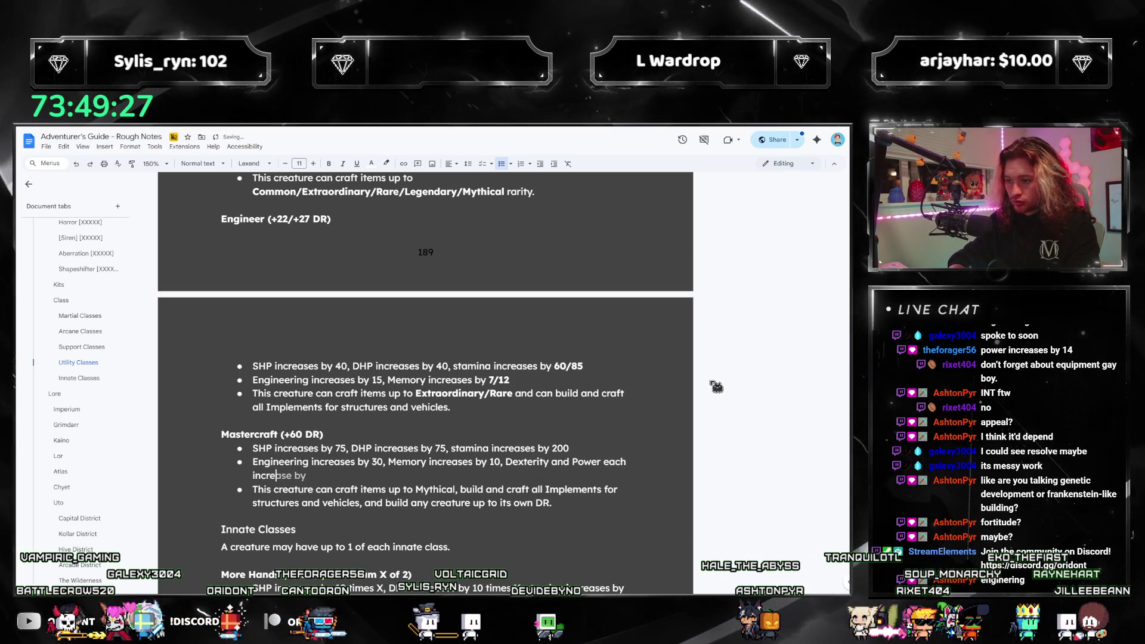
pyautogui.write('ases by 5,')
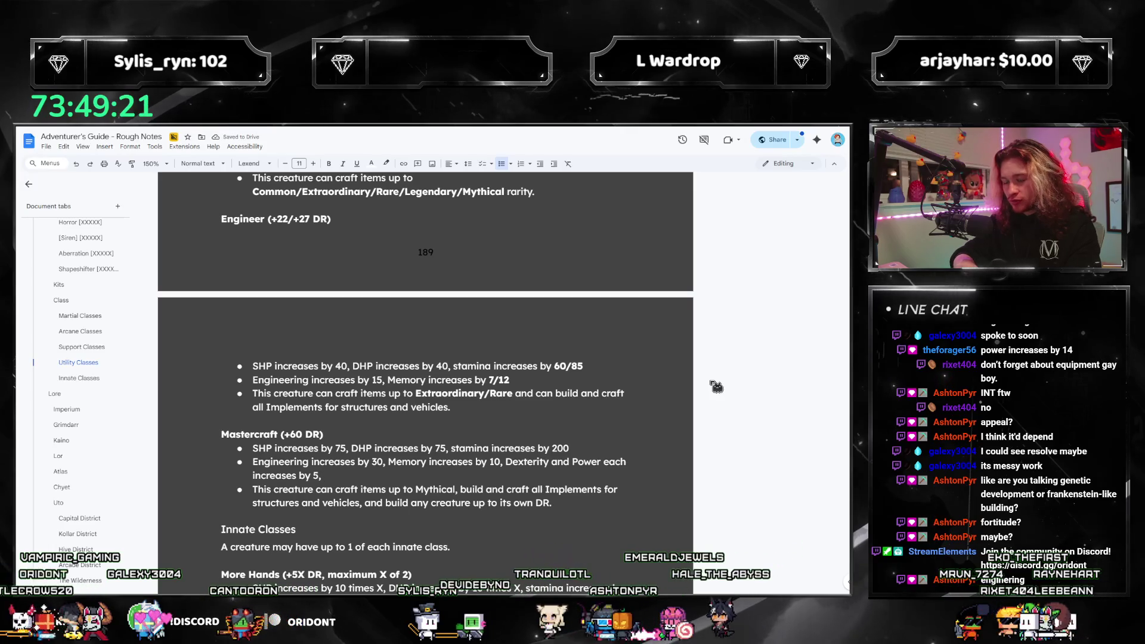
pyautogui.press('BackSpace')
pyautogui.press('BackSpace')
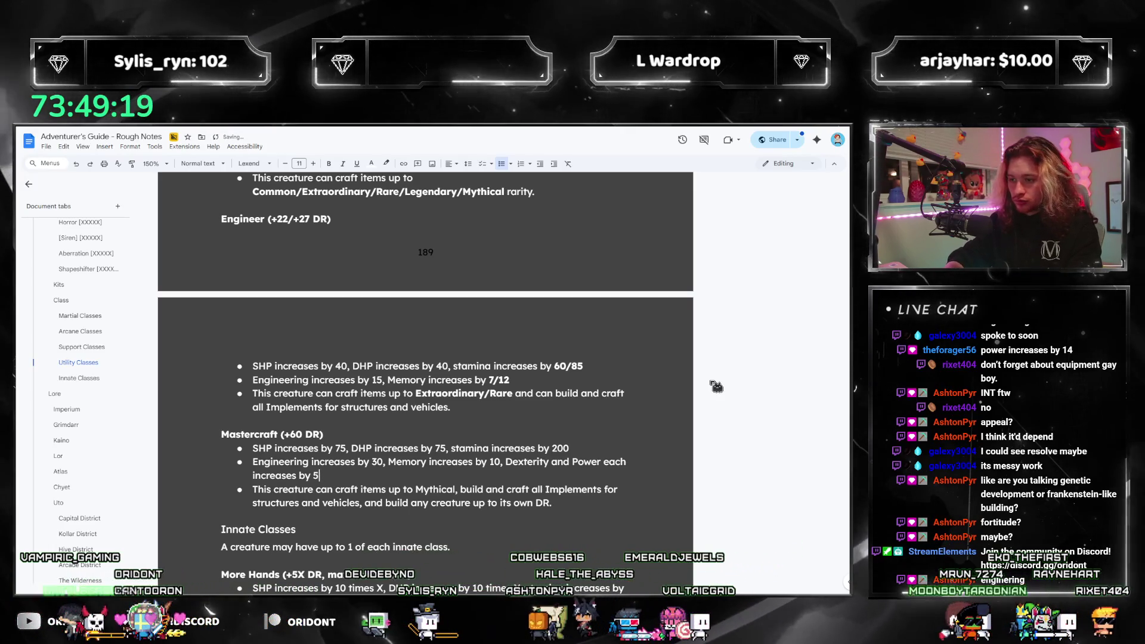
# Change the Mastercraft values to Engineering 35 and Memory 15.
pyautogui.click(383, 462)
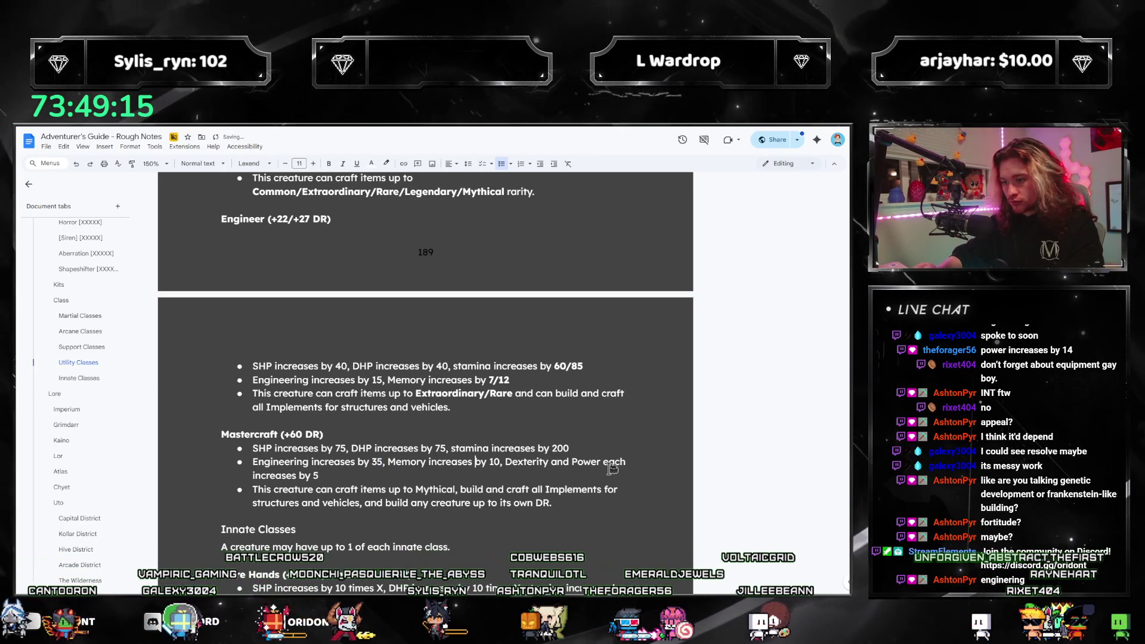
pyautogui.write('5')
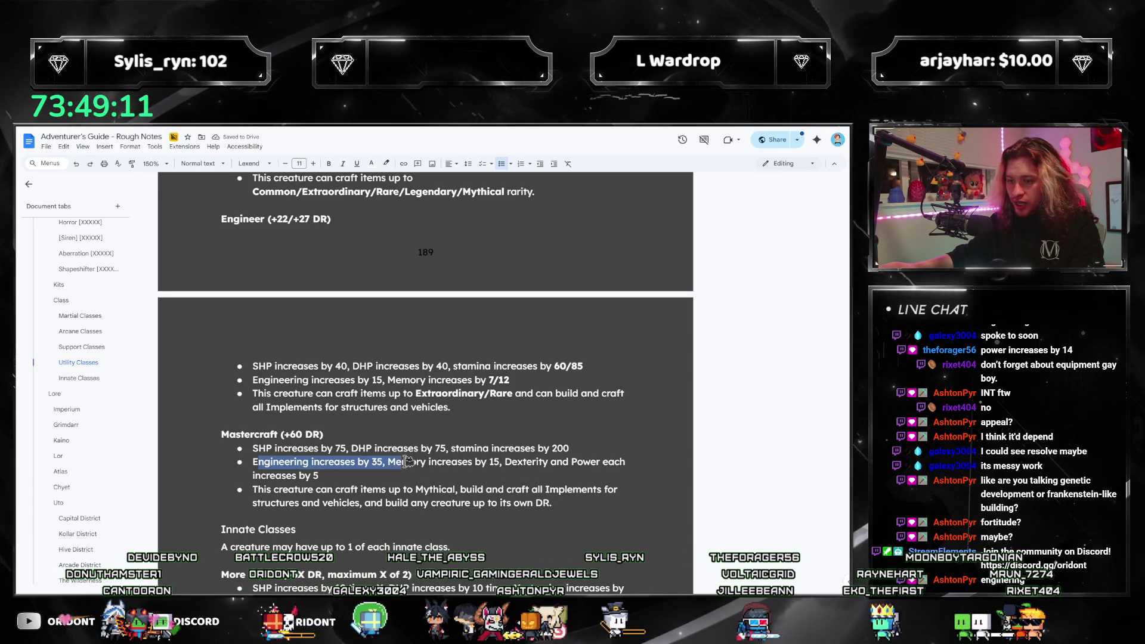
pyautogui.moveTo(388, 462); pyautogui.dragTo(503, 462)
pyautogui.click(524, 465)
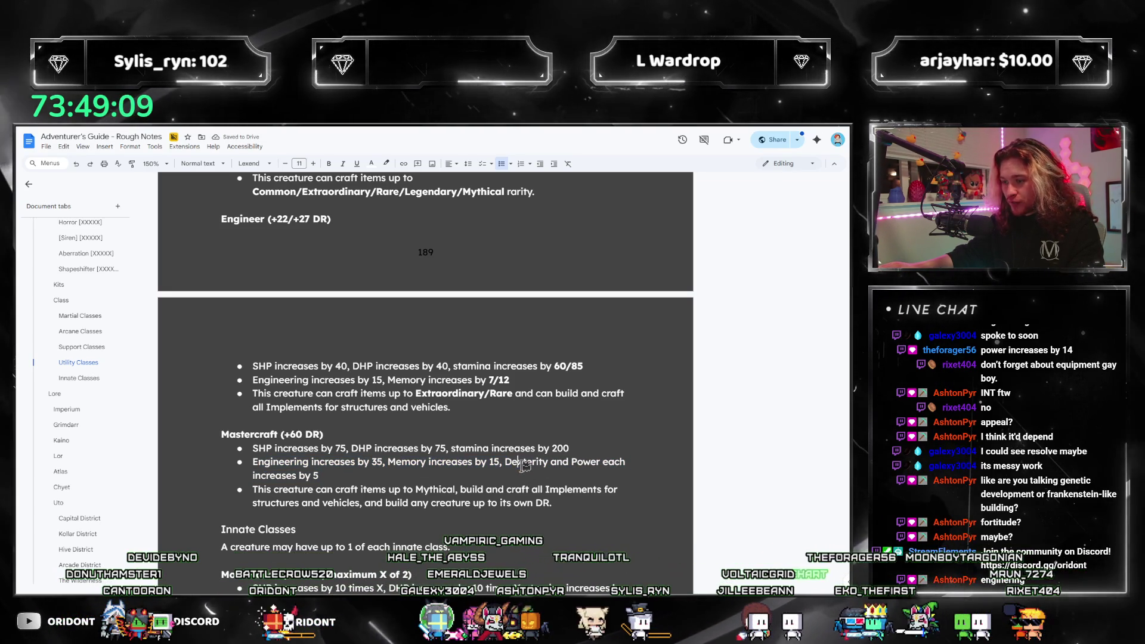
pyautogui.press('Down')
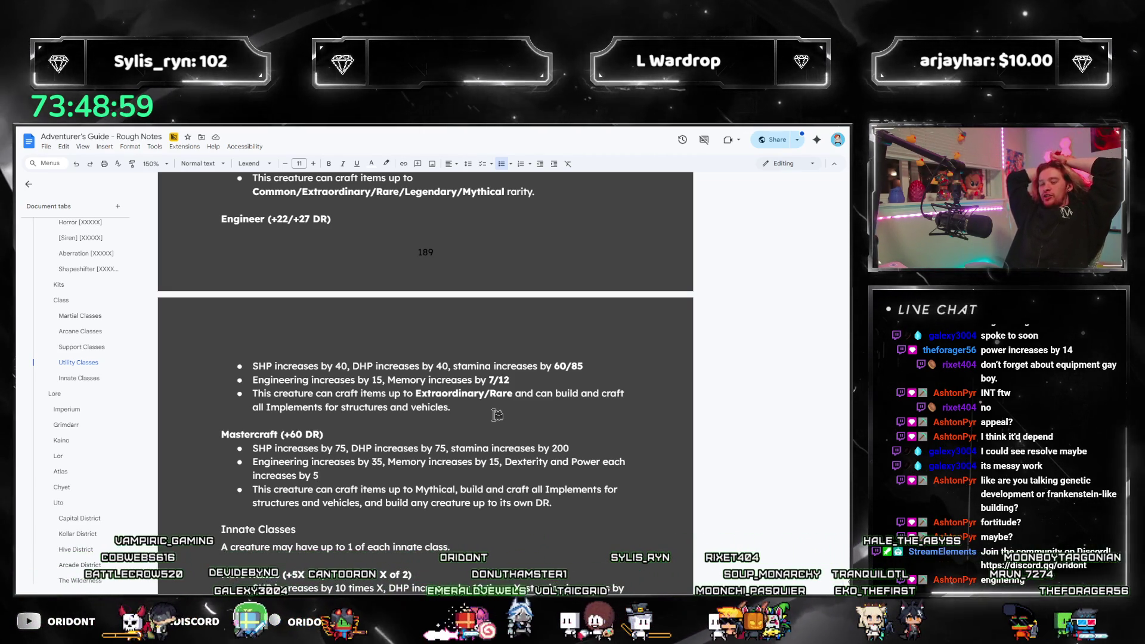
pyautogui.scroll(-2, 497, 333)
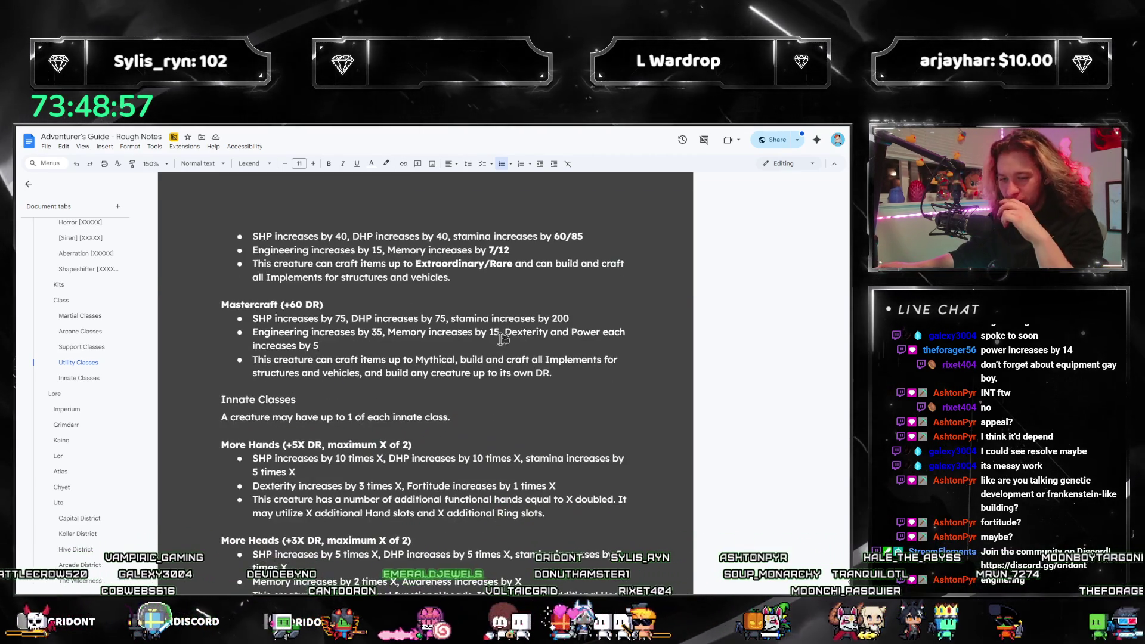
# Add empty bullets under the Architect, Mechanic and Roboticist stat lines.
pyautogui.scroll(15, 497, 333)
pyautogui.scroll(-1, 410, 517)
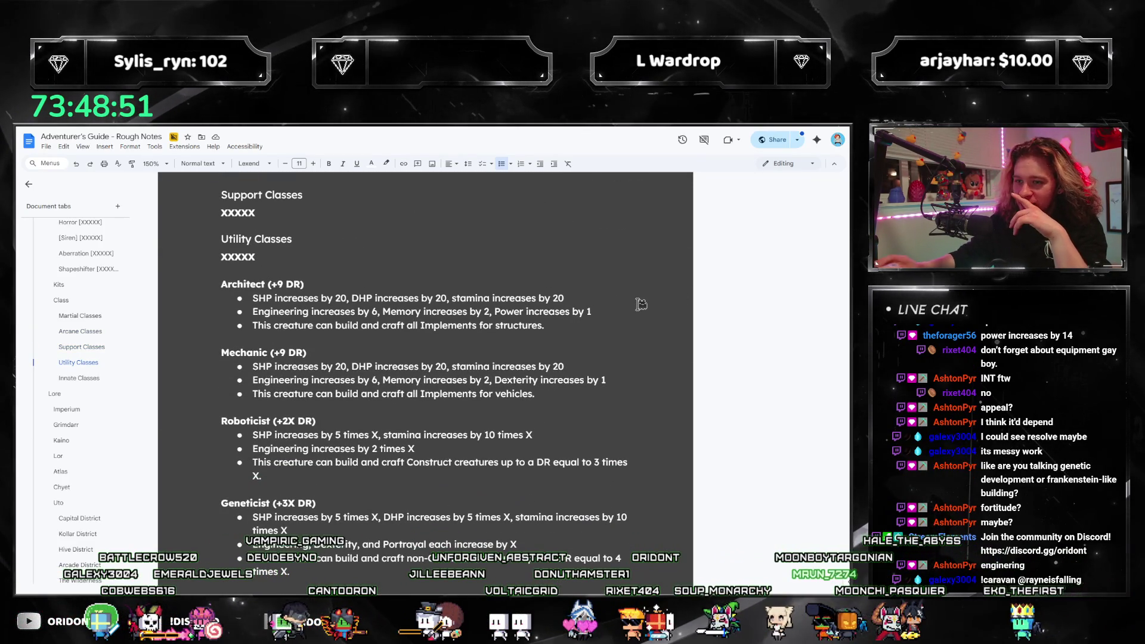
pyautogui.press('Return')
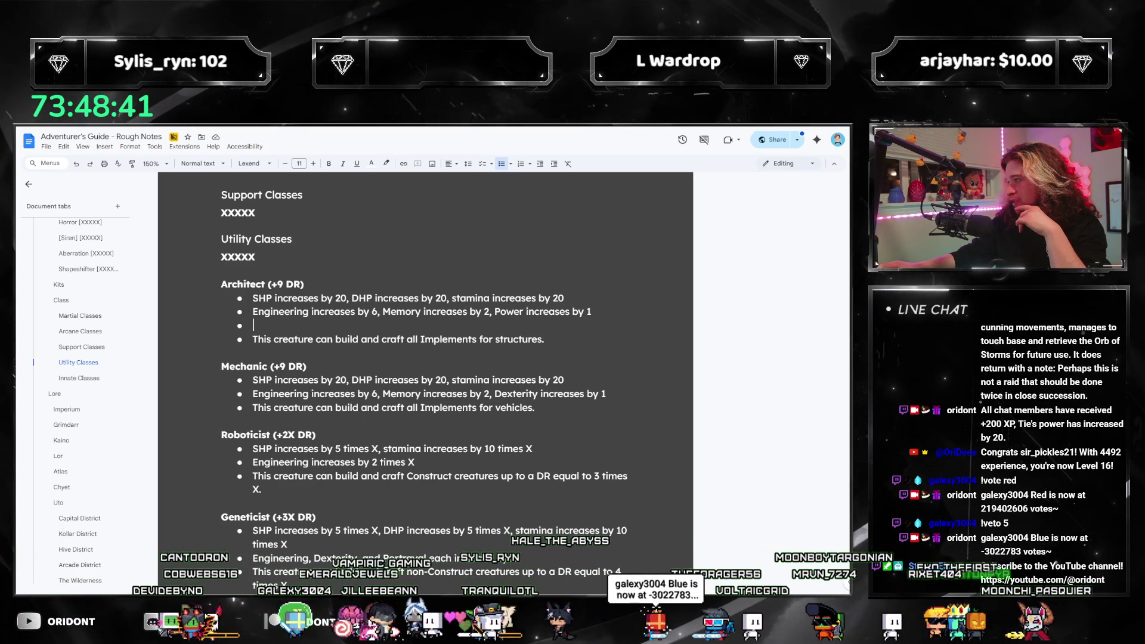
pyautogui.scroll(-1, 396, 388)
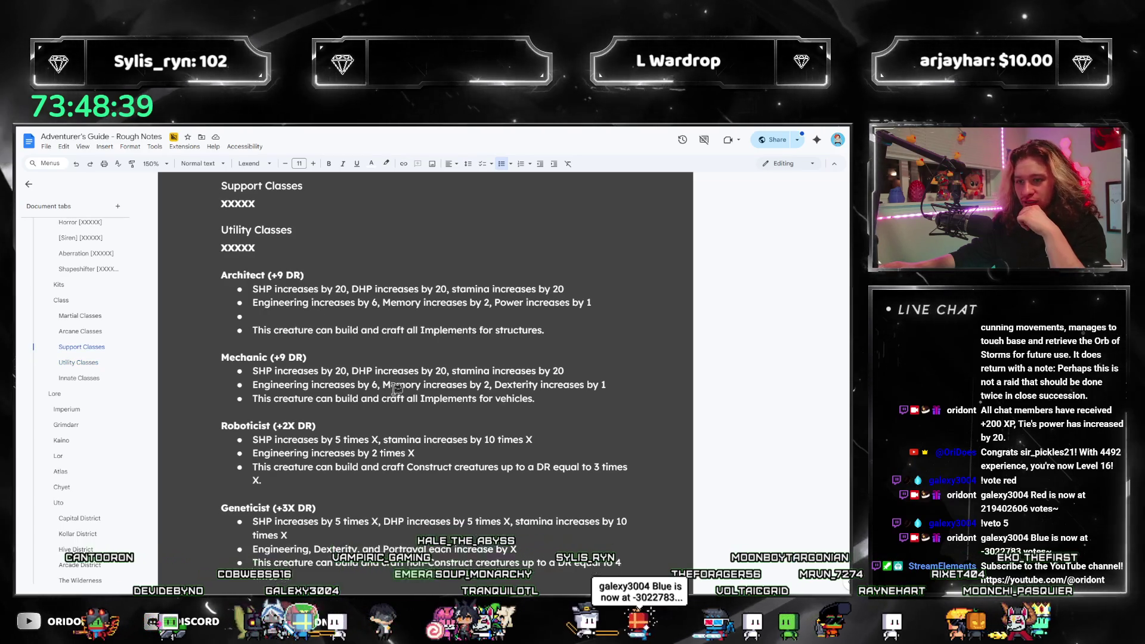
pyautogui.scroll(-1, 396, 388)
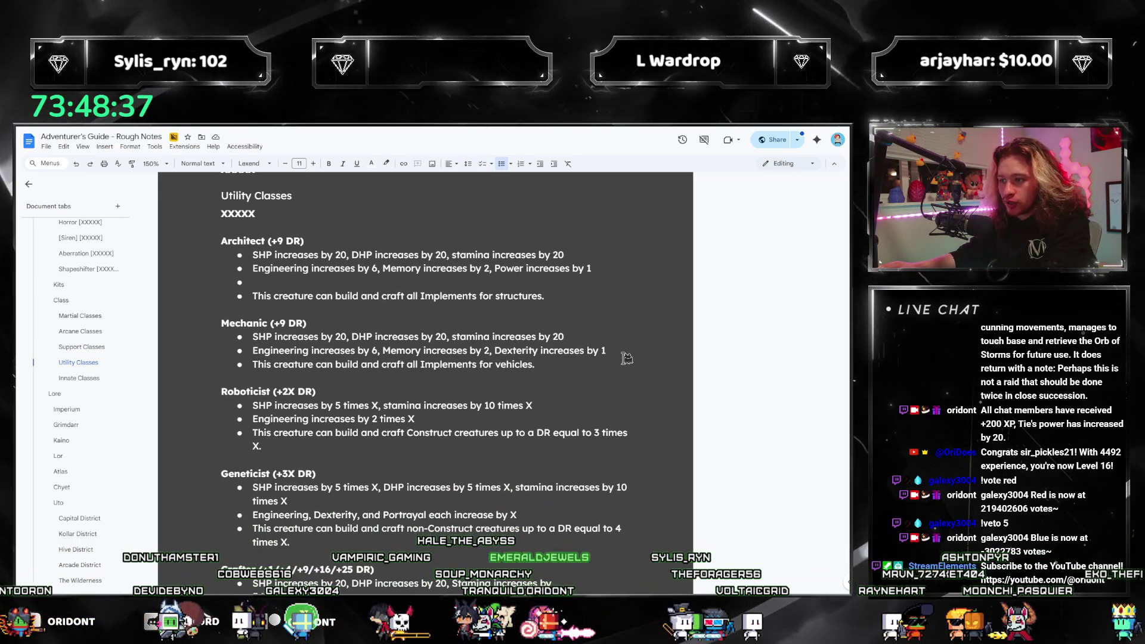
pyautogui.click(627, 357)
pyautogui.press('Return')
pyautogui.click(480, 435)
pyautogui.press('Return')
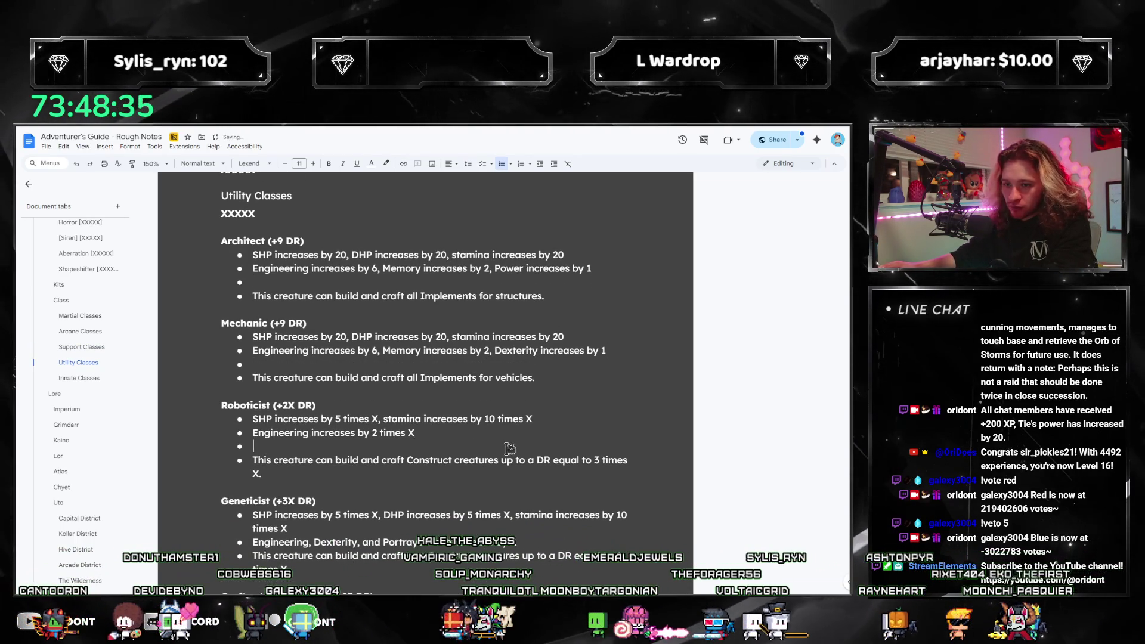
pyautogui.scroll(-2, 520, 442)
# Add an empty bullet under Geneticist's stats and fix the Crafter page break.
pyautogui.click(574, 457)
pyautogui.press('Return')
pyautogui.scroll(-3, 525, 438)
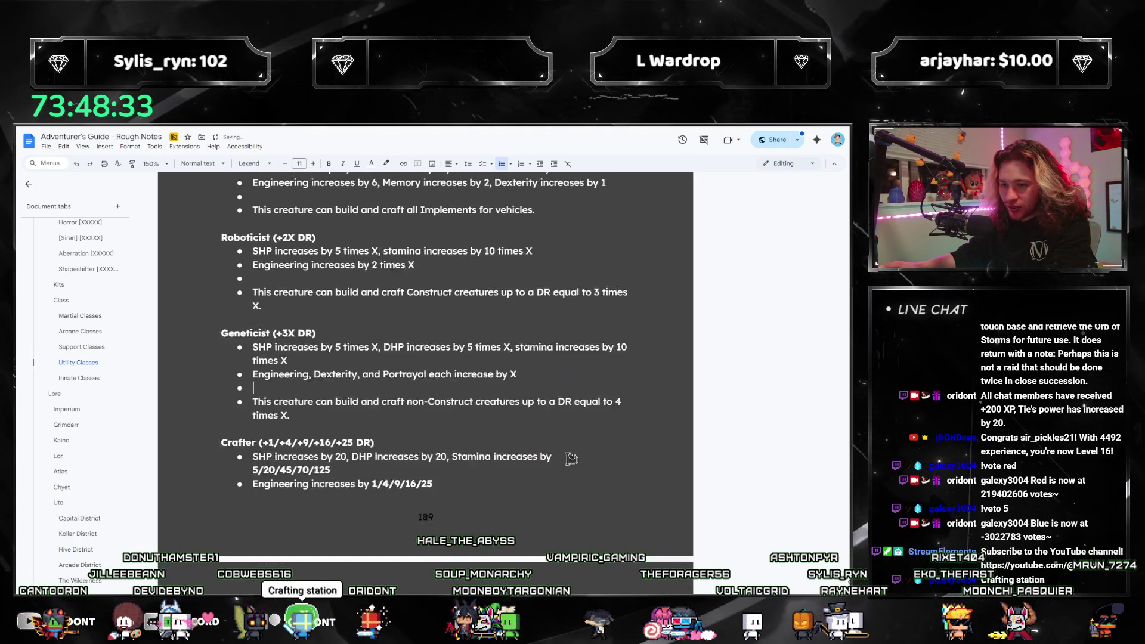
pyautogui.scroll(-2, 461, 404)
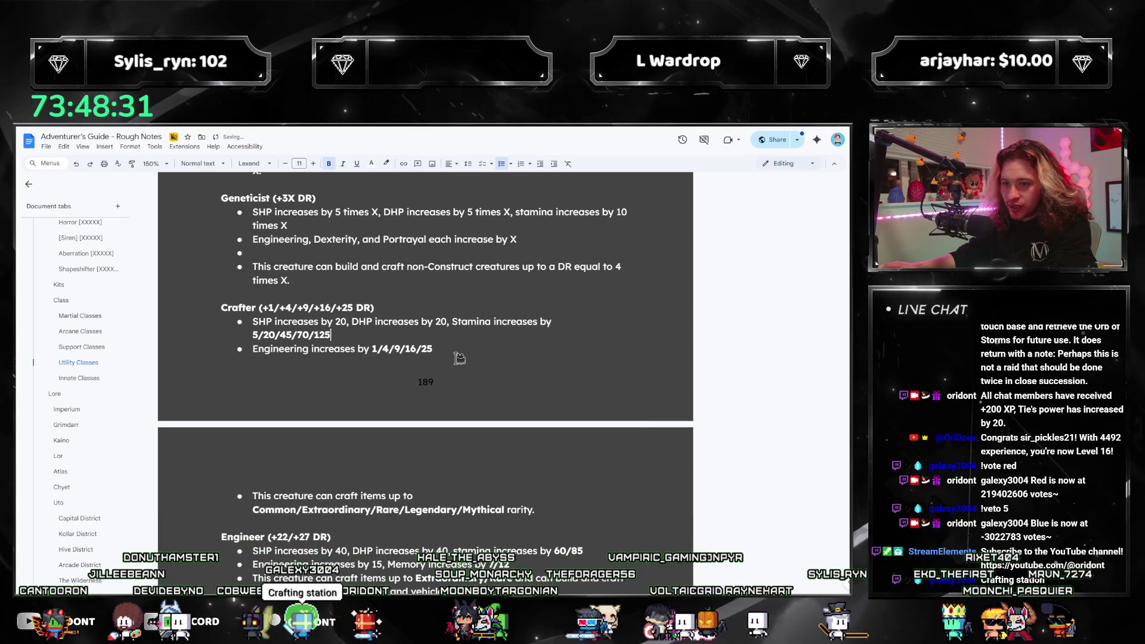
pyautogui.press('Return')
pyautogui.press('BackSpace')
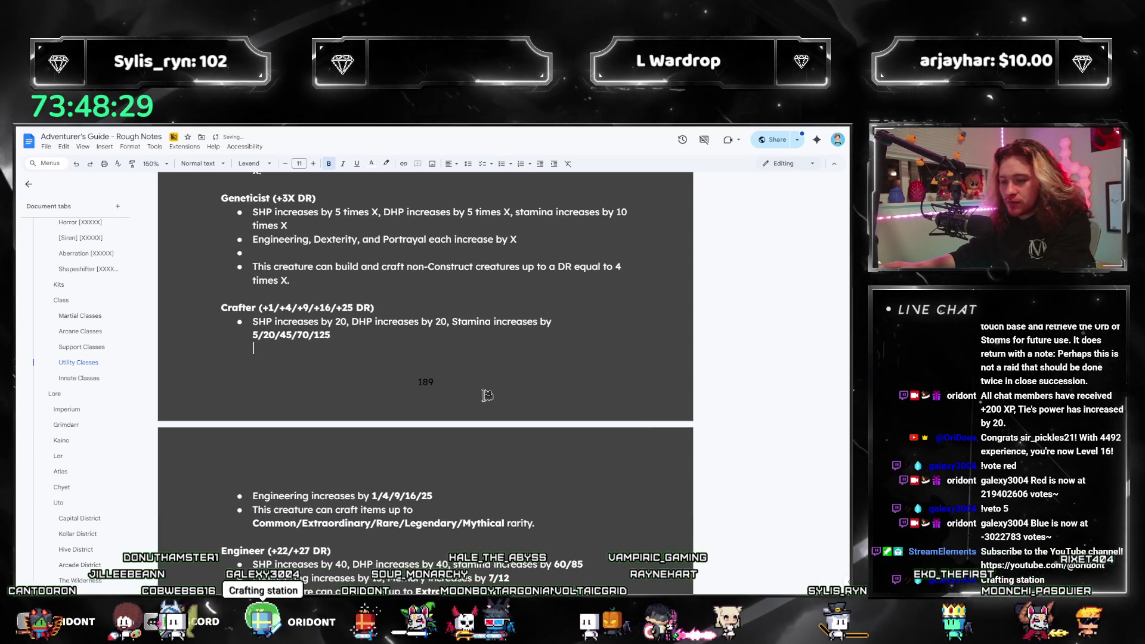
pyautogui.press('Delete')
pyautogui.click(454, 353)
pyautogui.press('Return')
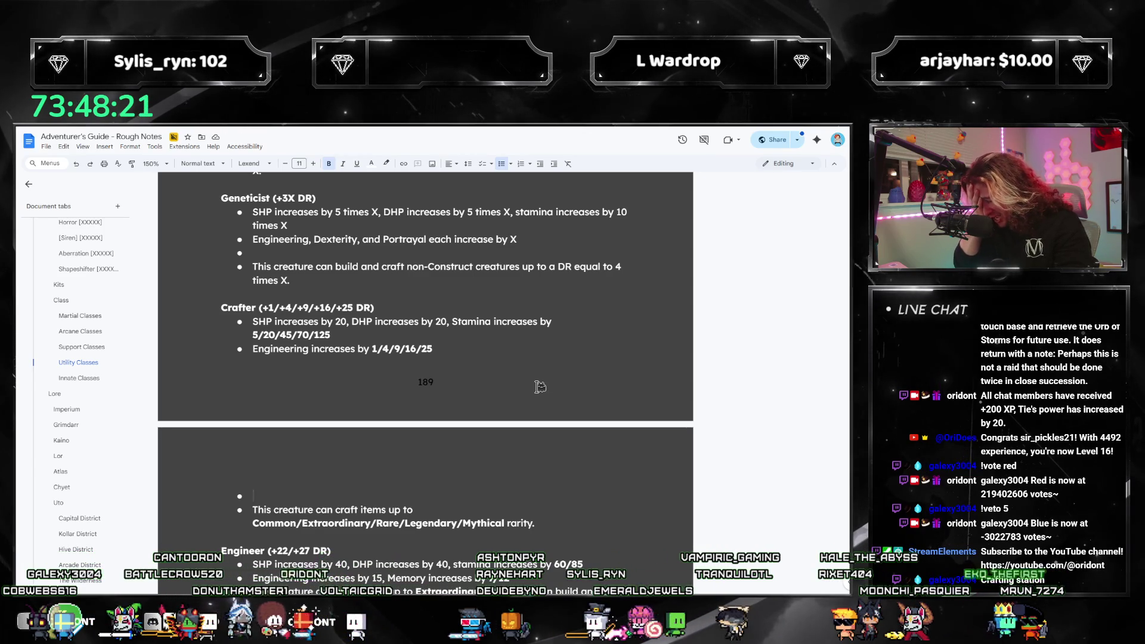
# Add empty bullets under the Engineer and Mastercraft stats, then bring up the calculator.
pyautogui.moveTo(375, 308); pyautogui.dragTo(261, 303)
pyautogui.click(422, 376)
pyautogui.scroll(-2, 422, 376)
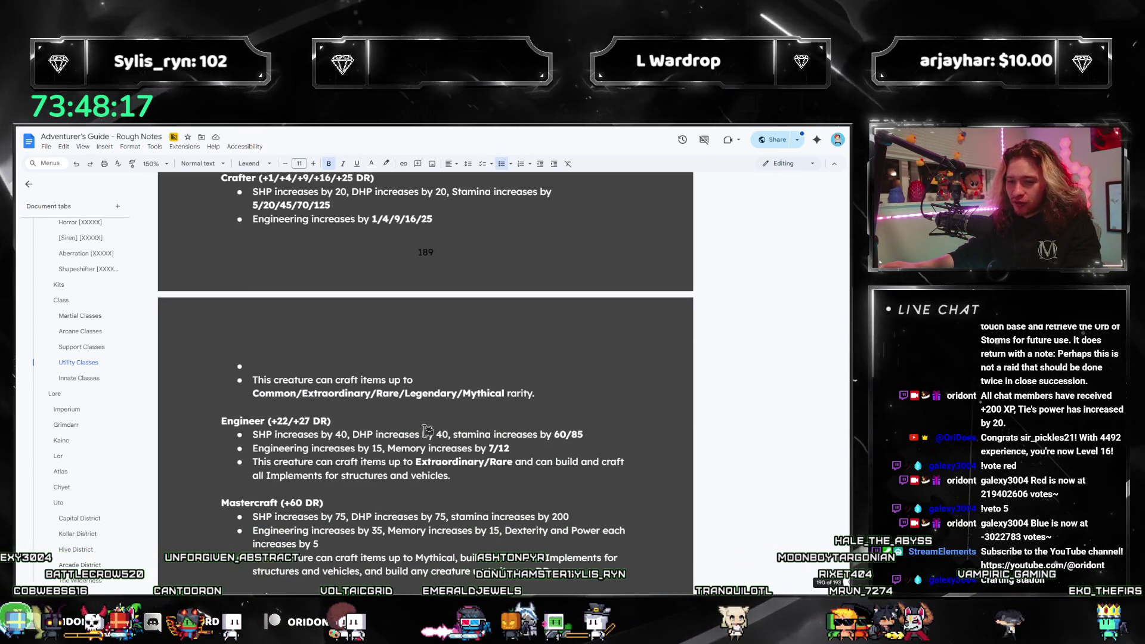
pyautogui.click(423, 434)
pyautogui.click(526, 446)
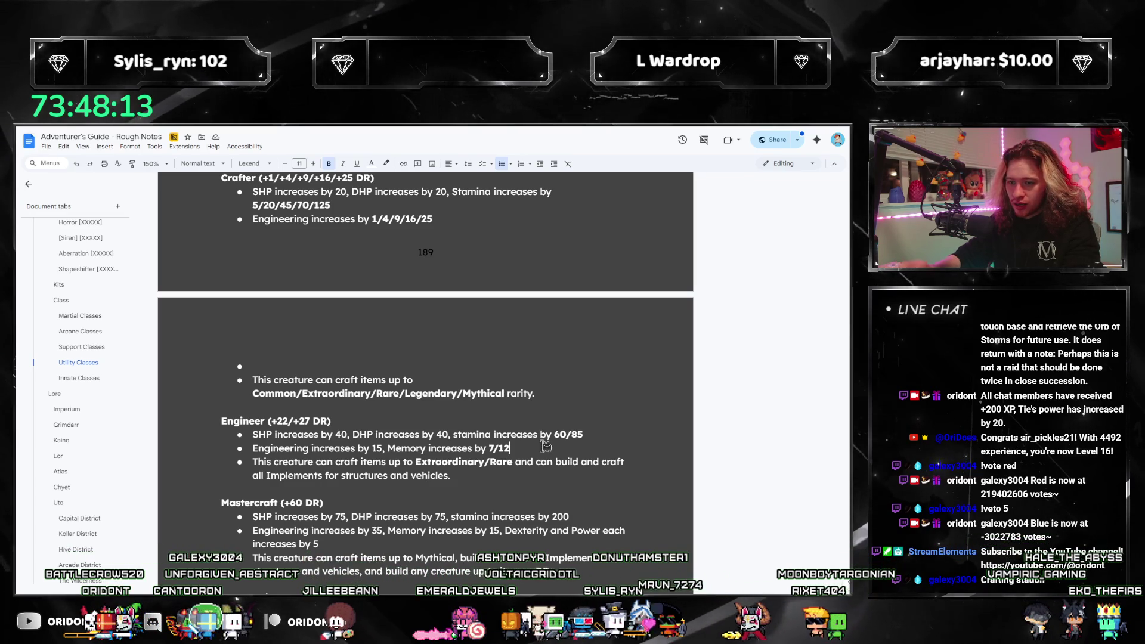
pyautogui.press('Return')
pyautogui.scroll(-2, 392, 428)
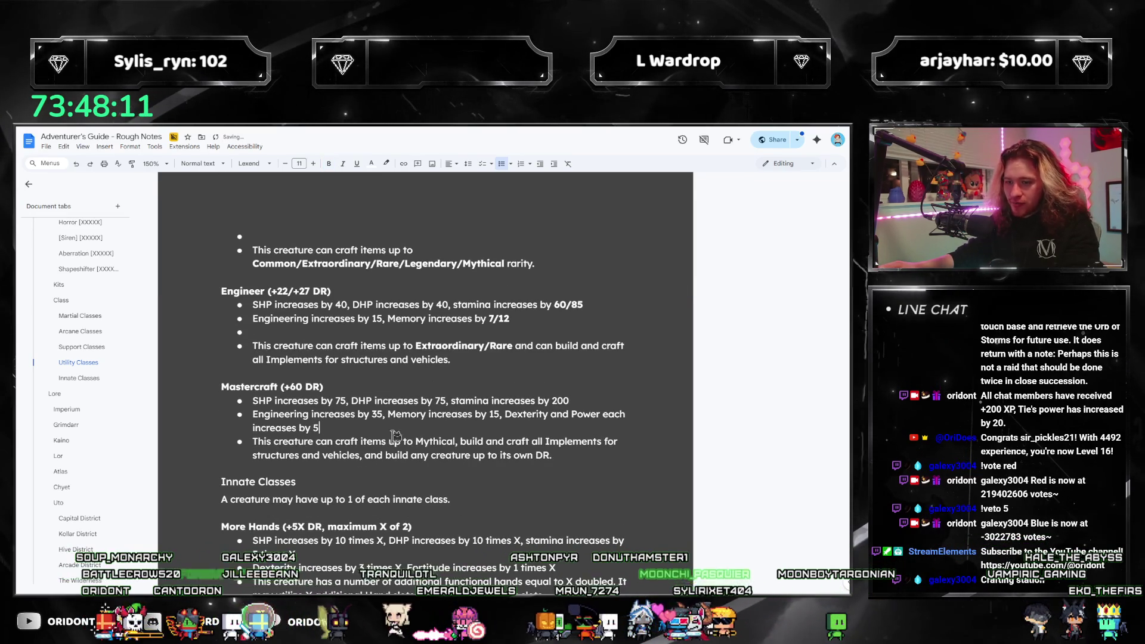
pyautogui.press('Return')
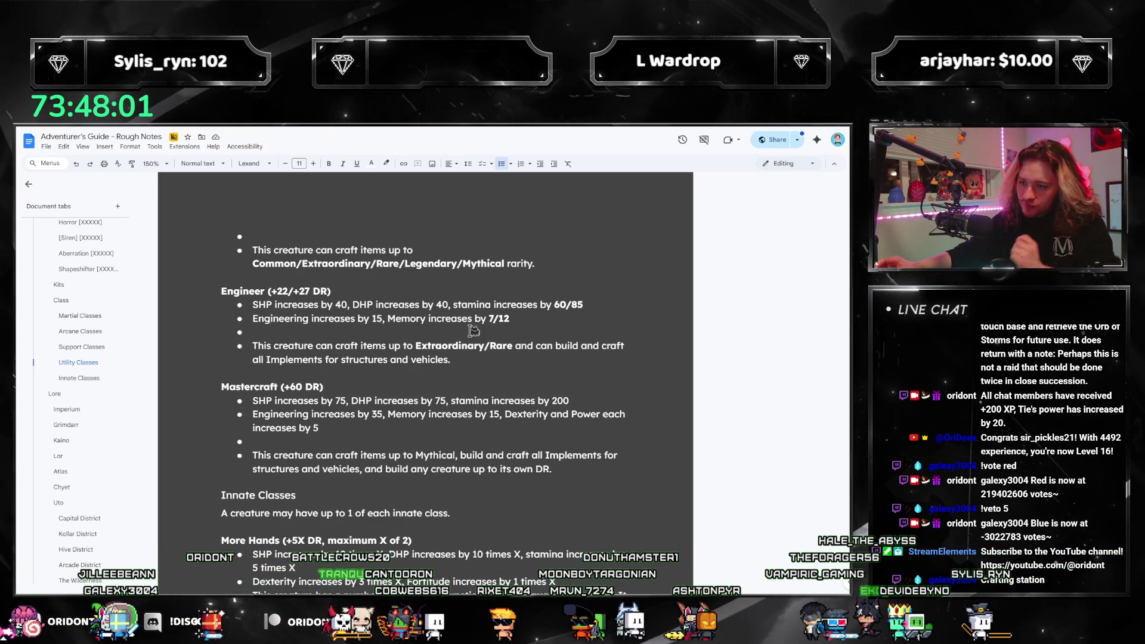
pyautogui.scroll(15, 474, 330)
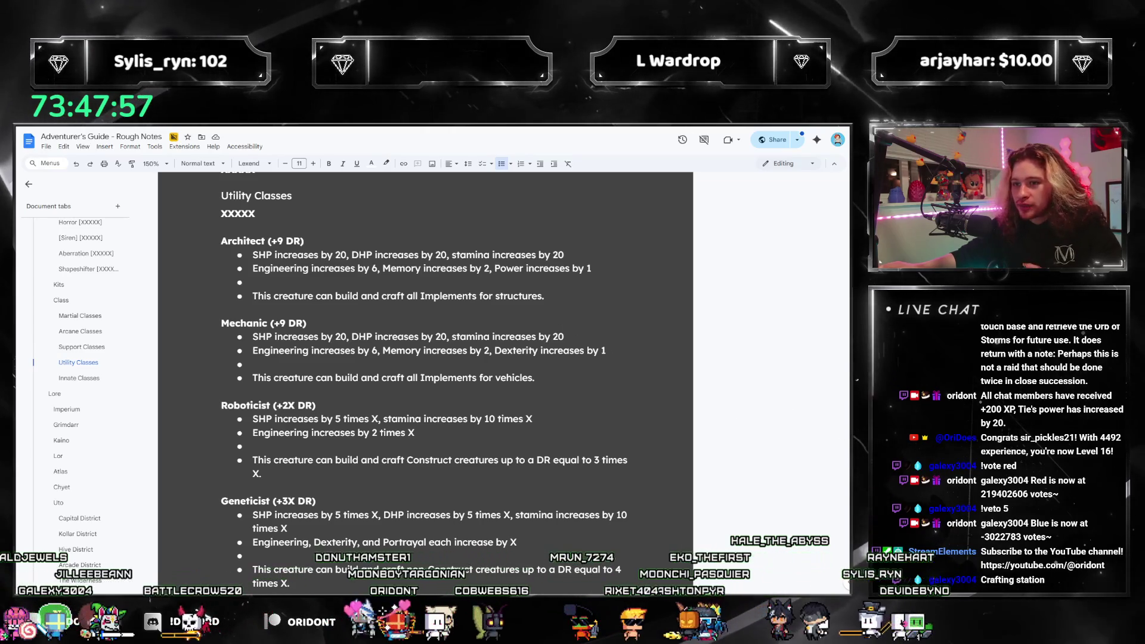
pyautogui.hotkey('alt', 'Tab')
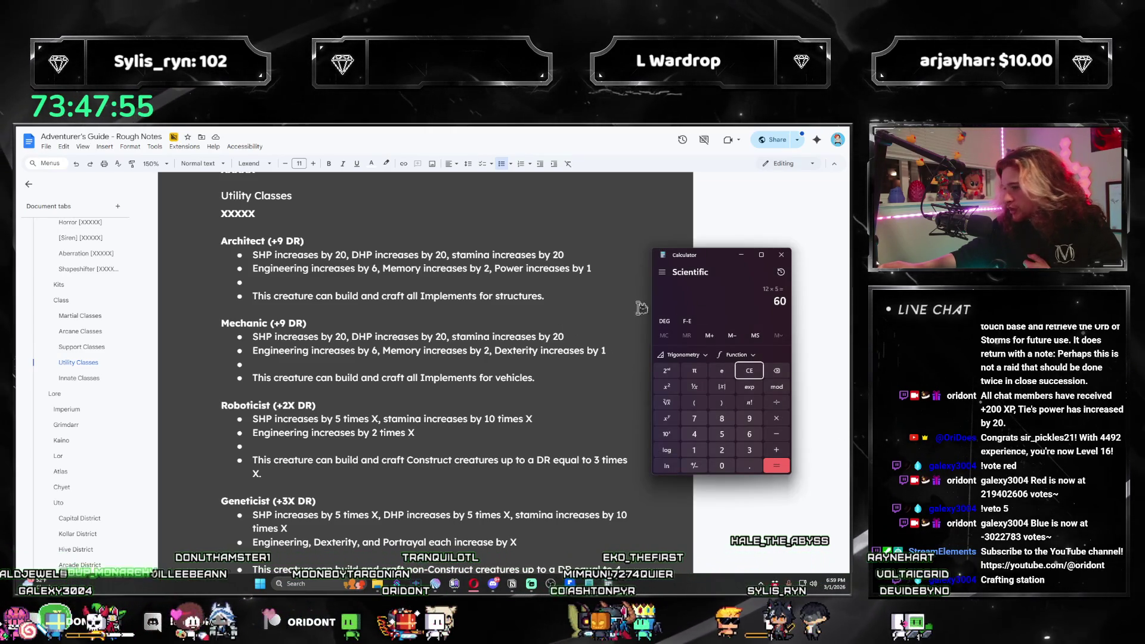
# Minimize the calculator showing 12 × 5 = 60 and switch to the PDF guide.
pyautogui.click(742, 256)
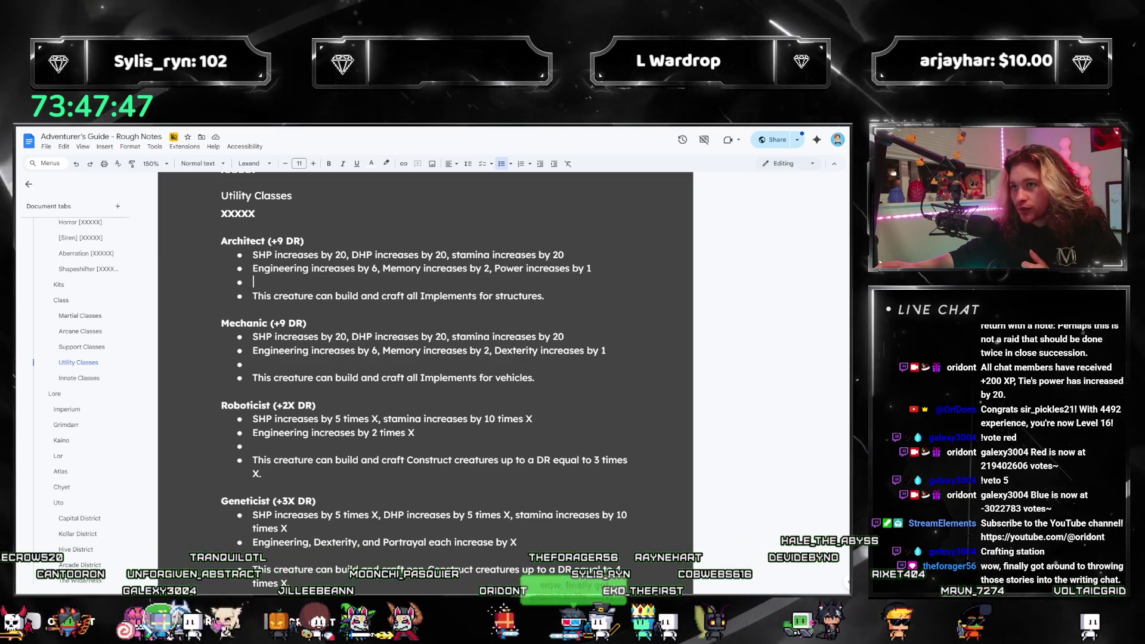
pyautogui.hotkey('alt', 'Tab')
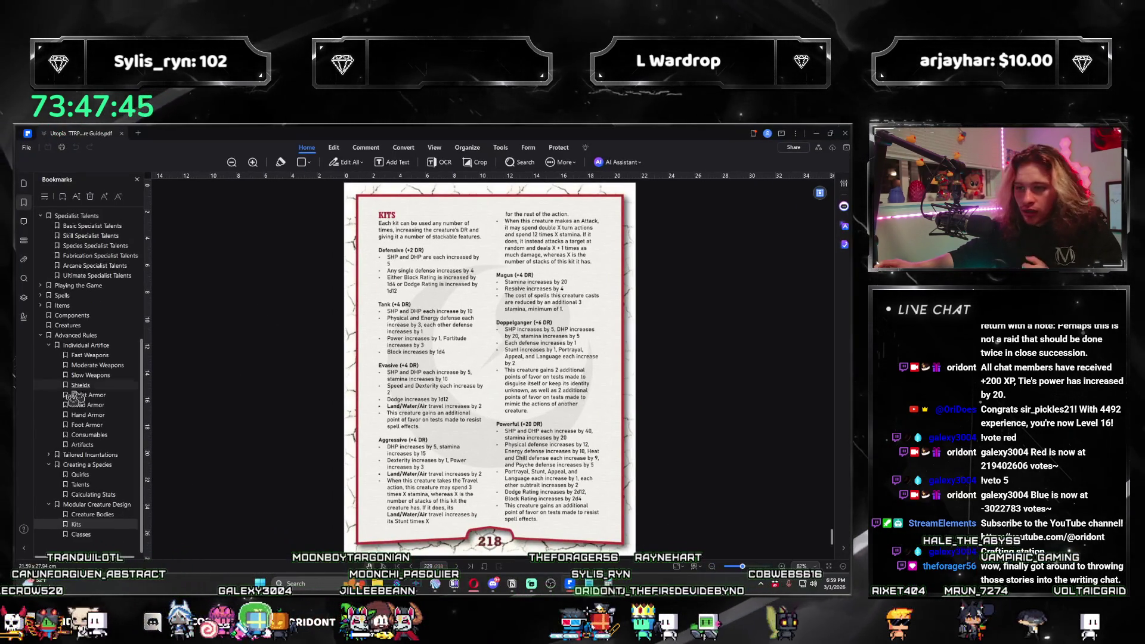
# Jump to the guide's Artifacts section and review its crafting features on pages 181–184.
pyautogui.click(87, 447)
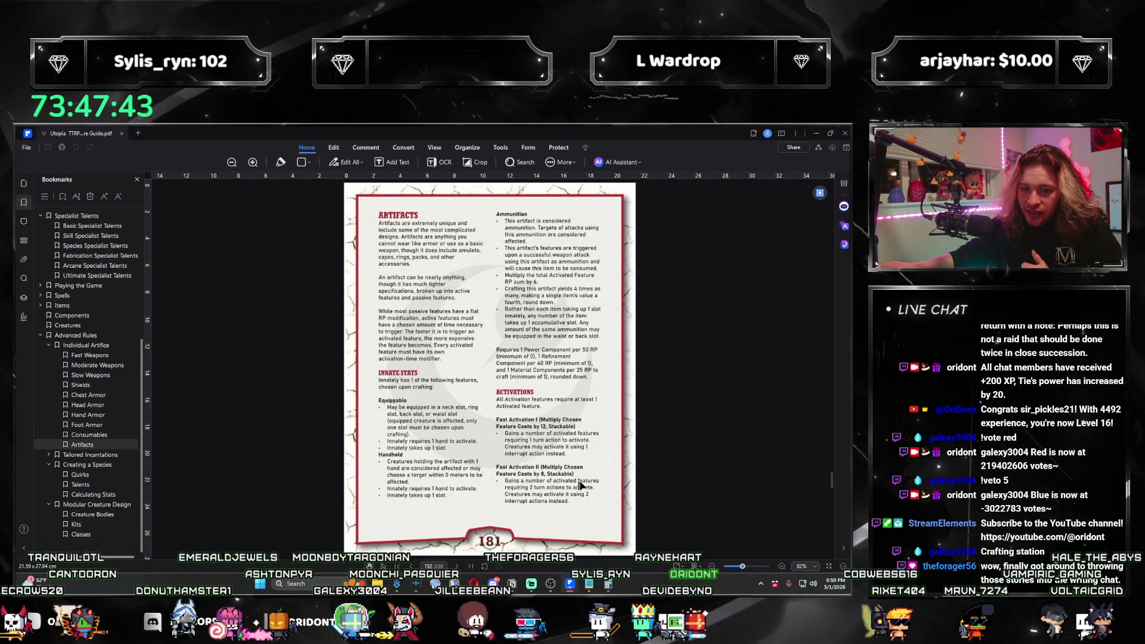
pyautogui.scroll(-10, 588, 456)
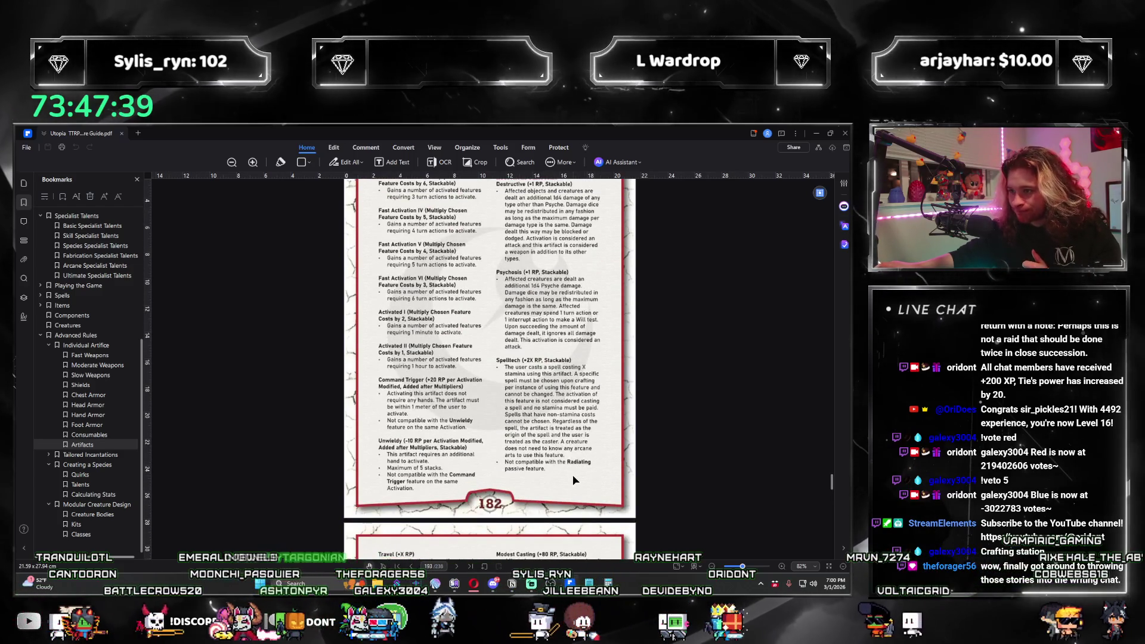
pyautogui.scroll(-3, 573, 475)
pyautogui.scroll(-2, 573, 481)
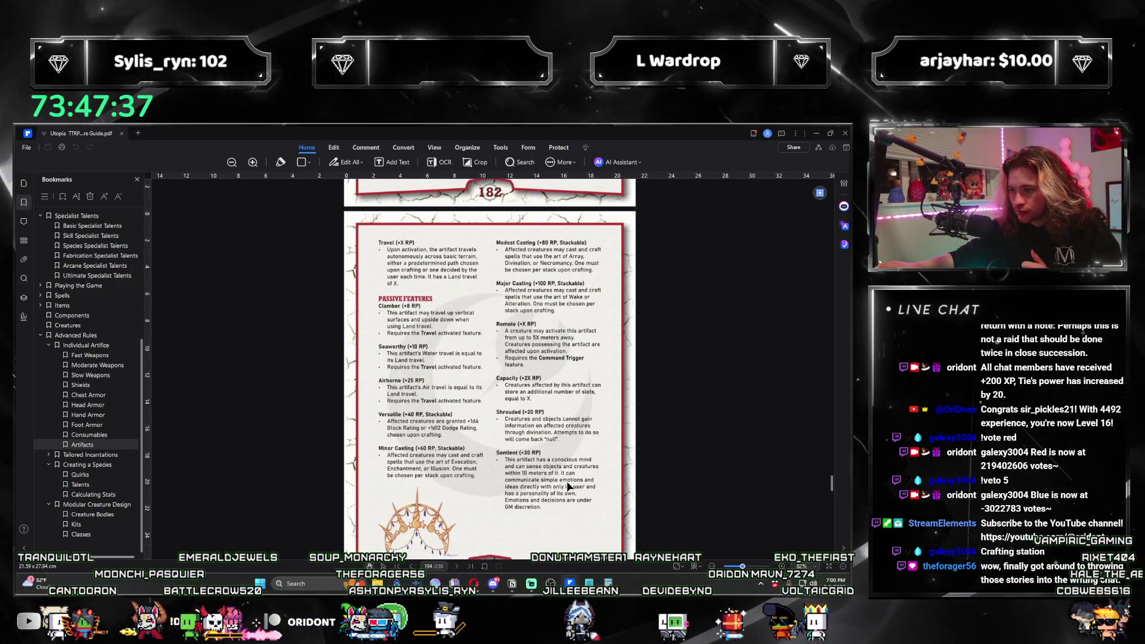
pyautogui.scroll(-4, 568, 486)
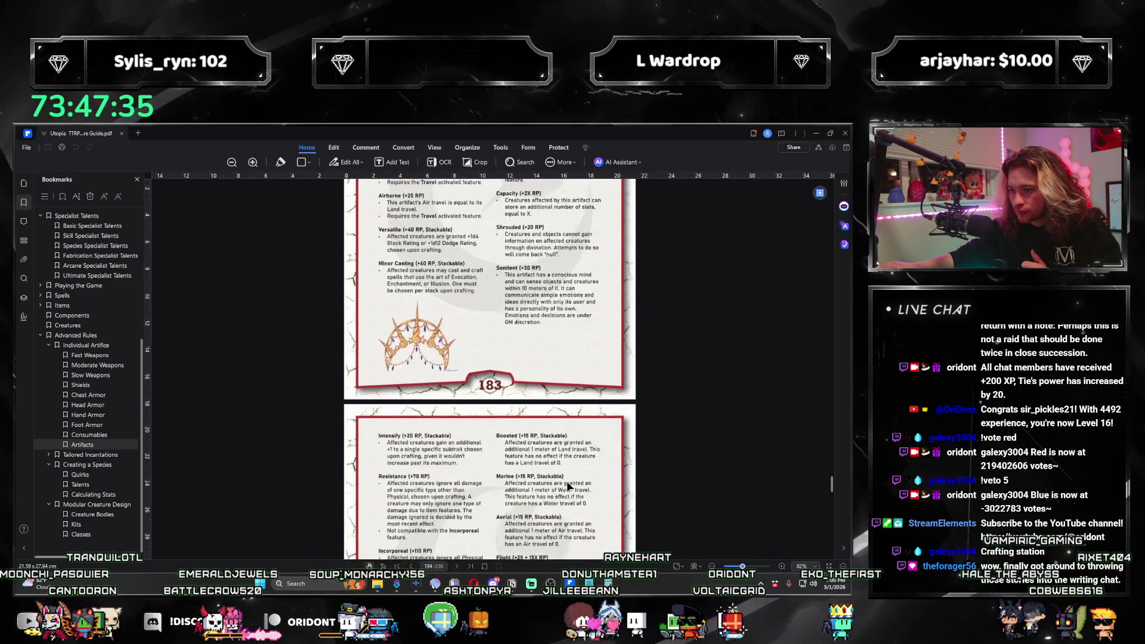
pyautogui.scroll(-3, 568, 487)
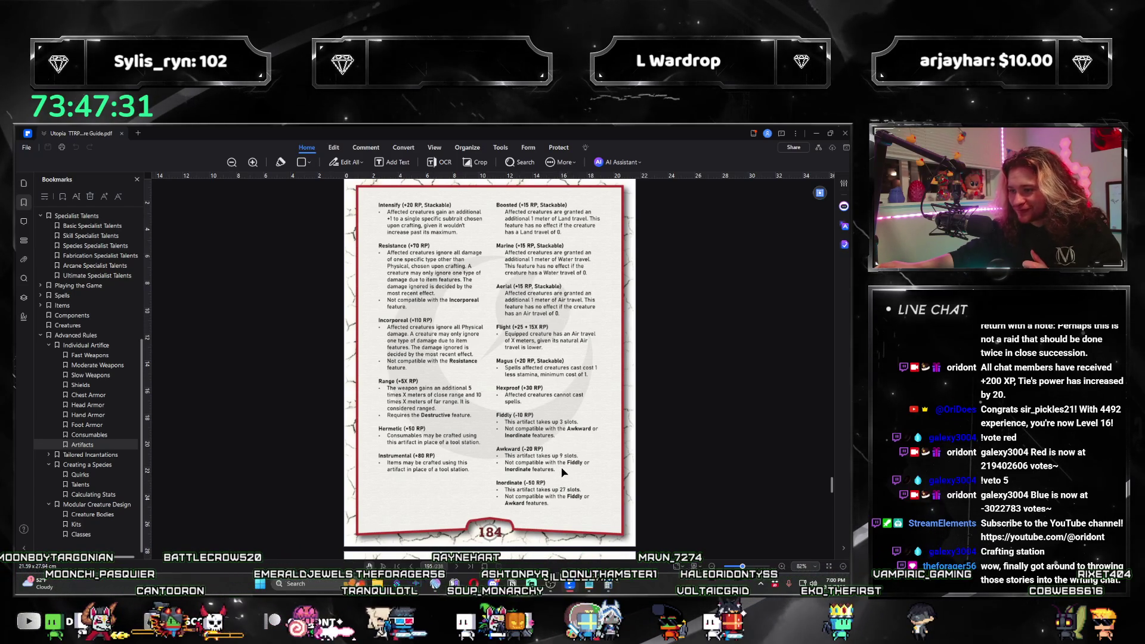
pyautogui.scroll(1, 563, 473)
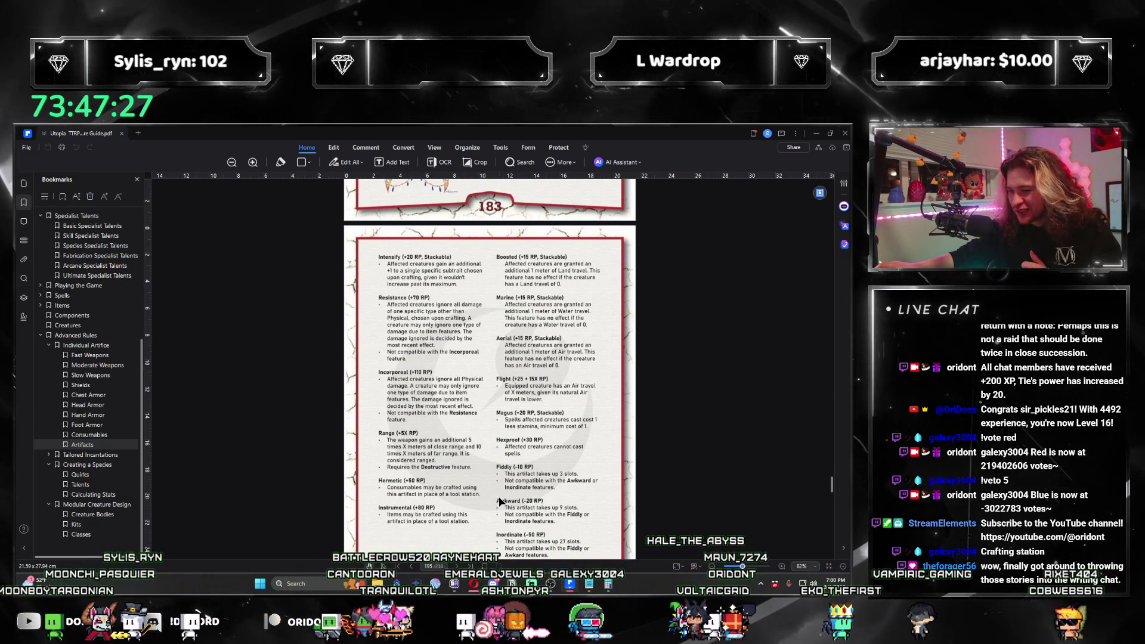
pyautogui.scroll(-1, 578, 460)
pyautogui.scroll(1, 574, 465)
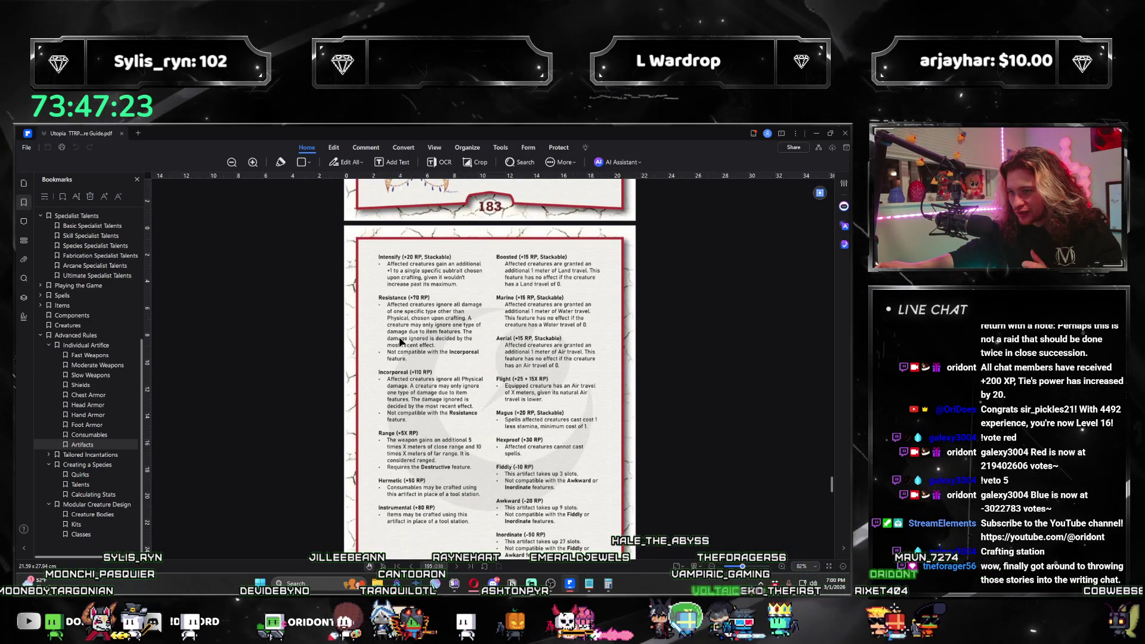
pyautogui.scroll(1, 401, 342)
pyautogui.scroll(3, 427, 384)
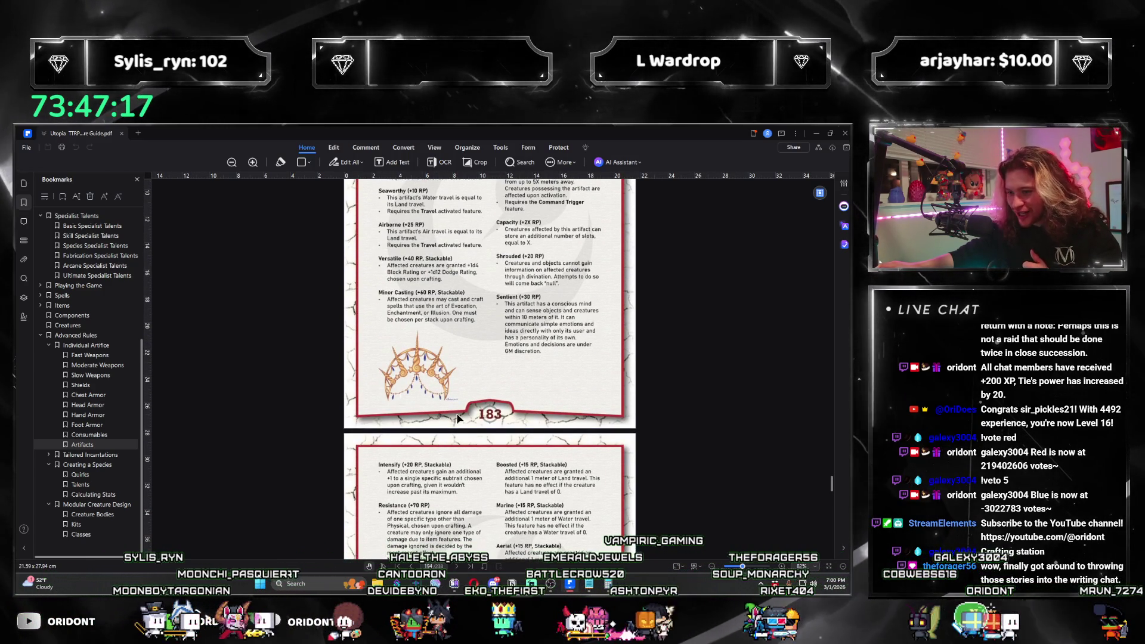
pyautogui.scroll(2, 458, 417)
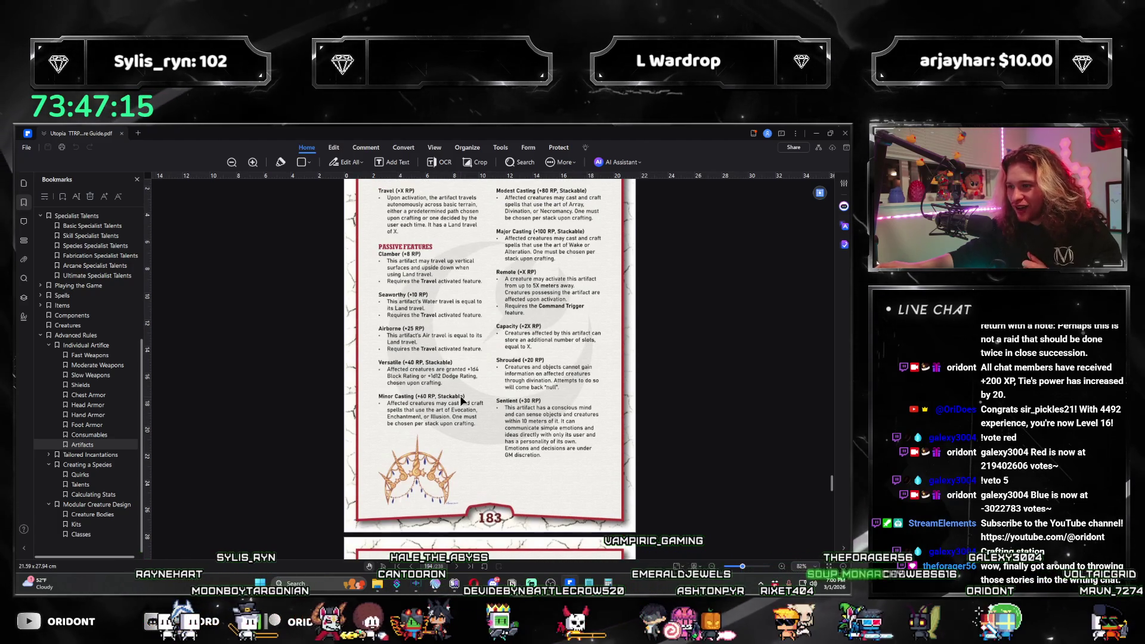
pyautogui.scroll(1, 451, 403)
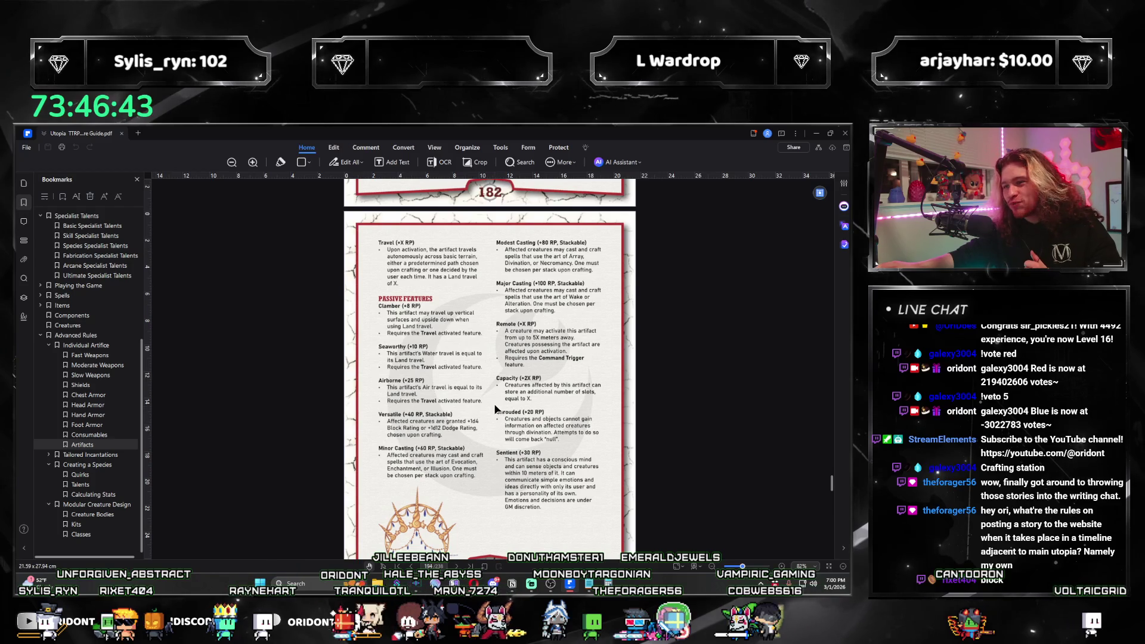
pyautogui.scroll(5, 548, 430)
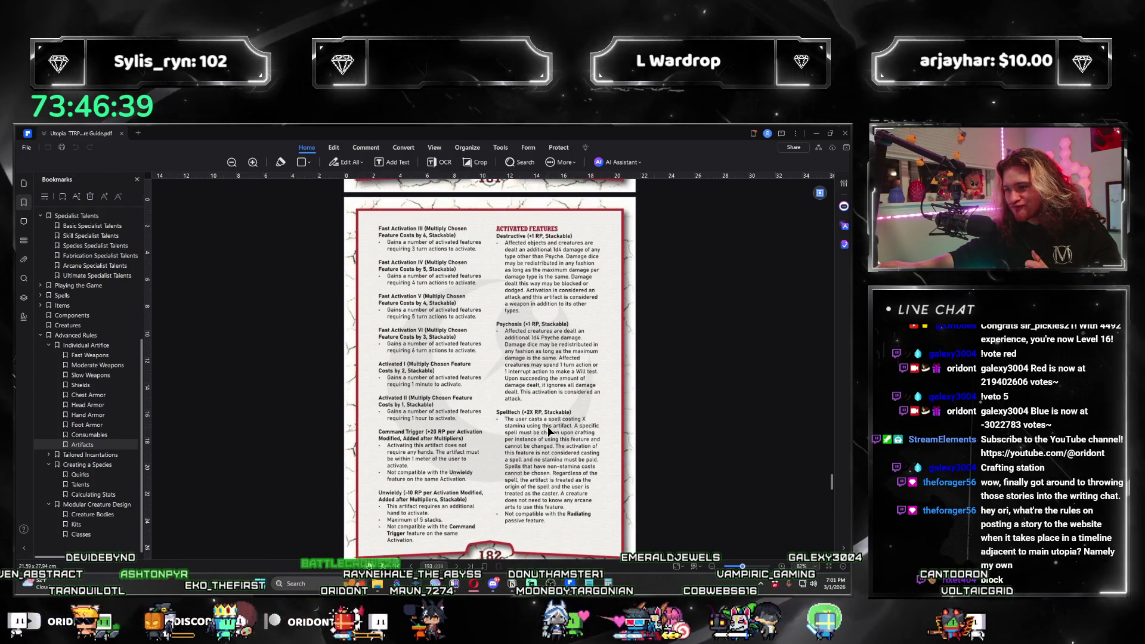
pyautogui.scroll(-5, 548, 430)
pyautogui.scroll(-8, 544, 435)
pyautogui.scroll(3, 542, 432)
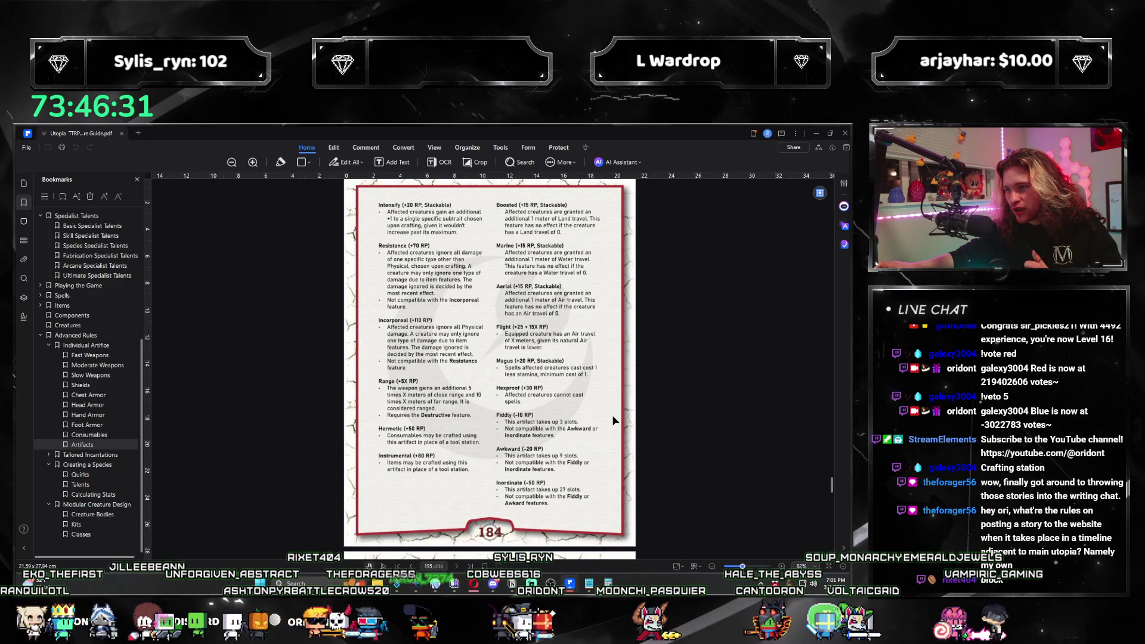
# Jump through Consumables to Foot Armor on page 176, then return to the notes.
pyautogui.click(110, 436)
pyautogui.click(87, 425)
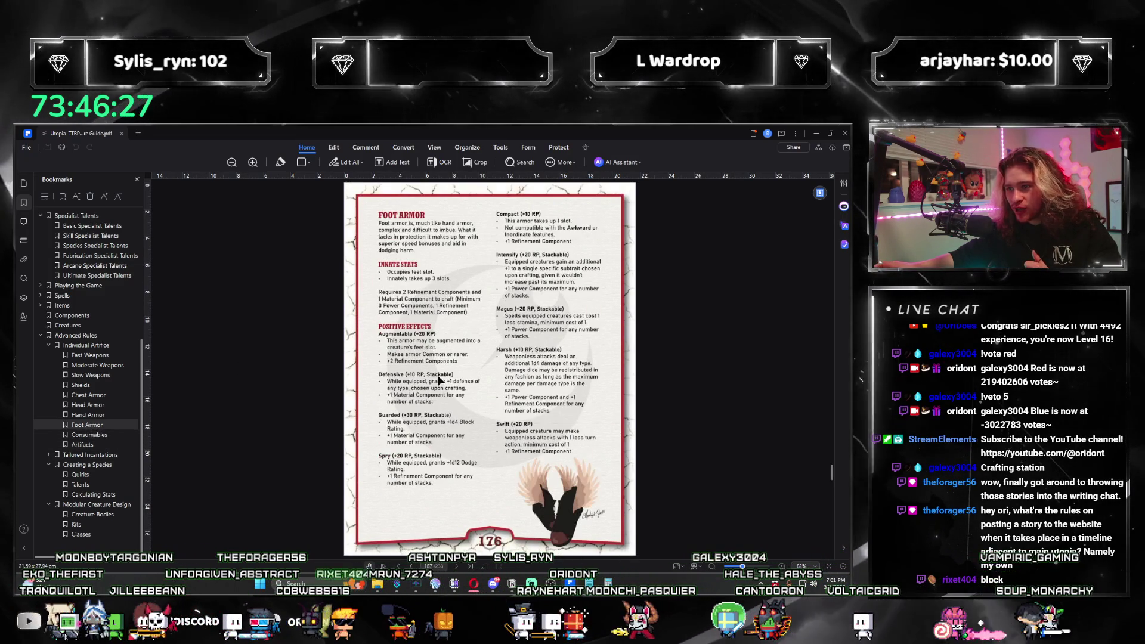
pyautogui.hotkey('alt', 'Tab')
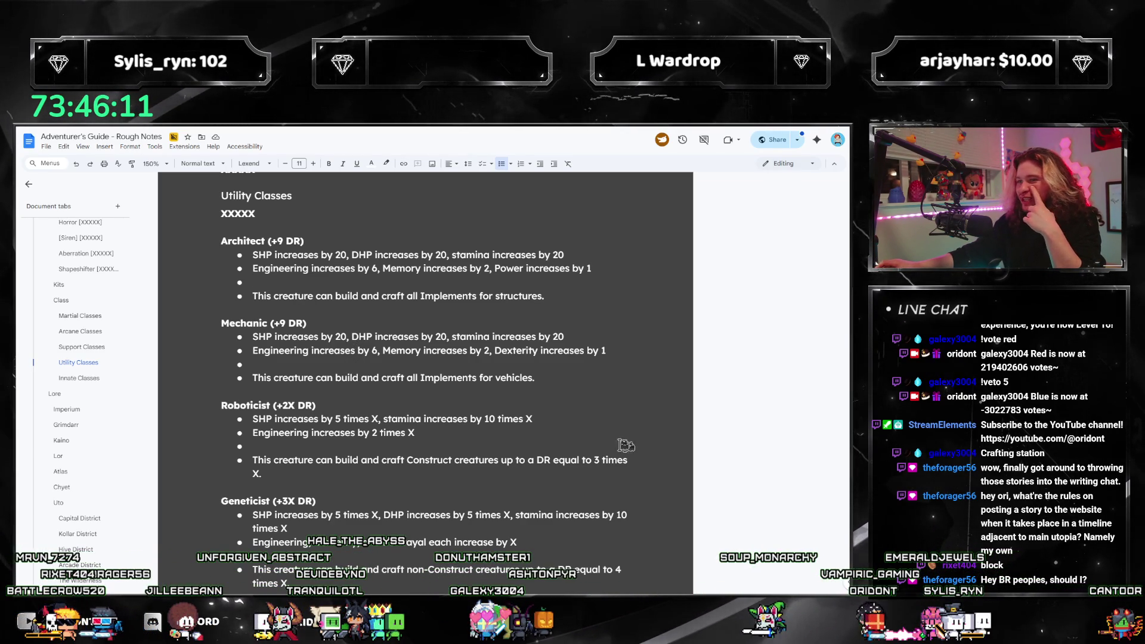
# Place the caret in Architect's empty bullet and browse the Utility Classes entries.
pyautogui.click(315, 282)
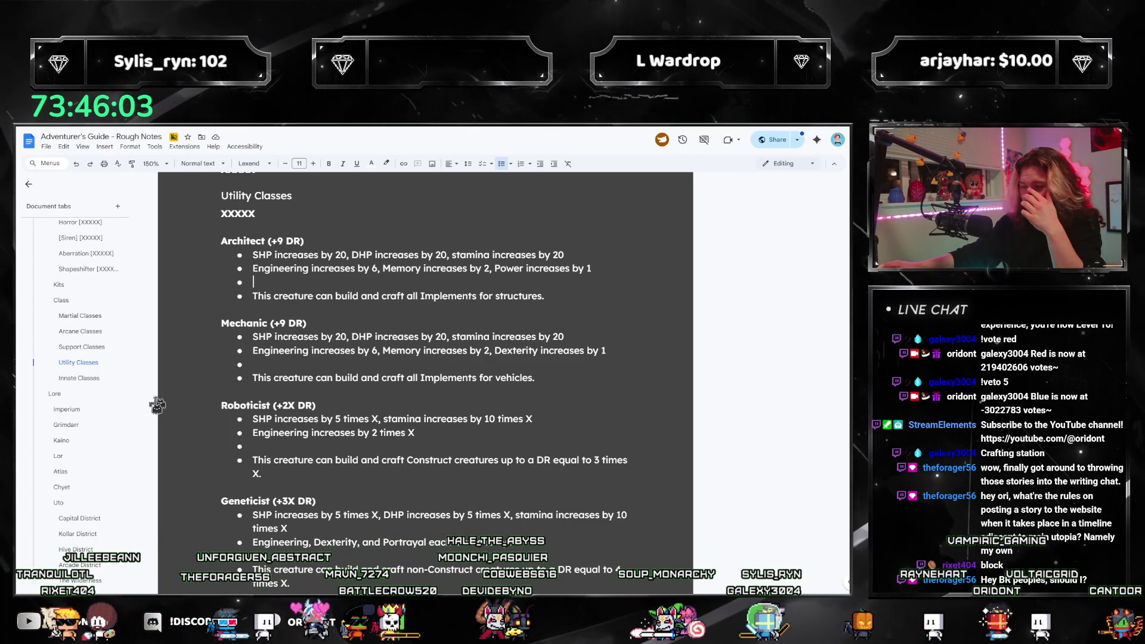
pyautogui.scroll(10, 78, 376)
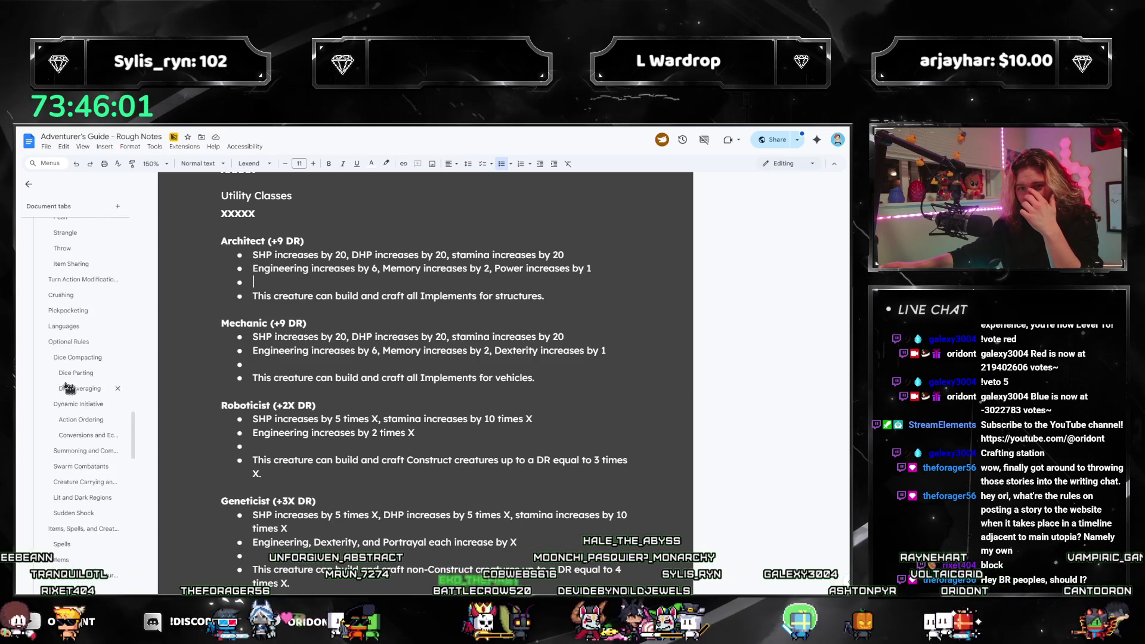
pyautogui.scroll(10, 68, 386)
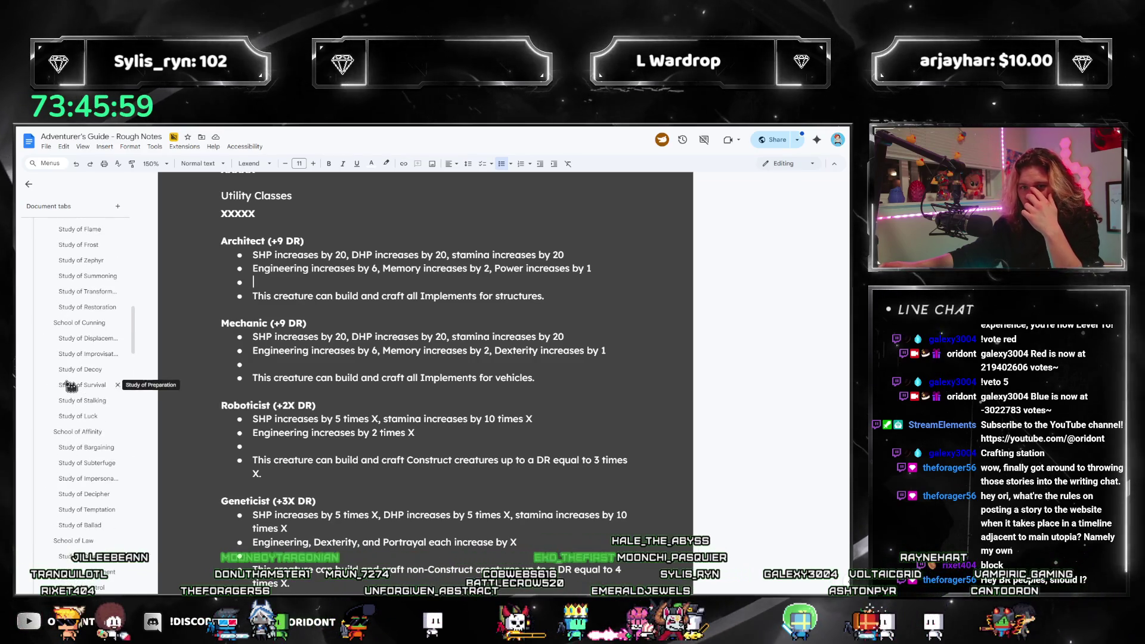
pyautogui.scroll(-5, 62, 412)
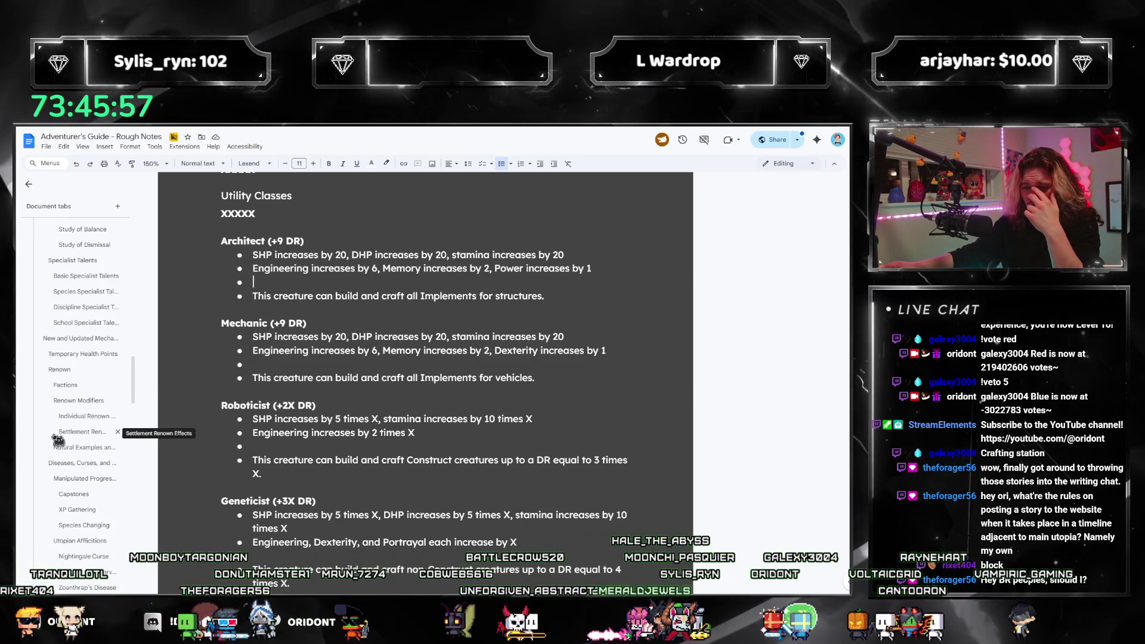
pyautogui.scroll(-2, 60, 443)
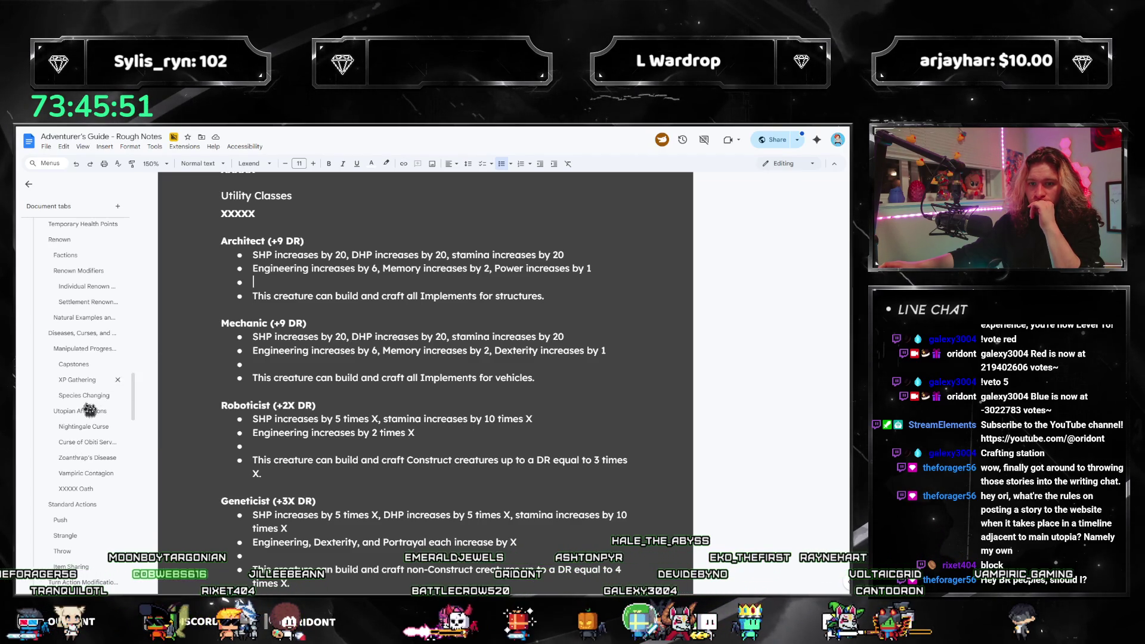
pyautogui.scroll(1, 89, 417)
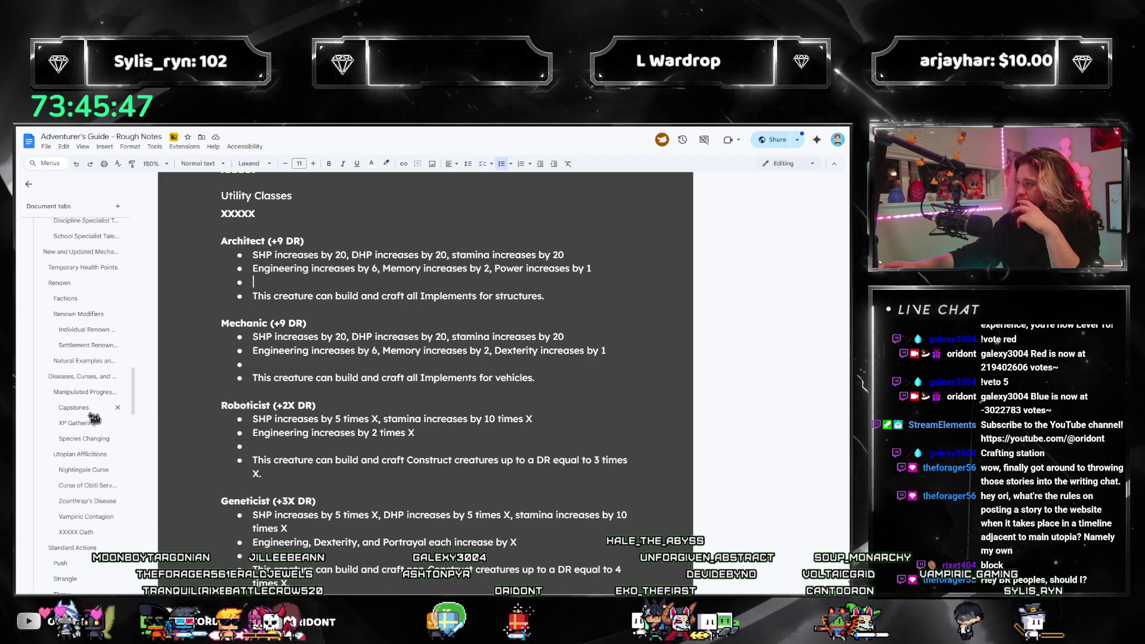
pyautogui.scroll(1, 94, 417)
pyautogui.scroll(2, 92, 418)
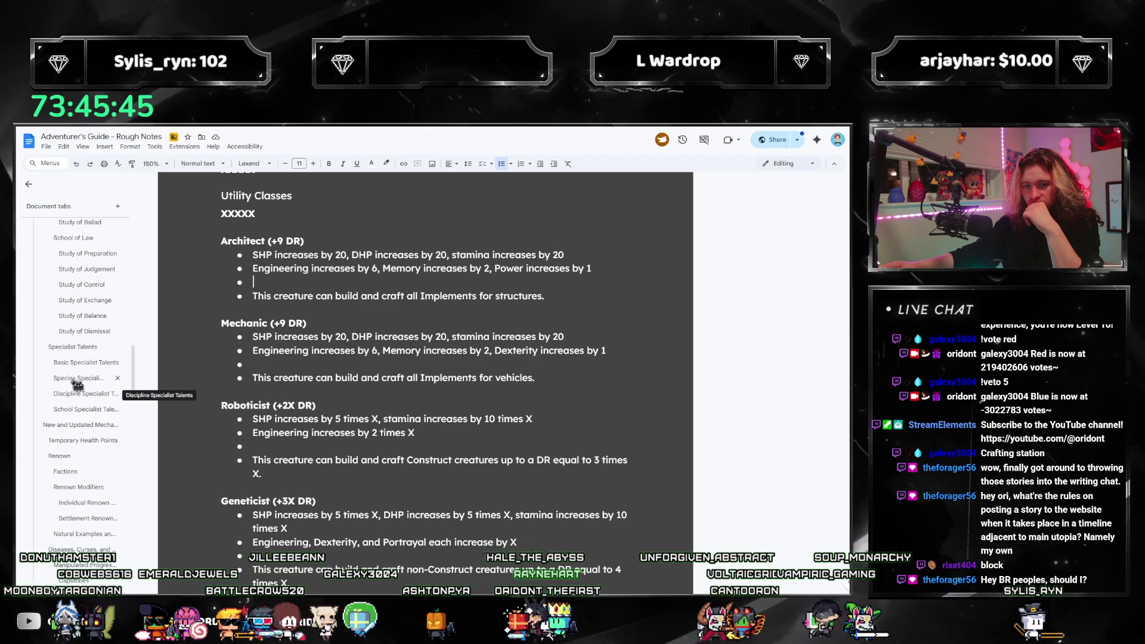
# Jump to Species Specialist Talents, then to the Artifacts crafting features section via the outline.
pyautogui.click(75, 380)
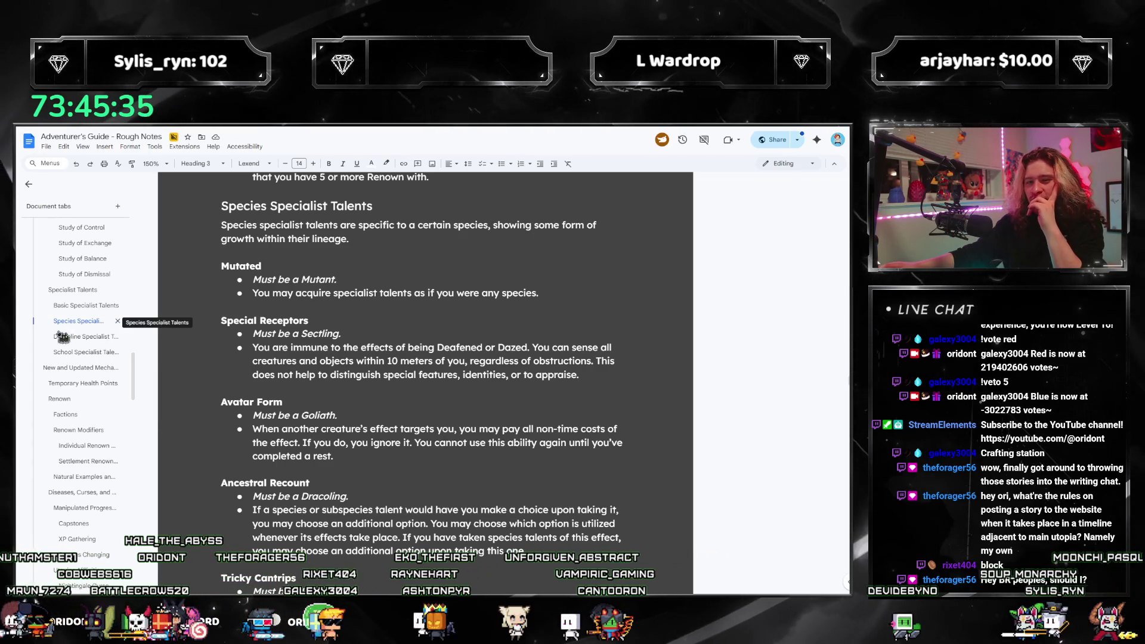
pyautogui.scroll(4, 46, 361)
pyautogui.scroll(-8, 52, 374)
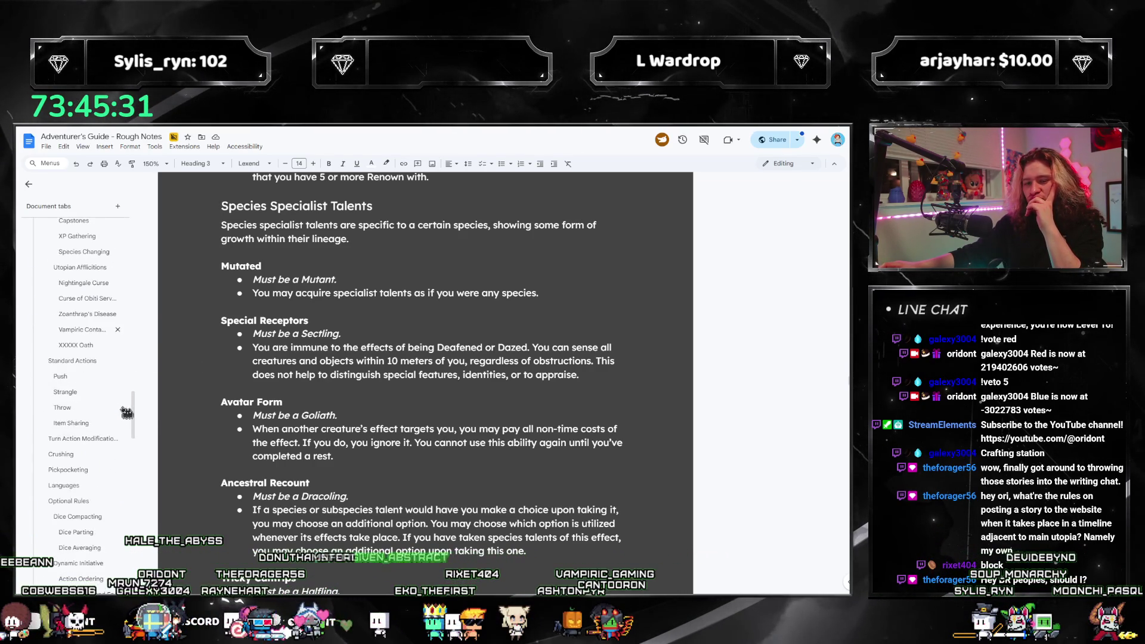
pyautogui.scroll(-10, 126, 412)
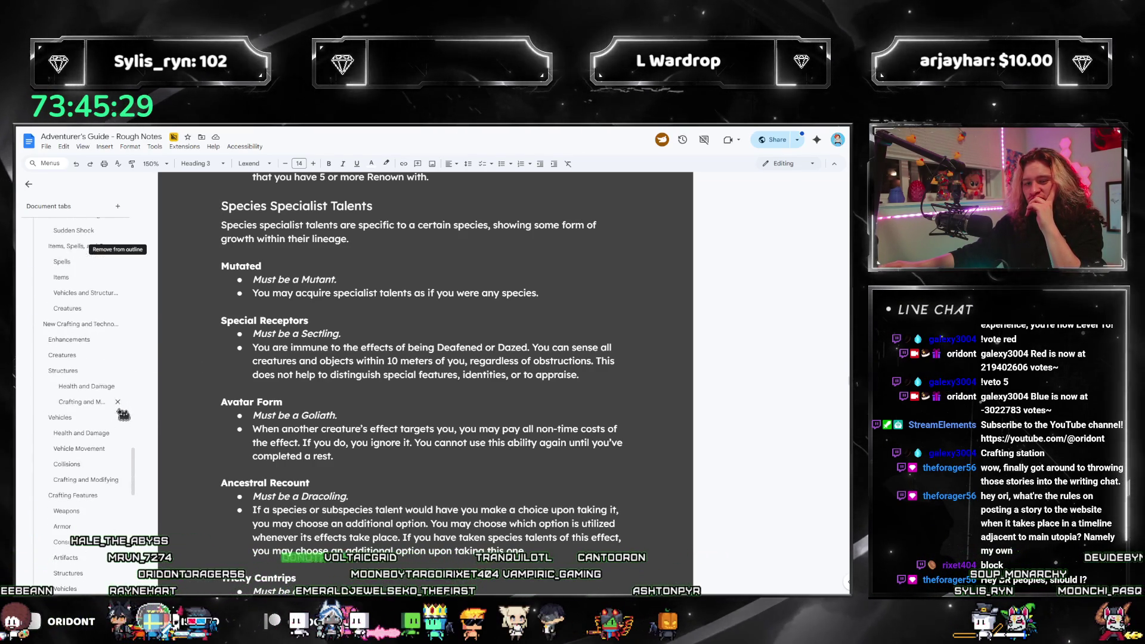
pyautogui.scroll(-3, 95, 406)
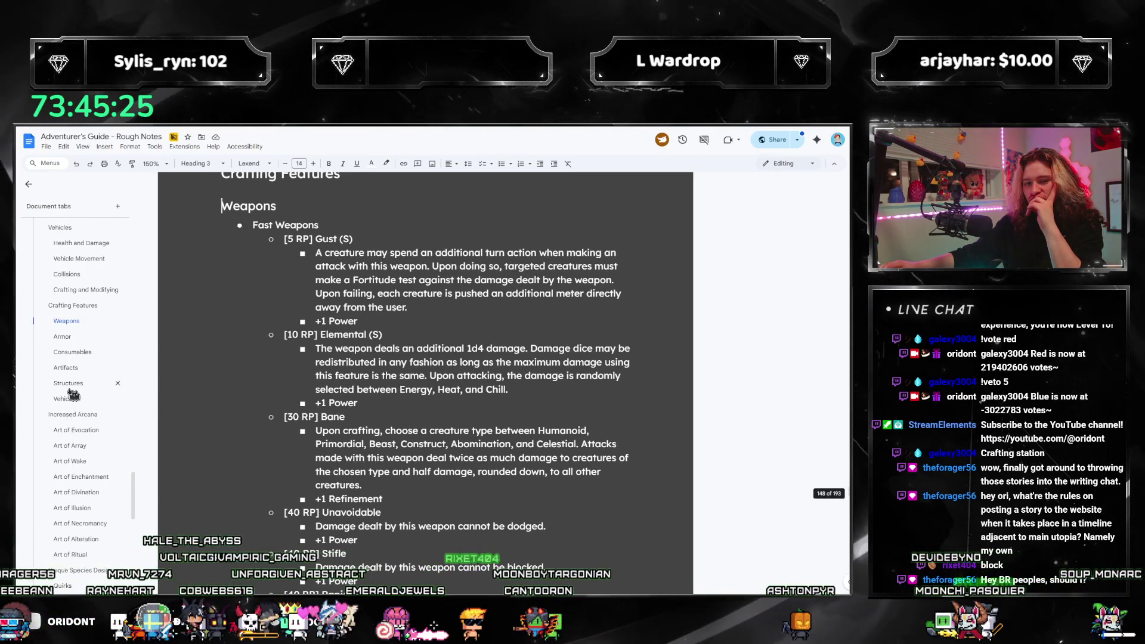
pyautogui.click(65, 369)
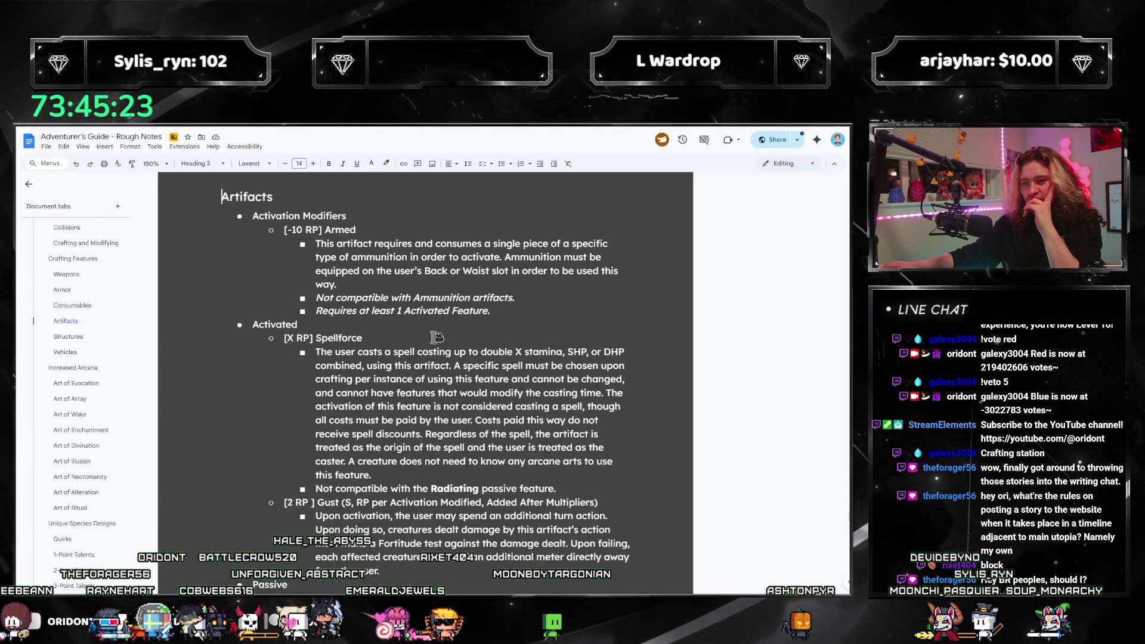
# Scroll the Artifacts Passive entries down to Ballistic and Inert, placing the caret in Ballistic.
pyautogui.scroll(-5, 436, 358)
pyautogui.scroll(-2, 442, 341)
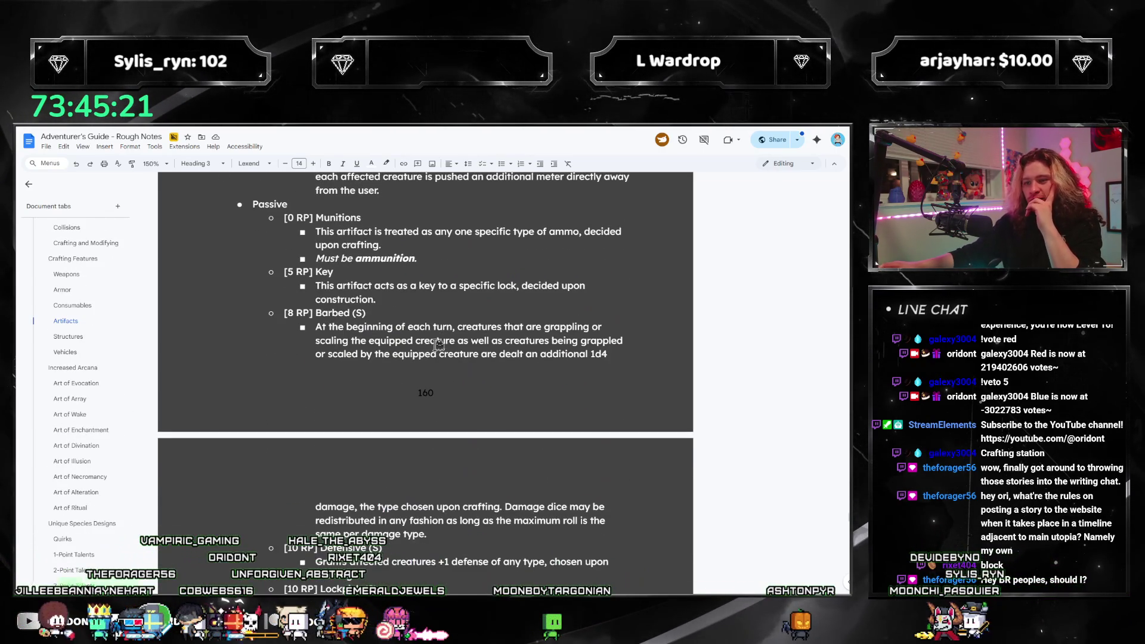
pyautogui.scroll(-2, 410, 322)
pyautogui.scroll(2, 398, 337)
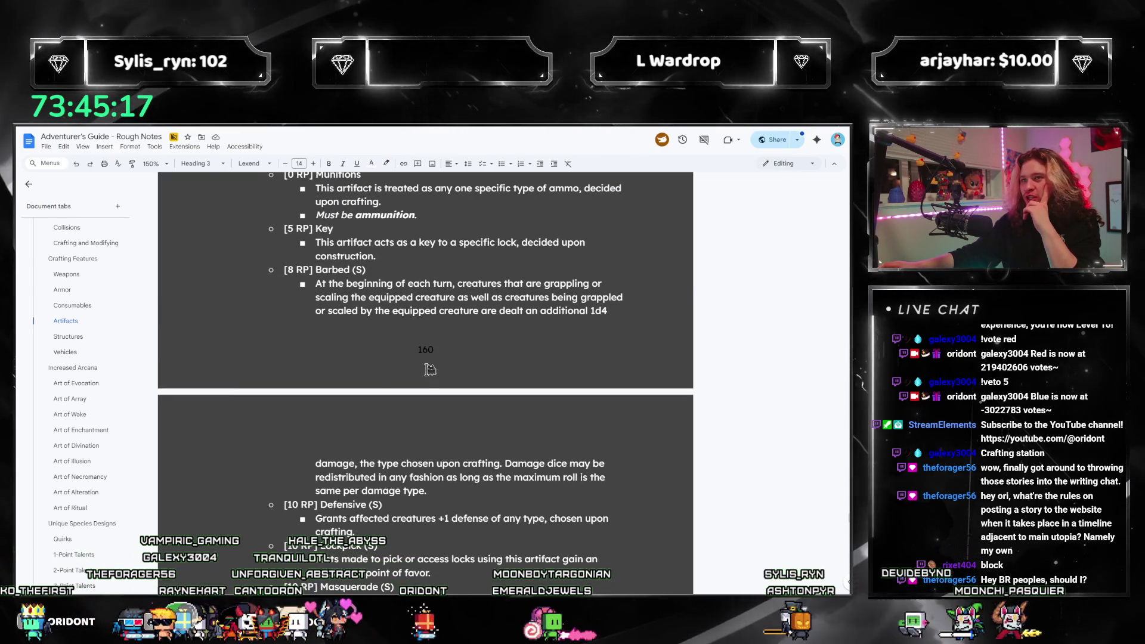
pyautogui.scroll(-1, 408, 350)
pyautogui.scroll(-2, 410, 403)
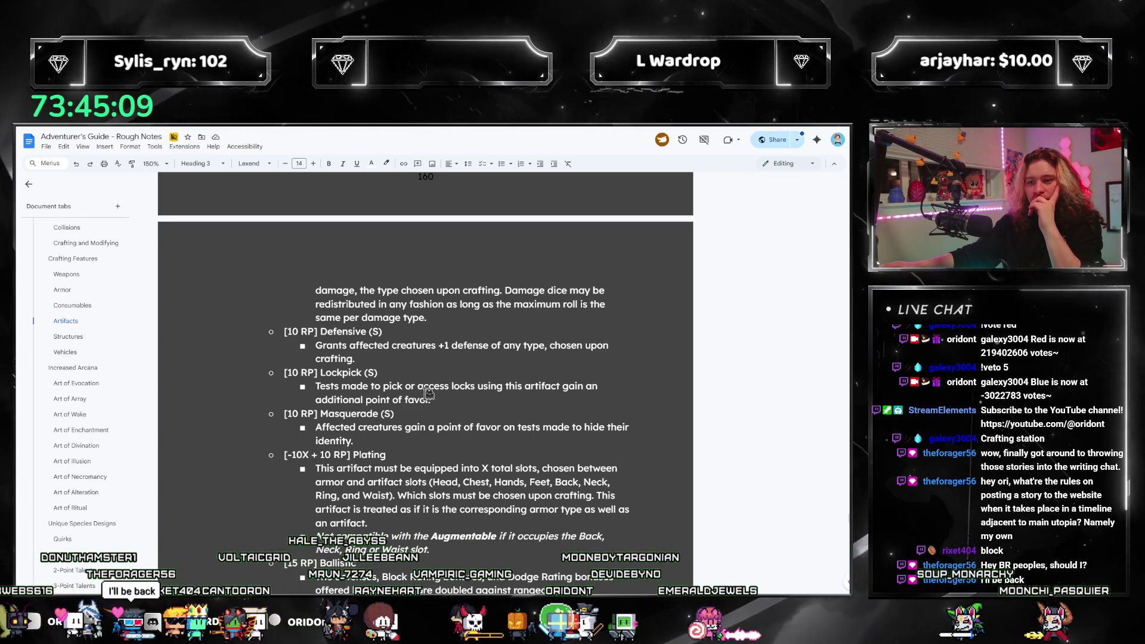
pyautogui.scroll(-1, 450, 358)
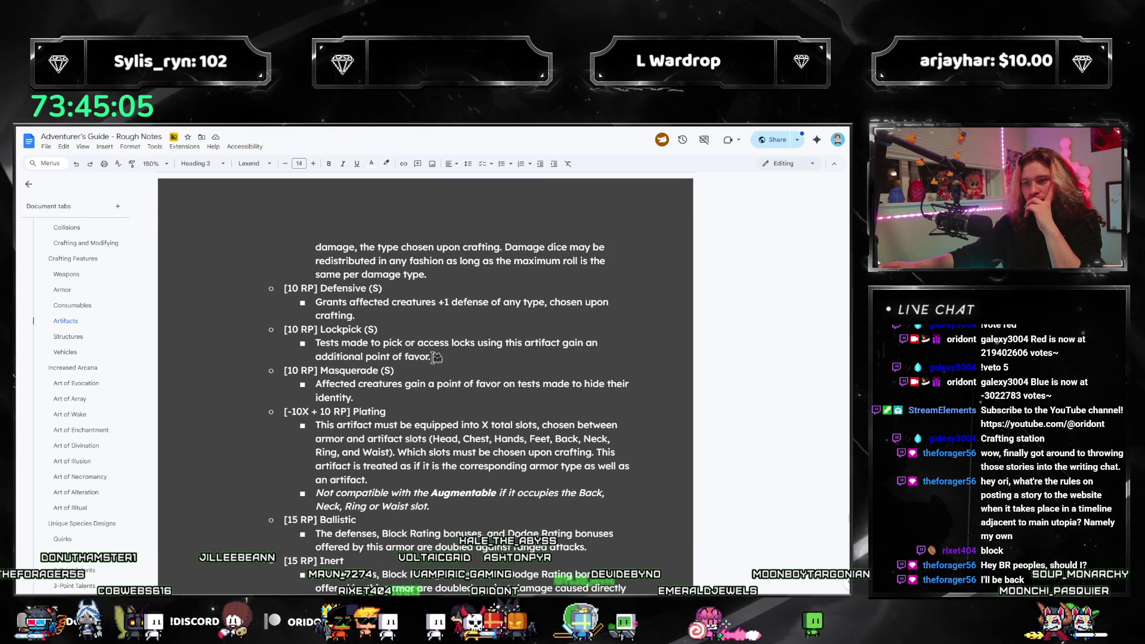
pyautogui.scroll(-1, 399, 337)
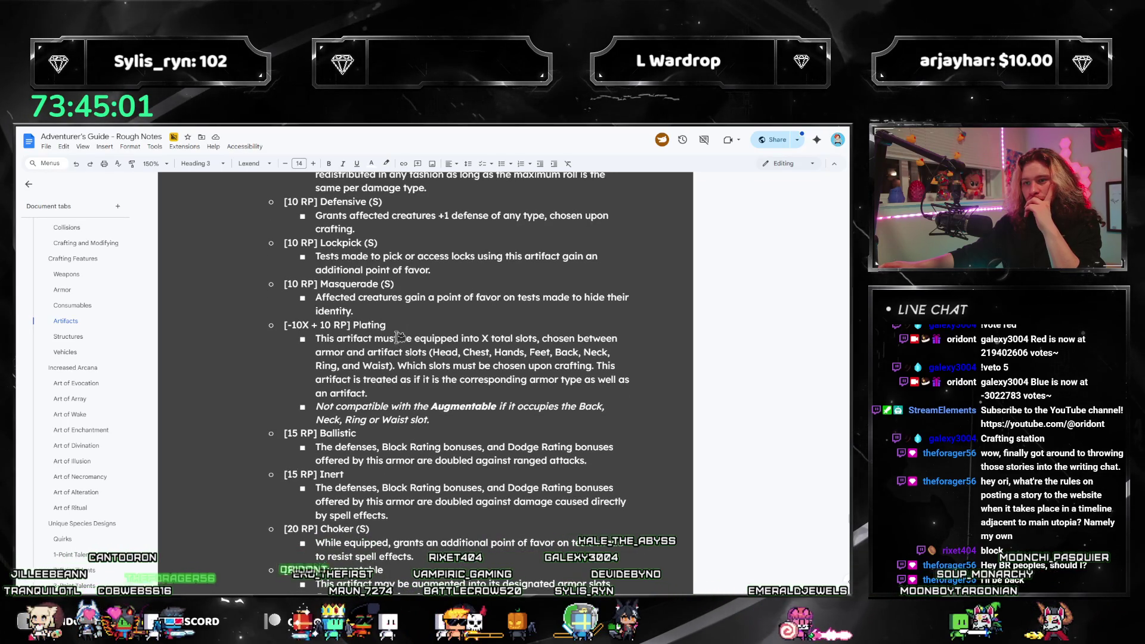
pyautogui.scroll(1, 398, 337)
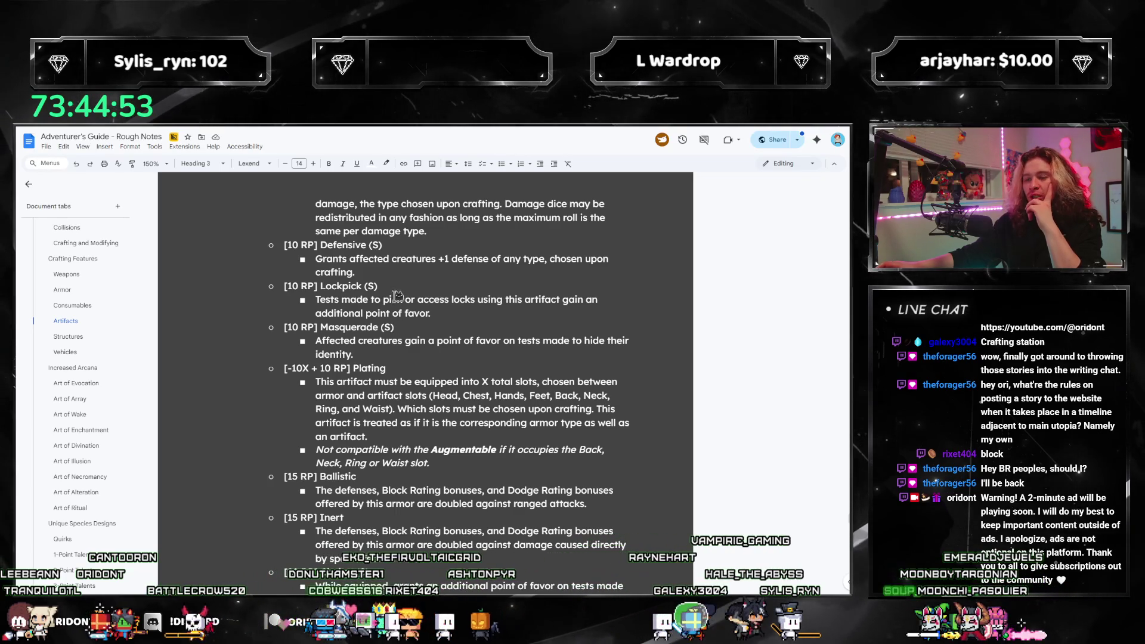
pyautogui.scroll(-3, 401, 300)
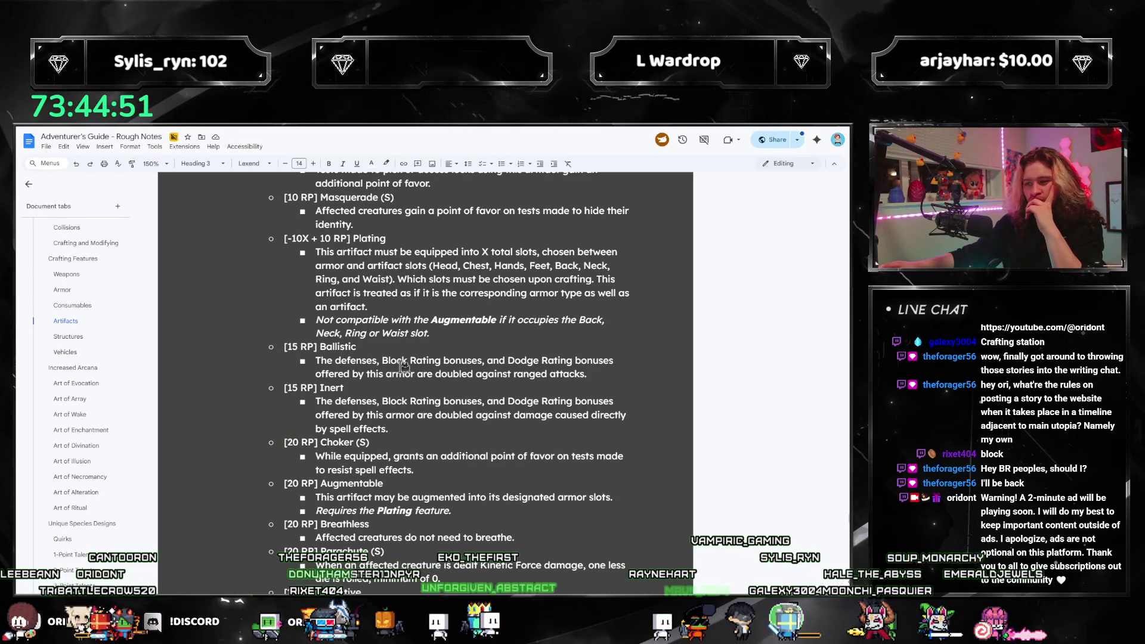
pyautogui.scroll(-1, 394, 398)
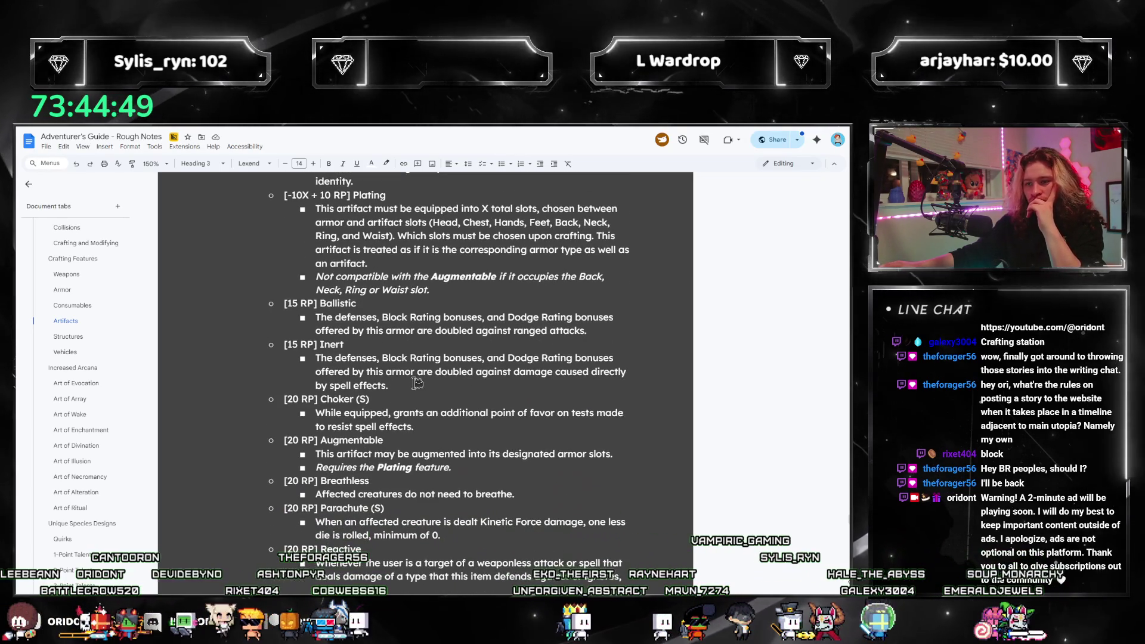
pyautogui.click(406, 391)
# Select the Ballistic and Inert descriptions, then deselect and review the nearby entries.
pyautogui.moveTo(406, 391)
pyautogui.mouseDown()
pyautogui.moveTo(316, 358)
pyautogui.moveTo(316, 317)
pyautogui.mouseUp()
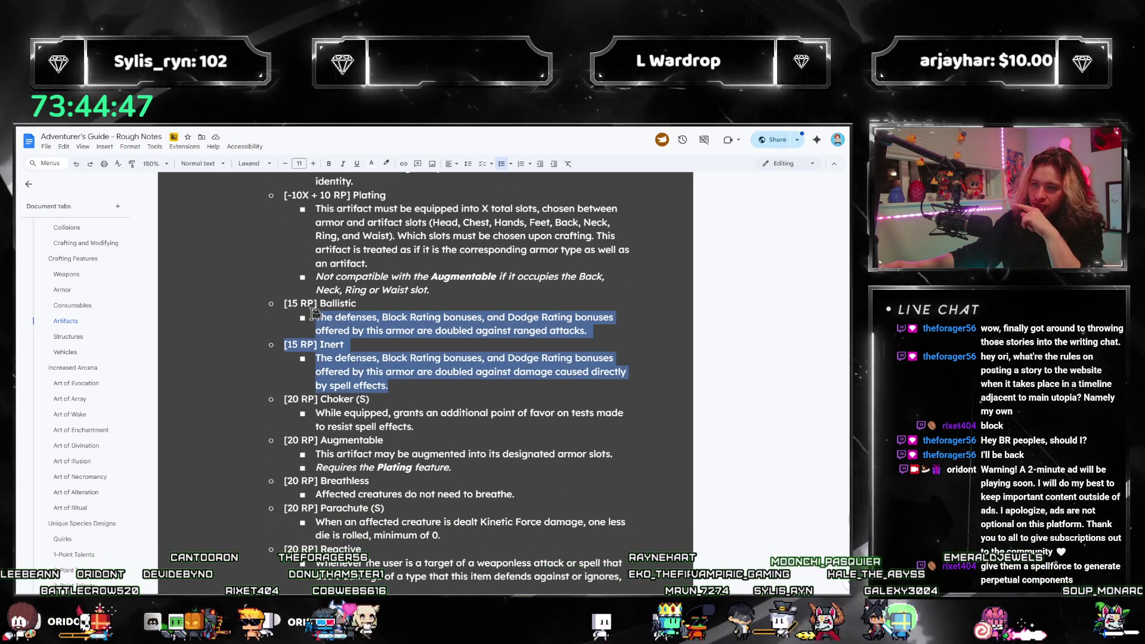
pyautogui.click(352, 358)
pyautogui.moveTo(392, 384); pyautogui.dragTo(288, 300)
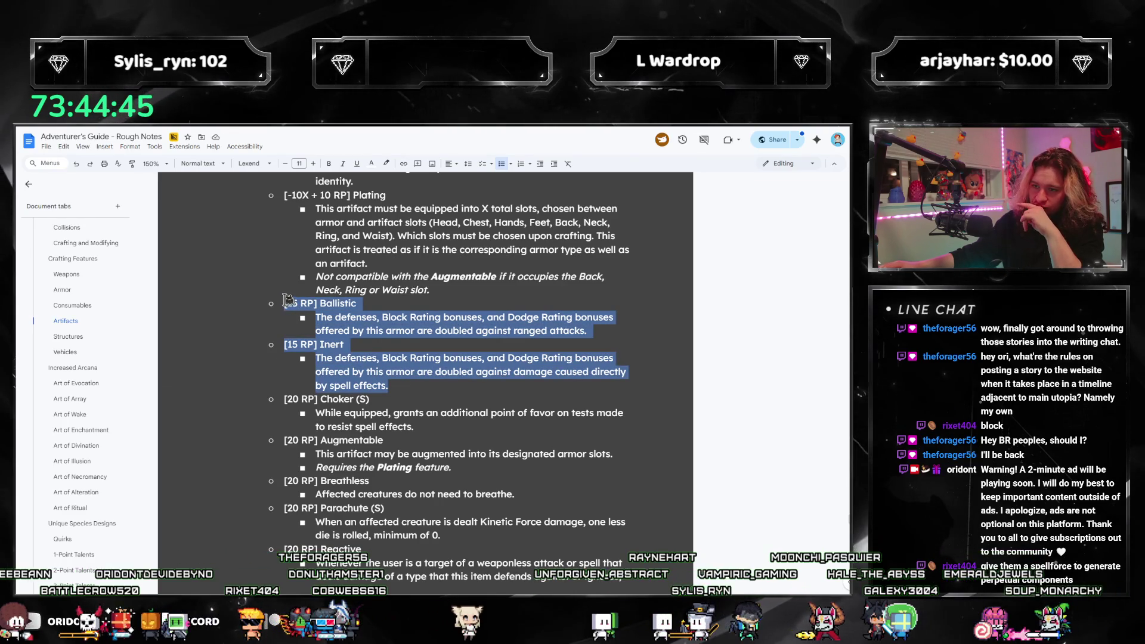
pyautogui.click(357, 341)
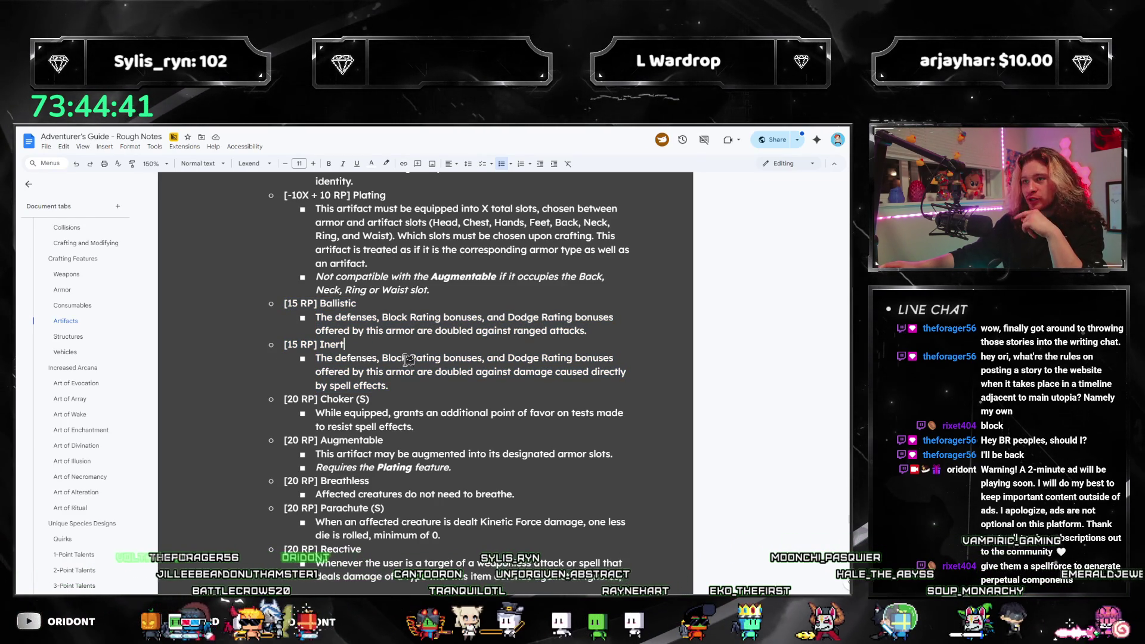
pyautogui.scroll(-2, 413, 367)
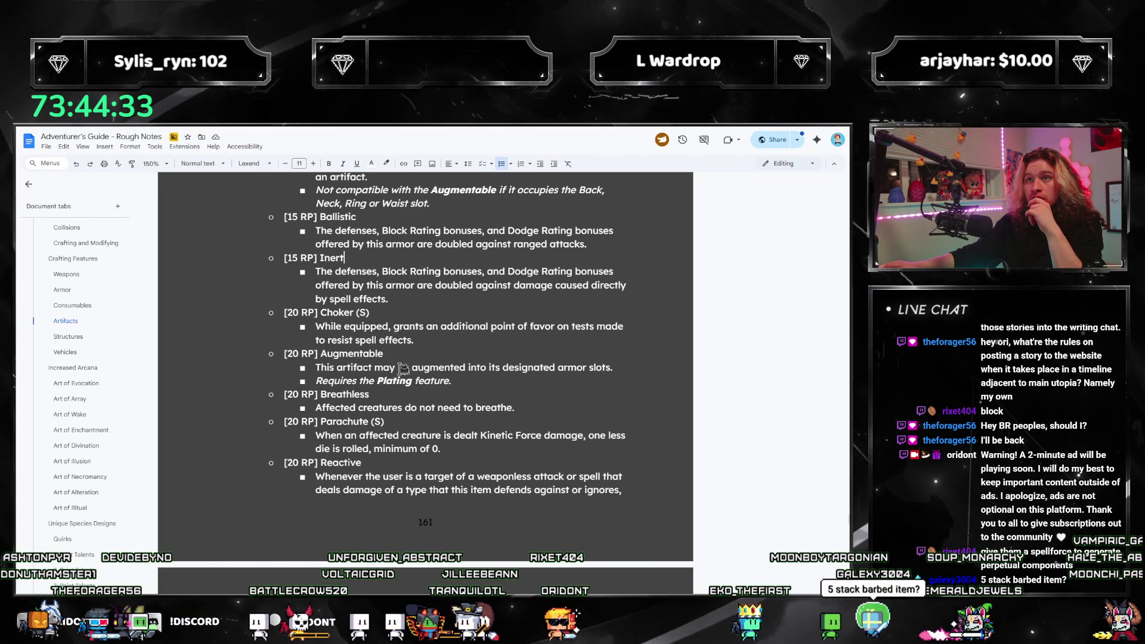
pyautogui.scroll(4, 431, 363)
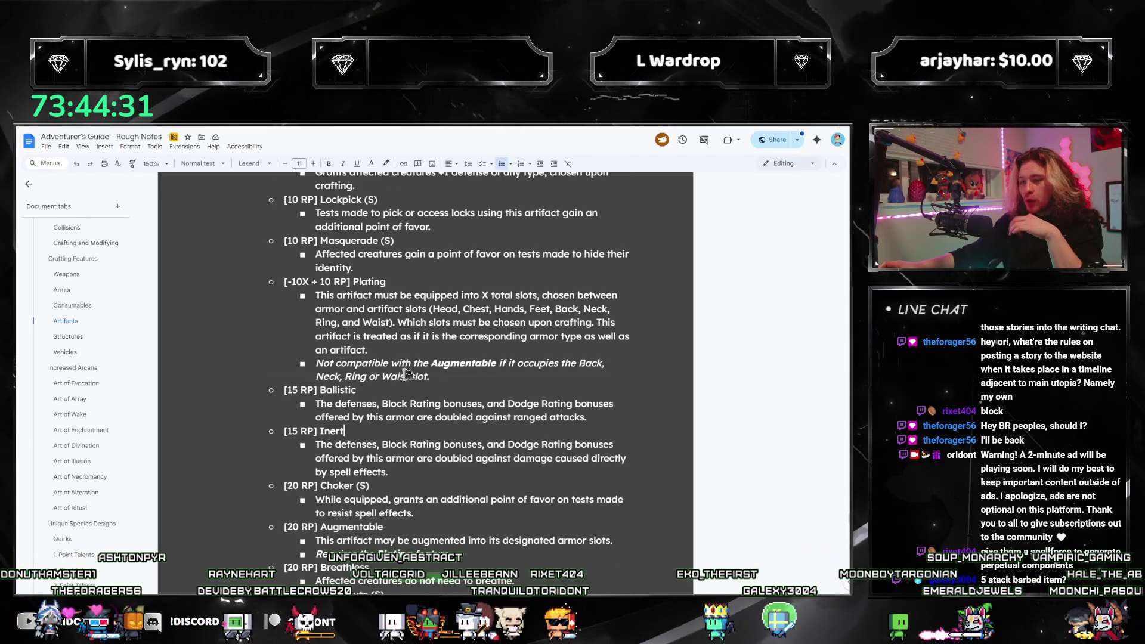
pyautogui.scroll(3, 407, 375)
pyautogui.scroll(-6, 407, 377)
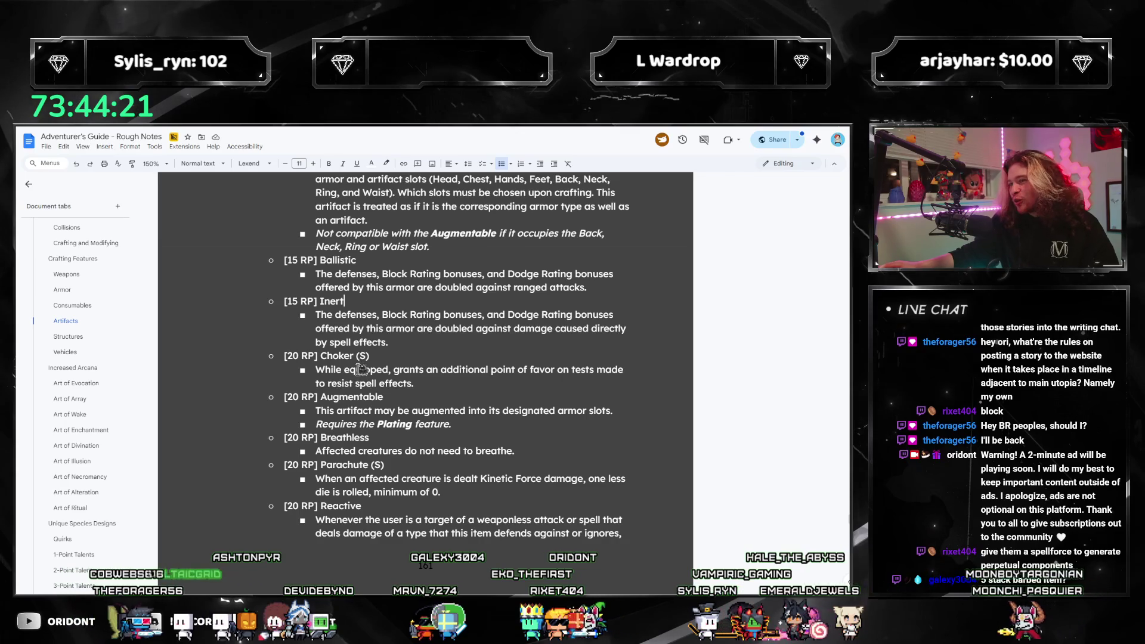
pyautogui.scroll(2, 693, 395)
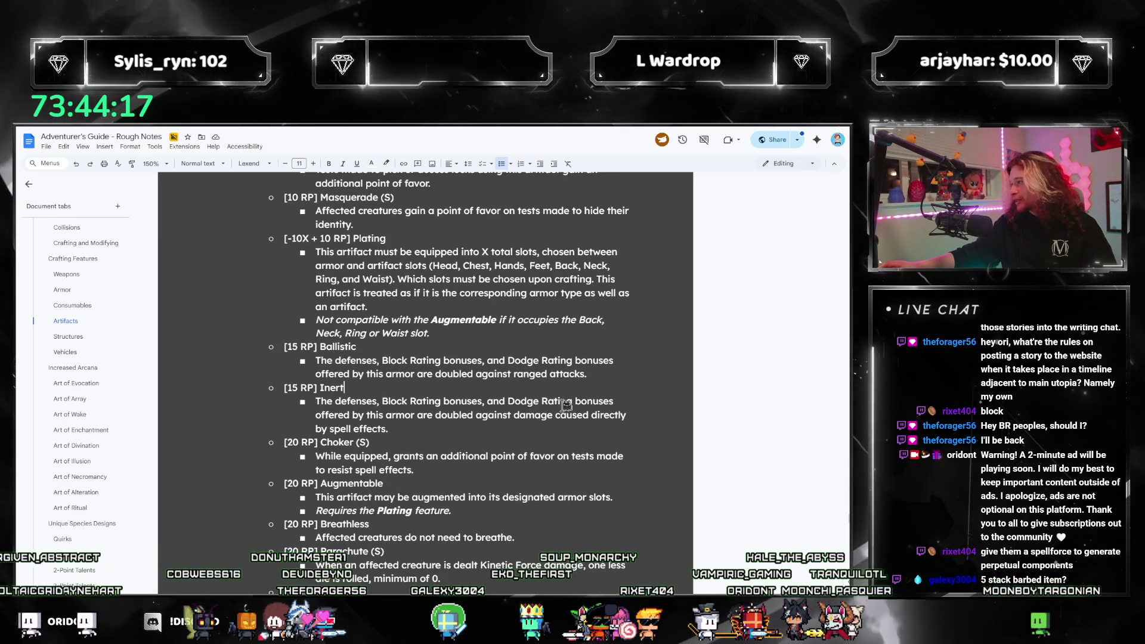
# Reselect from the Ballistic description through the end of Inert as one block.
pyautogui.click(507, 388)
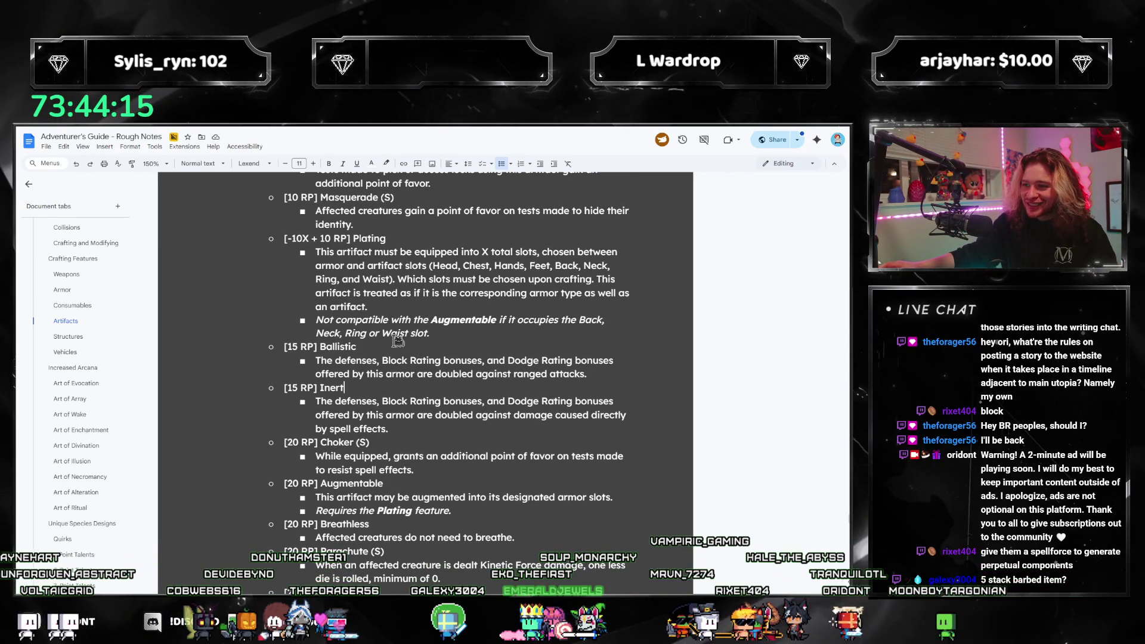
pyautogui.moveTo(396, 416); pyautogui.dragTo(331, 363)
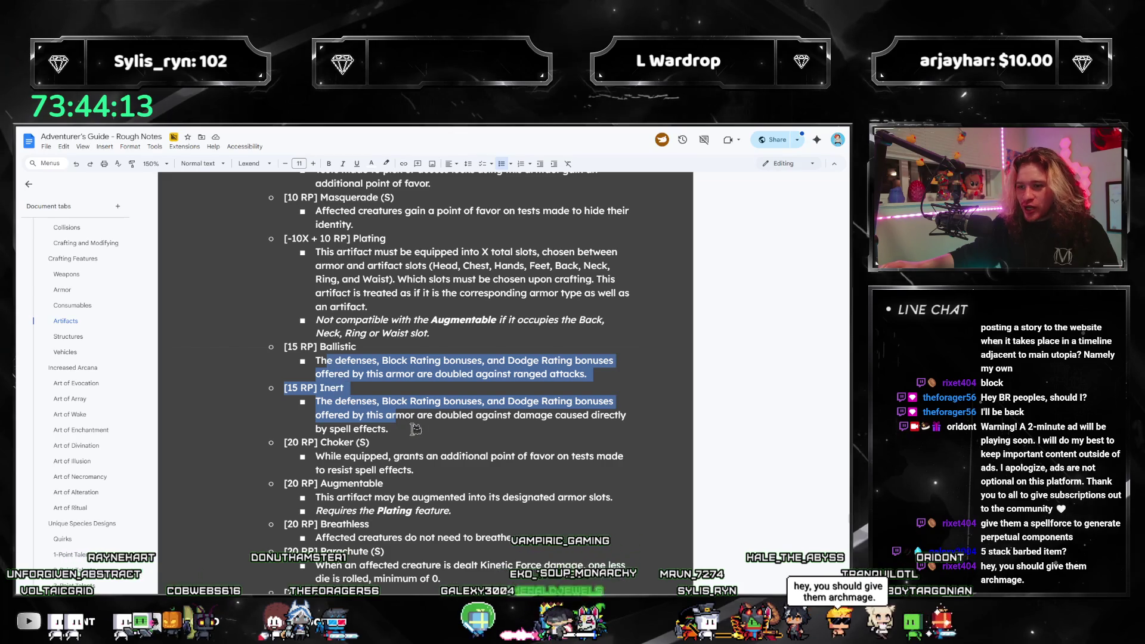
pyautogui.moveTo(416, 429); pyautogui.dragTo(289, 360)
pyautogui.scroll(-3, 393, 405)
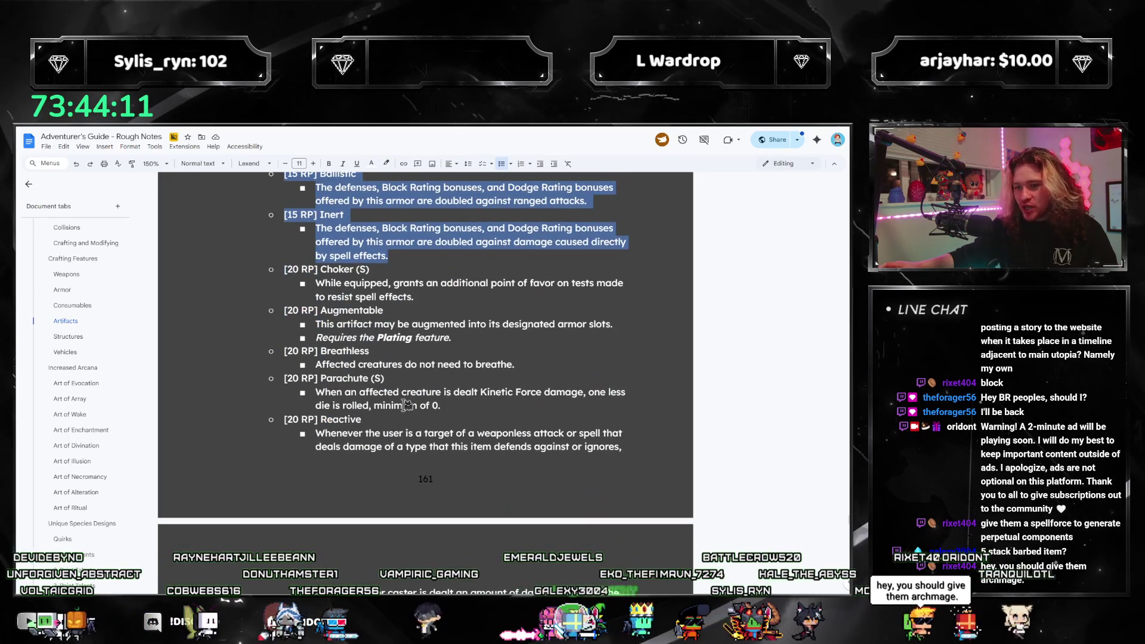
pyautogui.scroll(-2, 425, 429)
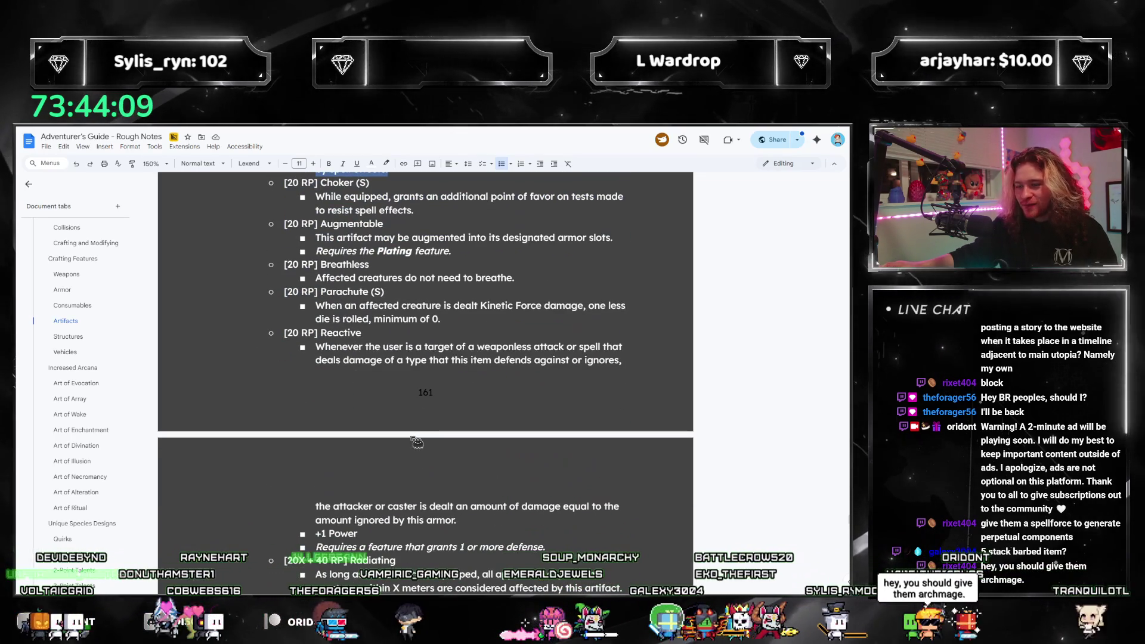
pyautogui.scroll(2, 418, 441)
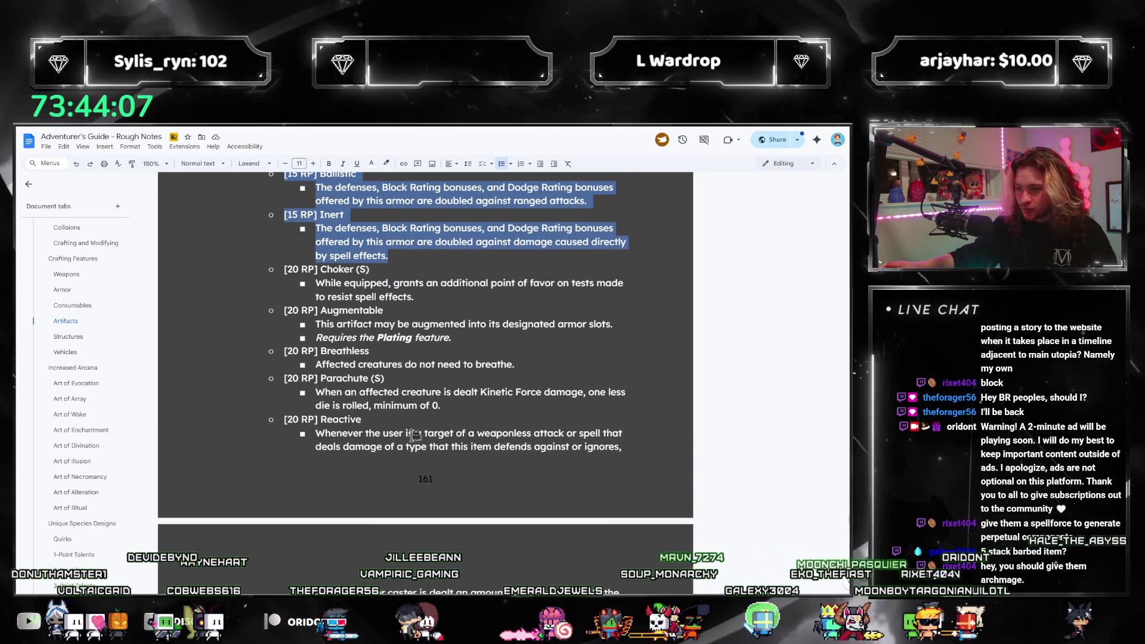
pyautogui.scroll(3, 463, 380)
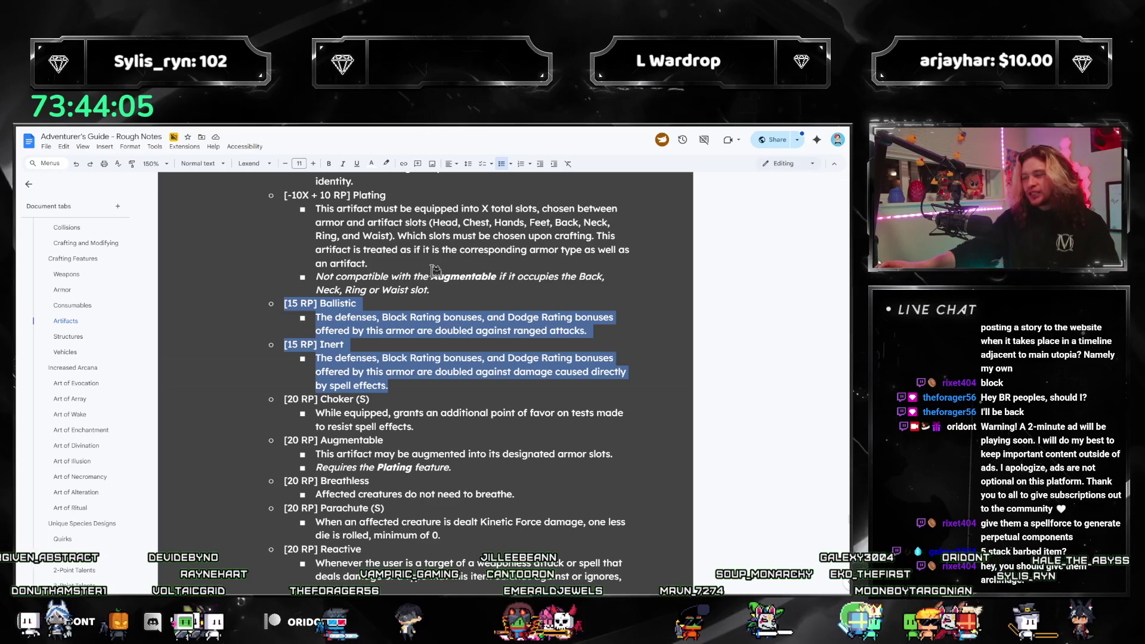
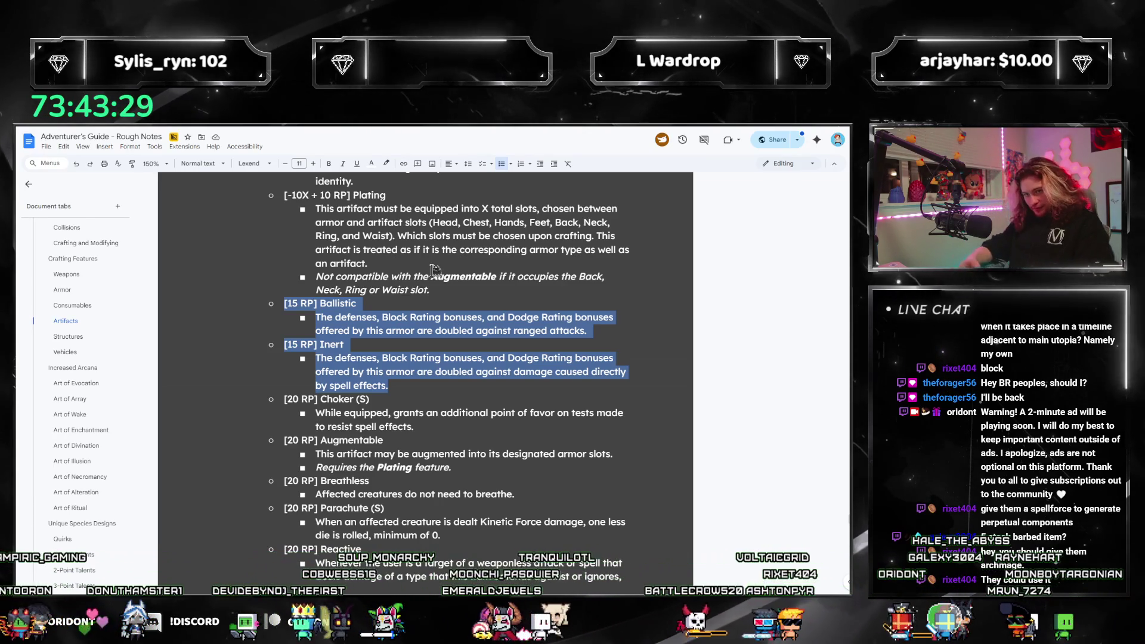
# Select the Ballistic and Inert armor entries in the notes.
pyautogui.moveTo(389, 385); pyautogui.dragTo(255, 308)
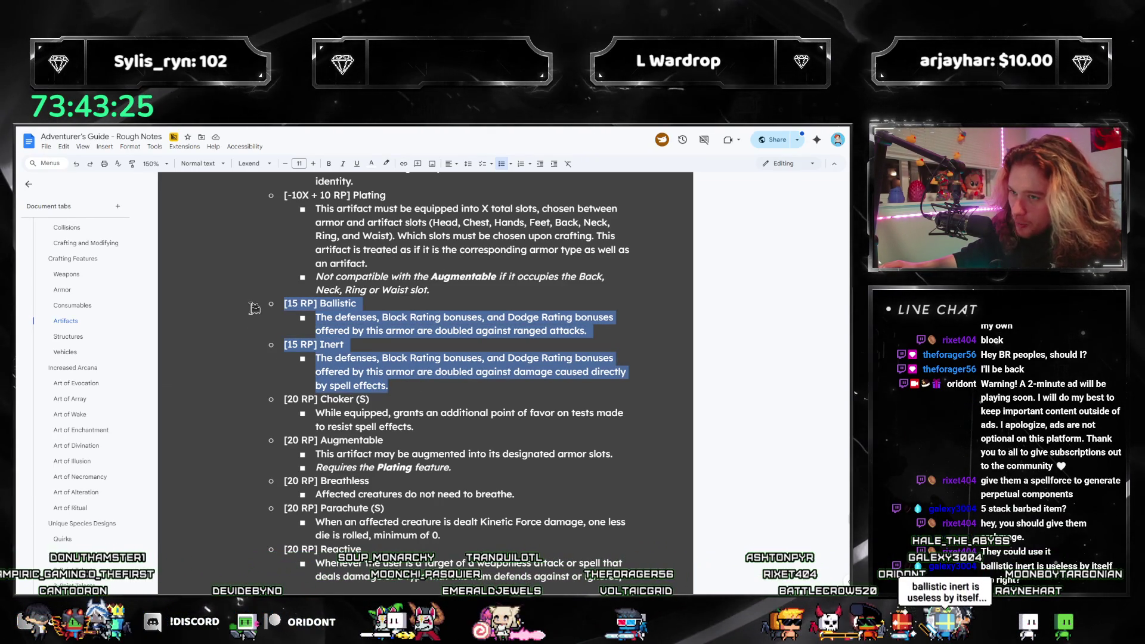
pyautogui.click(439, 327)
pyautogui.moveTo(388, 385)
pyautogui.mouseDown()
pyautogui.moveTo(287, 328)
pyautogui.moveTo(267, 303)
pyautogui.mouseUp()
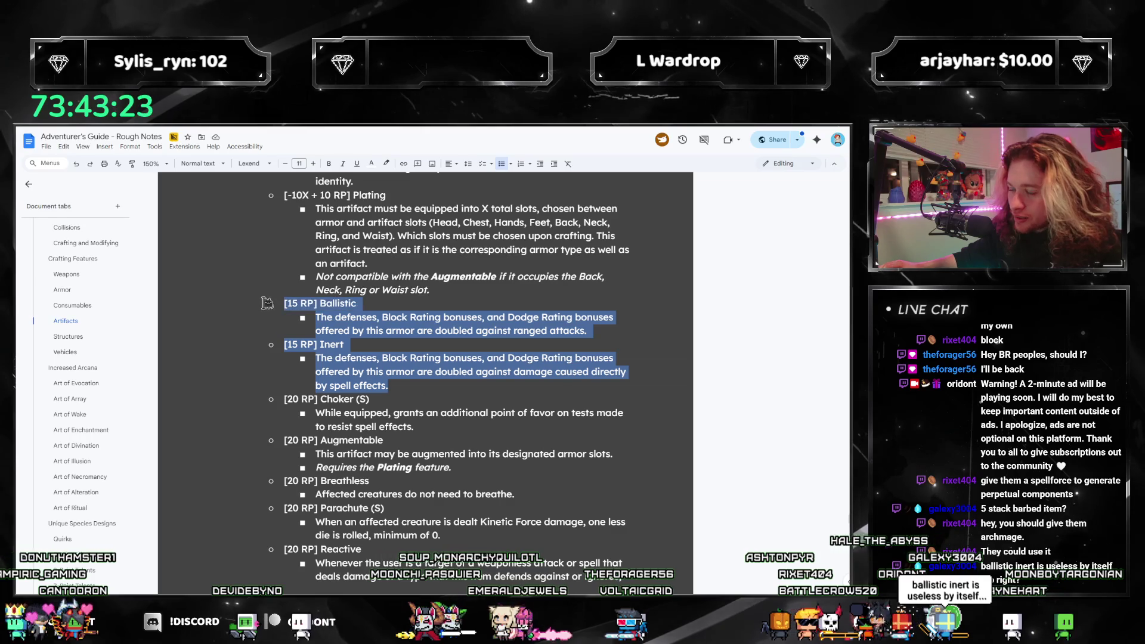
pyautogui.click(412, 359)
pyautogui.moveTo(376, 352); pyautogui.dragTo(264, 303)
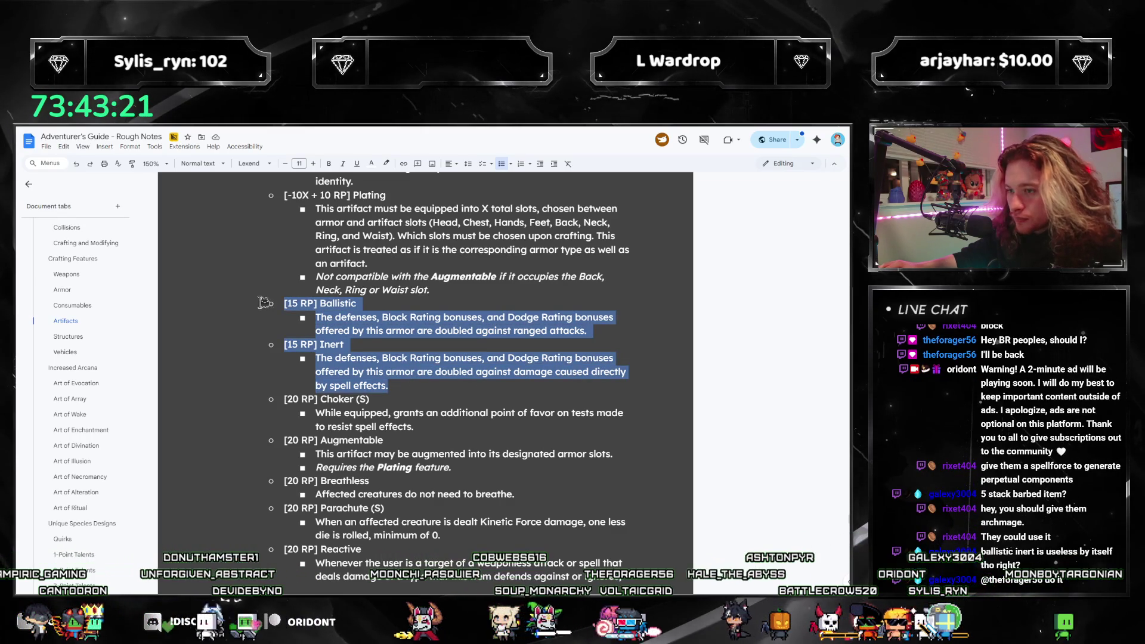
pyautogui.click(446, 374)
pyautogui.moveTo(388, 385); pyautogui.dragTo(266, 303)
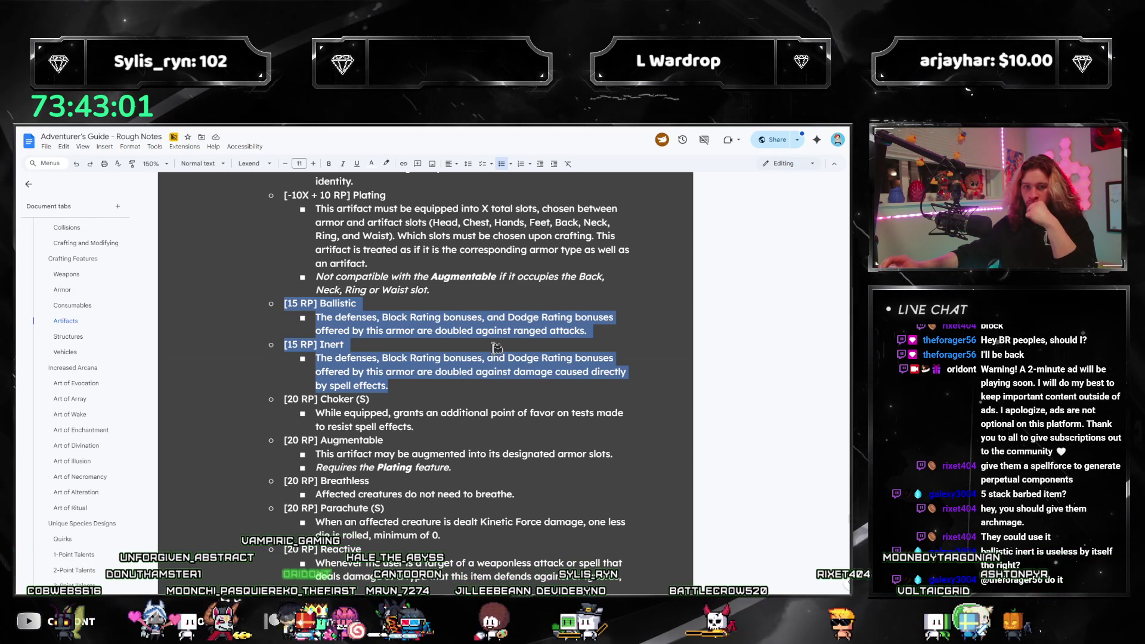
# Open the Armor tab and scroll past Shield, Chest and Head to the Hands section.
pyautogui.scroll(8, 495, 348)
pyautogui.scroll(2, 474, 406)
pyautogui.click(62, 290)
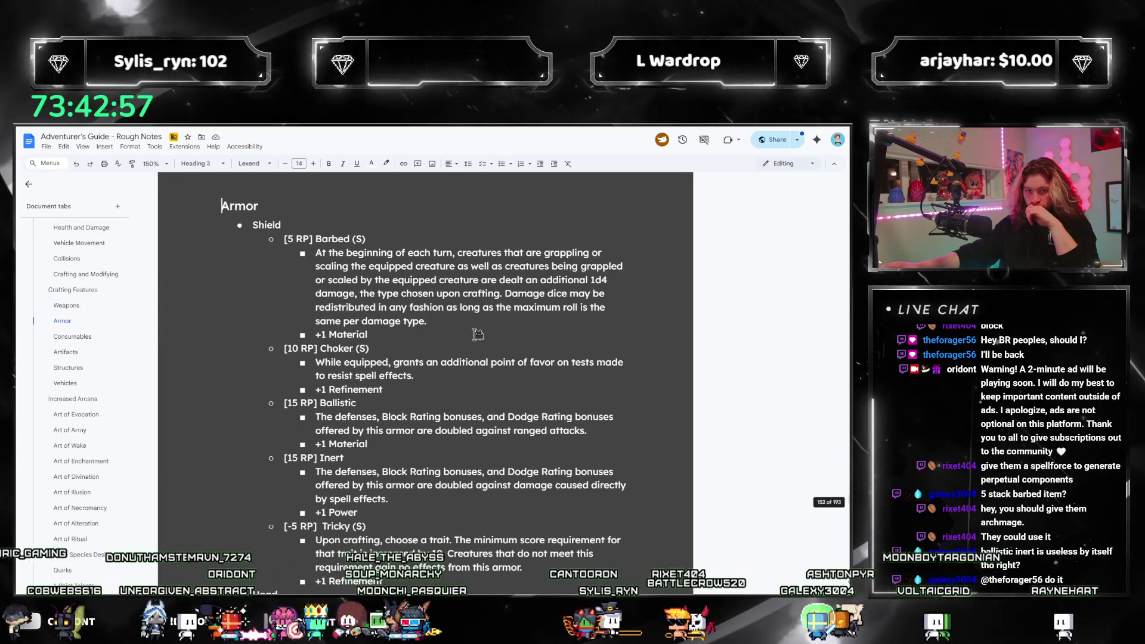
pyautogui.scroll(-3, 474, 340)
pyautogui.scroll(-8, 470, 347)
pyautogui.scroll(-10, 470, 348)
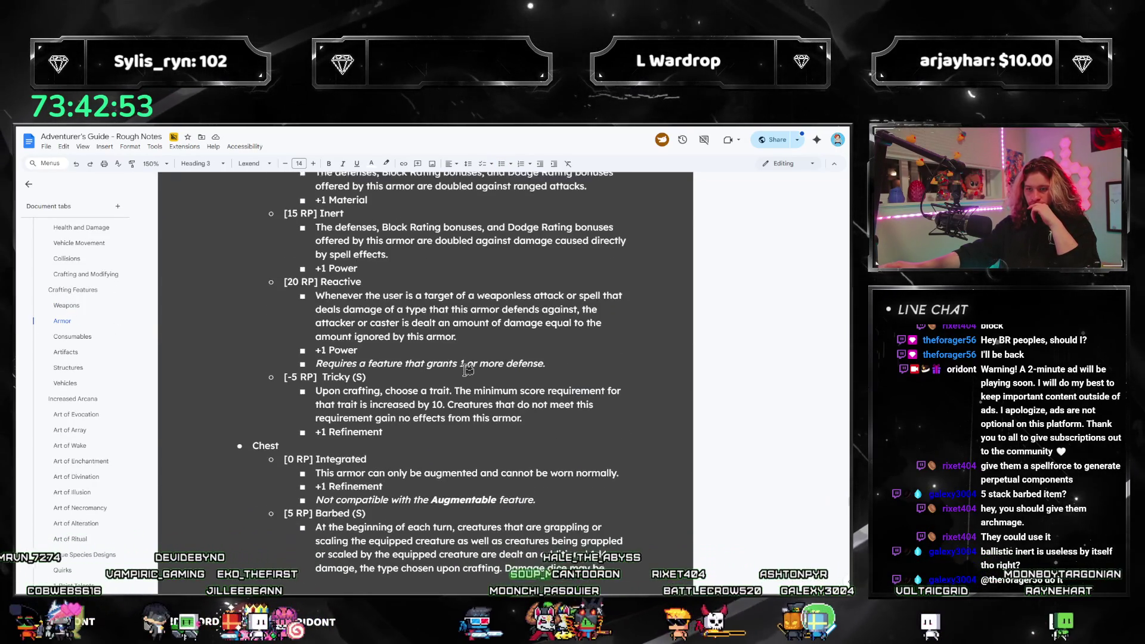
pyautogui.scroll(-10, 468, 371)
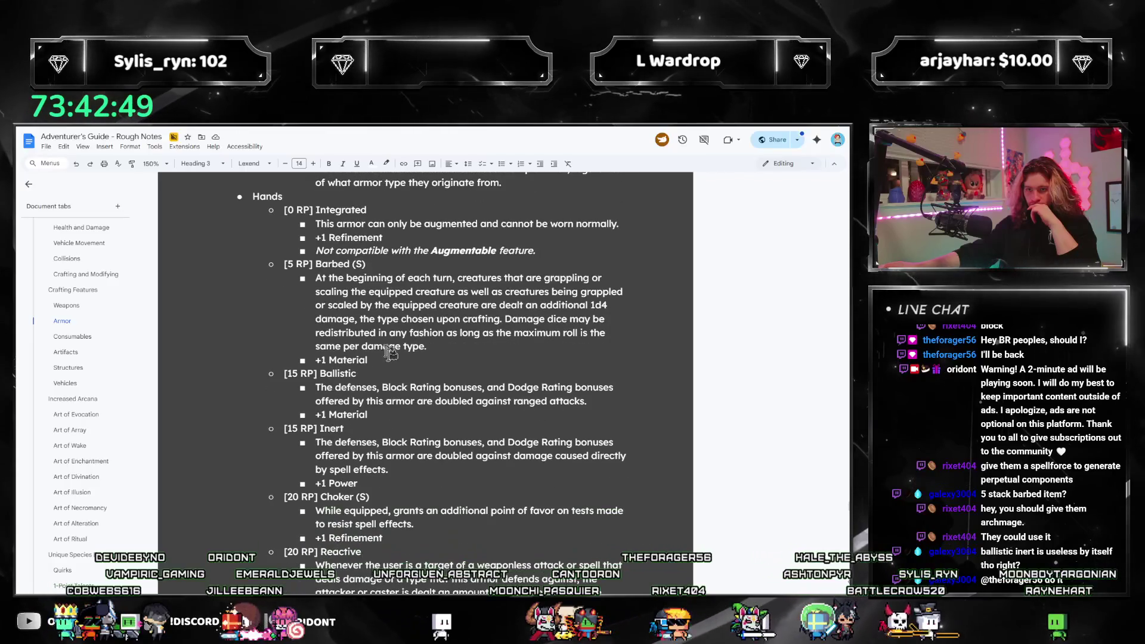
pyautogui.scroll(-2, 467, 373)
pyautogui.scroll(4, 398, 390)
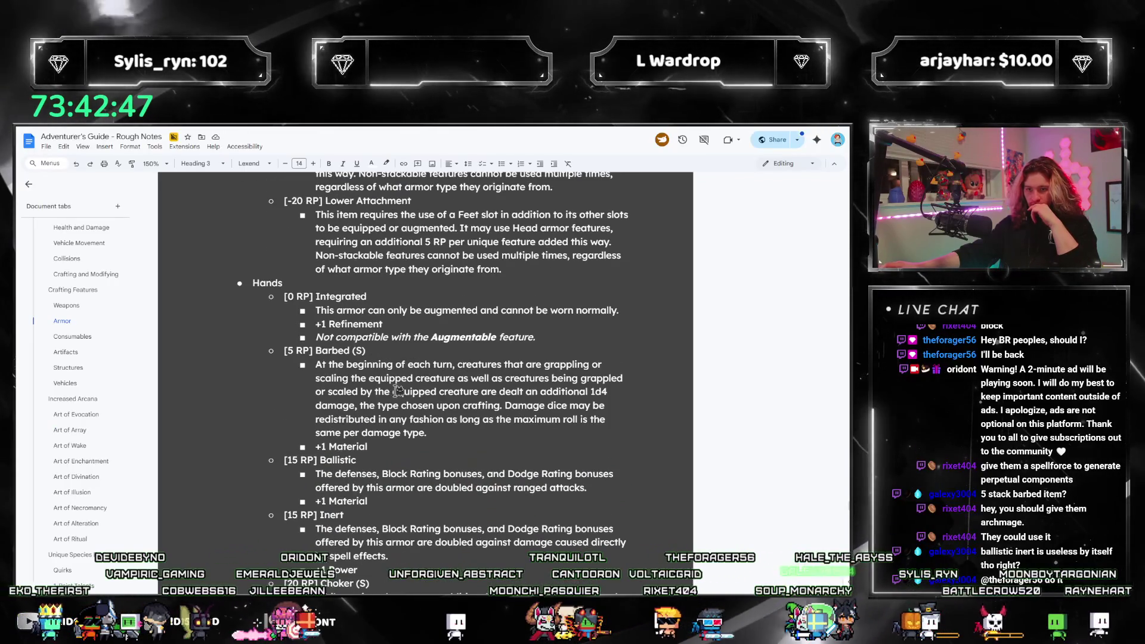
pyautogui.hotkey('alt', 'Tab')
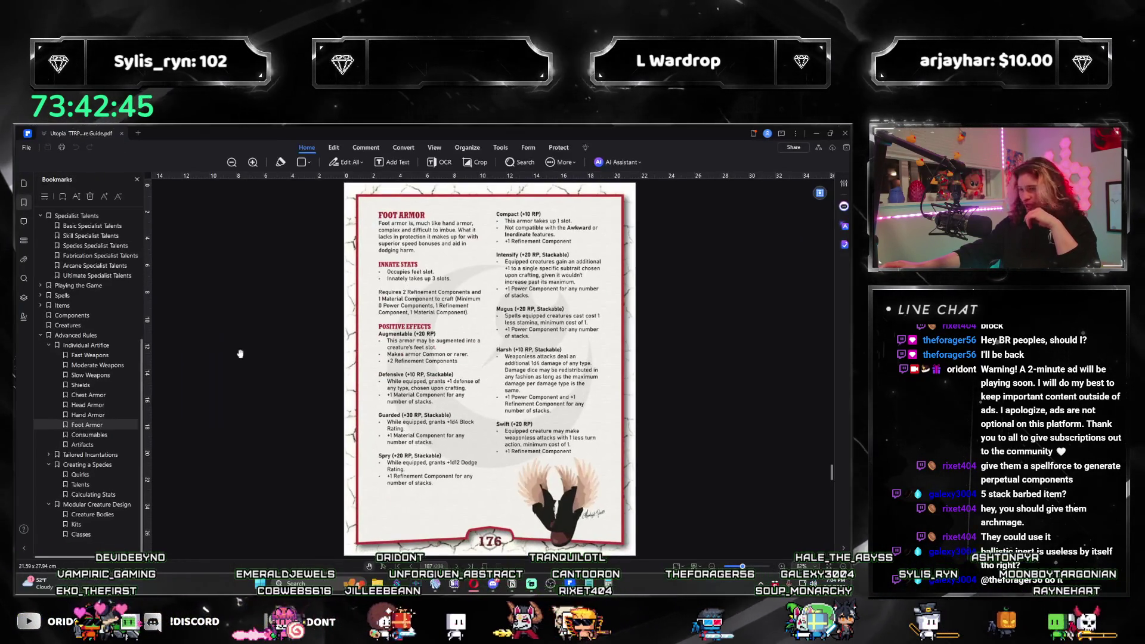
# Check the rulebook's Hand Armor page, then return to the notes' Hands armor list.
pyautogui.click(96, 415)
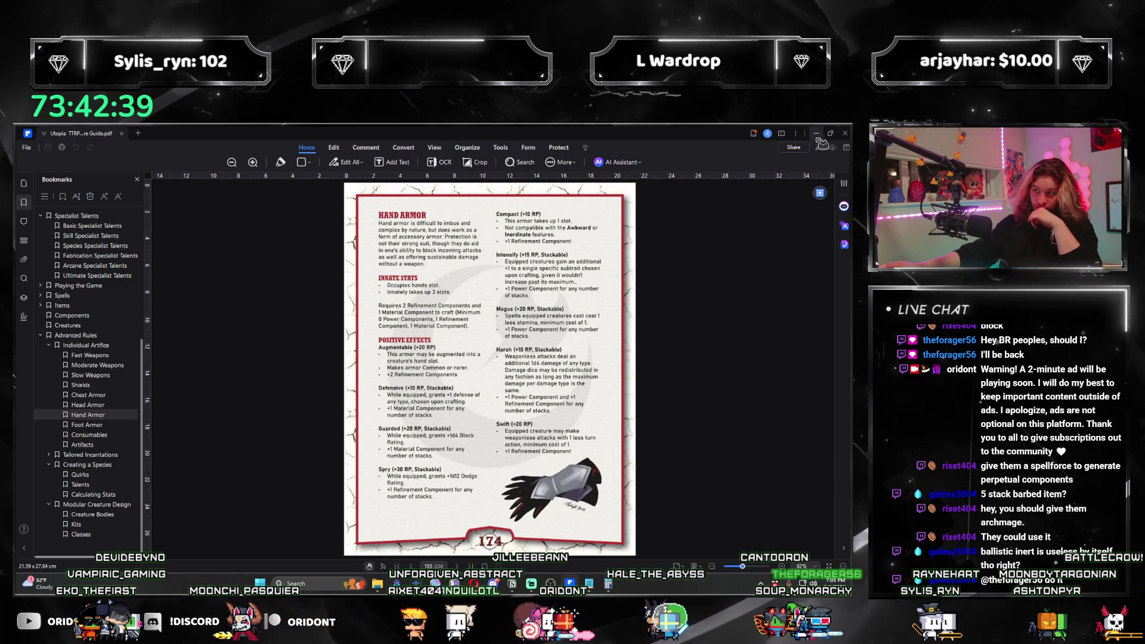
pyautogui.hotkey('alt', 'Tab')
pyautogui.scroll(-5, 72, 377)
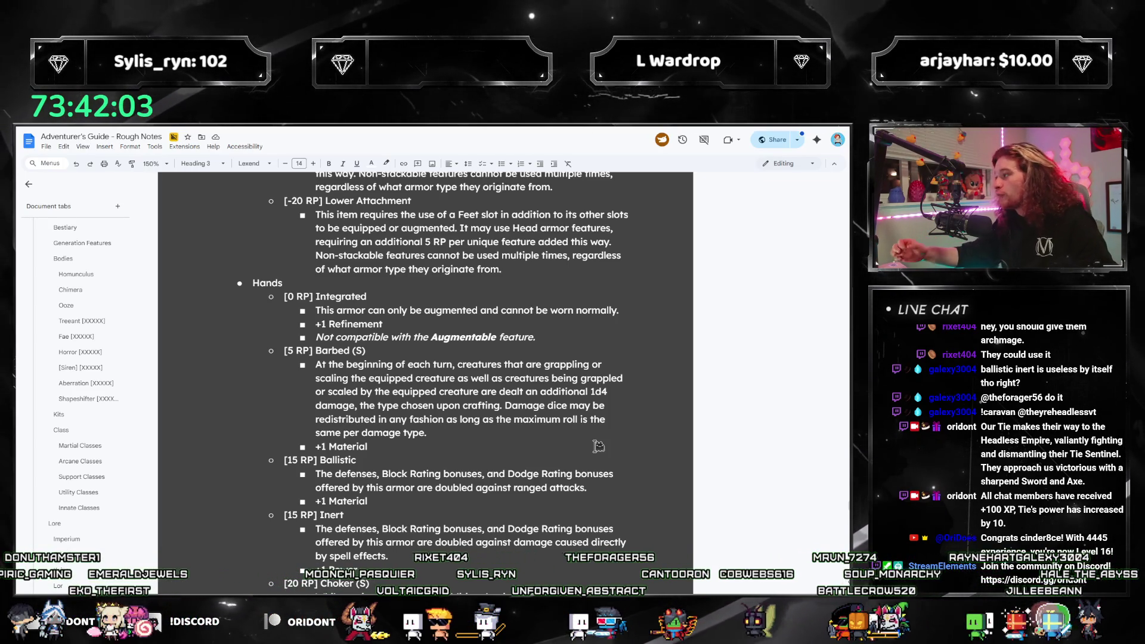
# Show the Utility Classes tab listing Architect, Mechanic, Roboticist and Geneticist, then return to the rulebook.
pyautogui.scroll(-2, 71, 418)
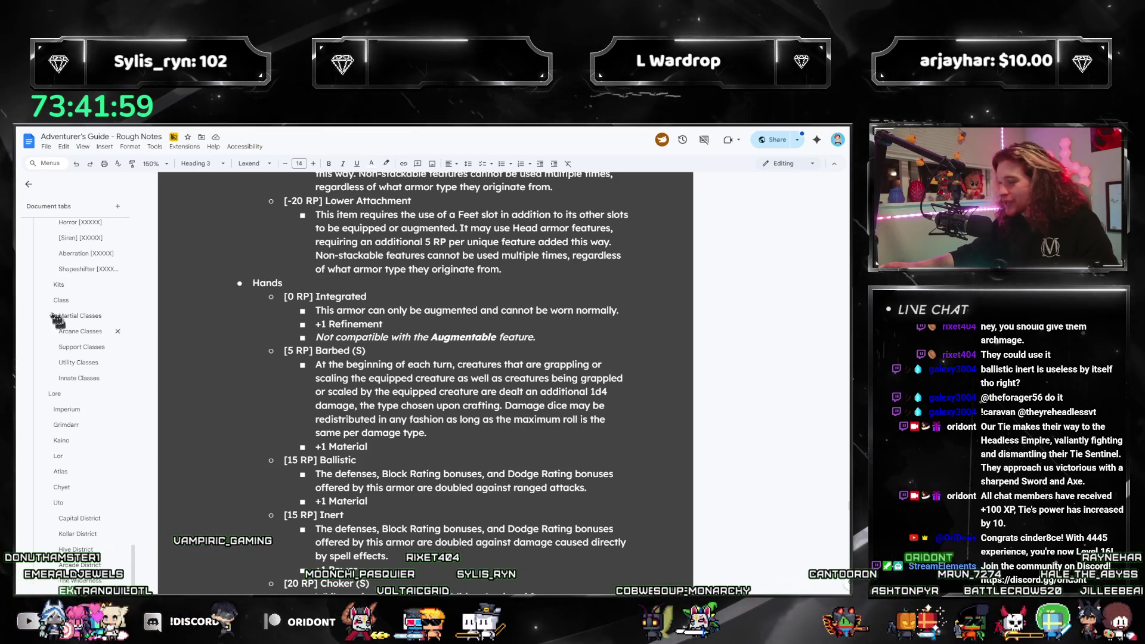
pyautogui.click(75, 365)
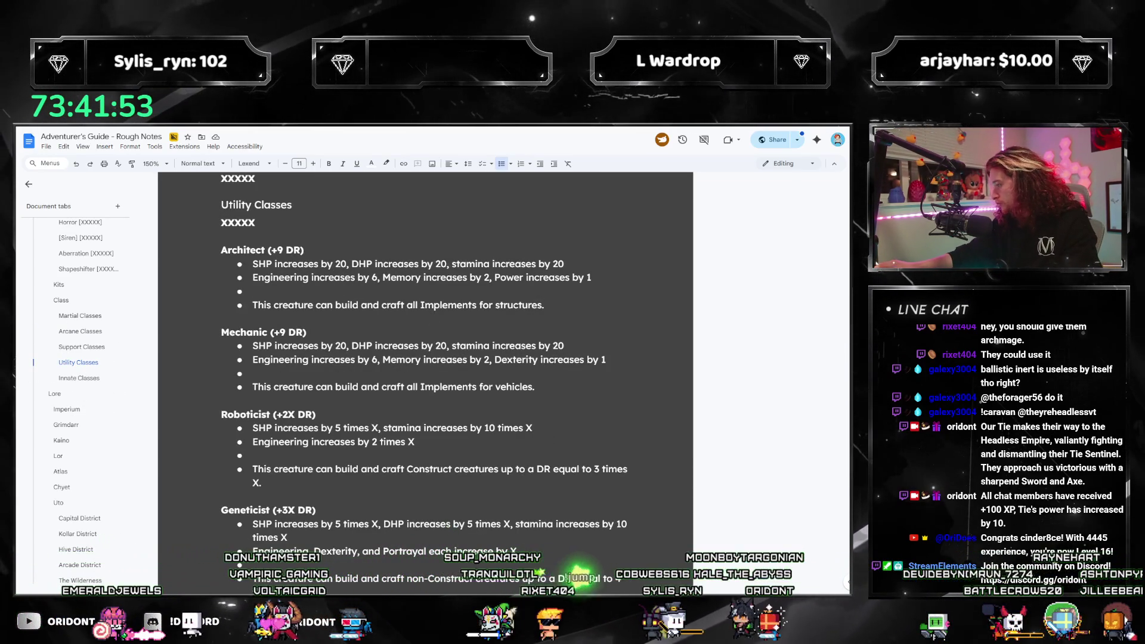
pyautogui.hotkey('alt', 'Tab')
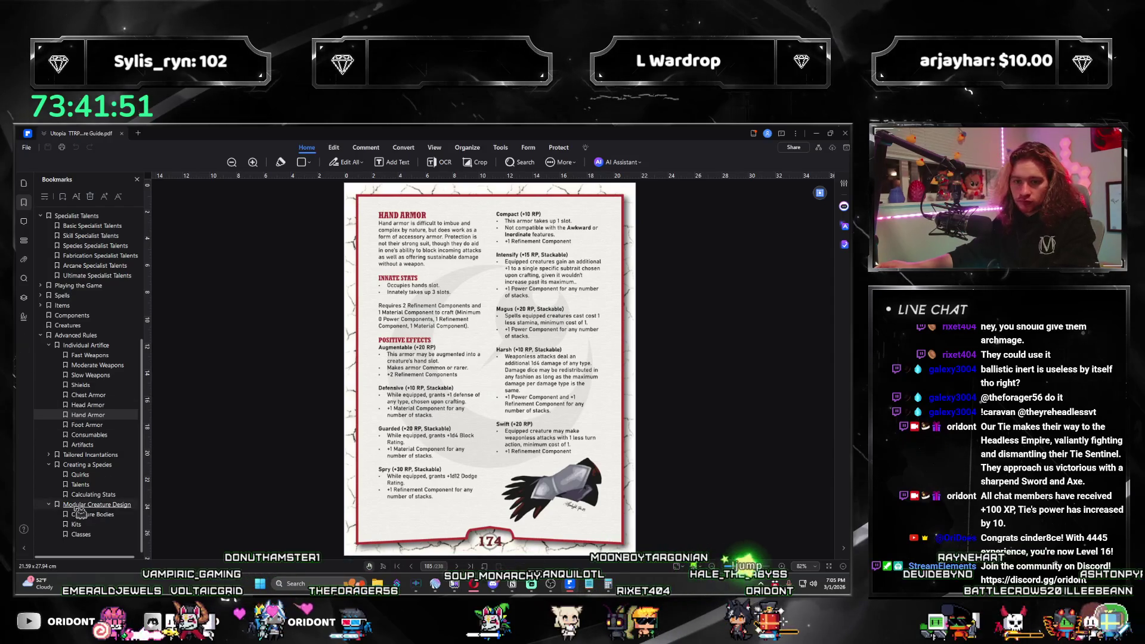
# Review the rulebook's Kits page 218, then return to the Utility Classes notes.
pyautogui.click(86, 527)
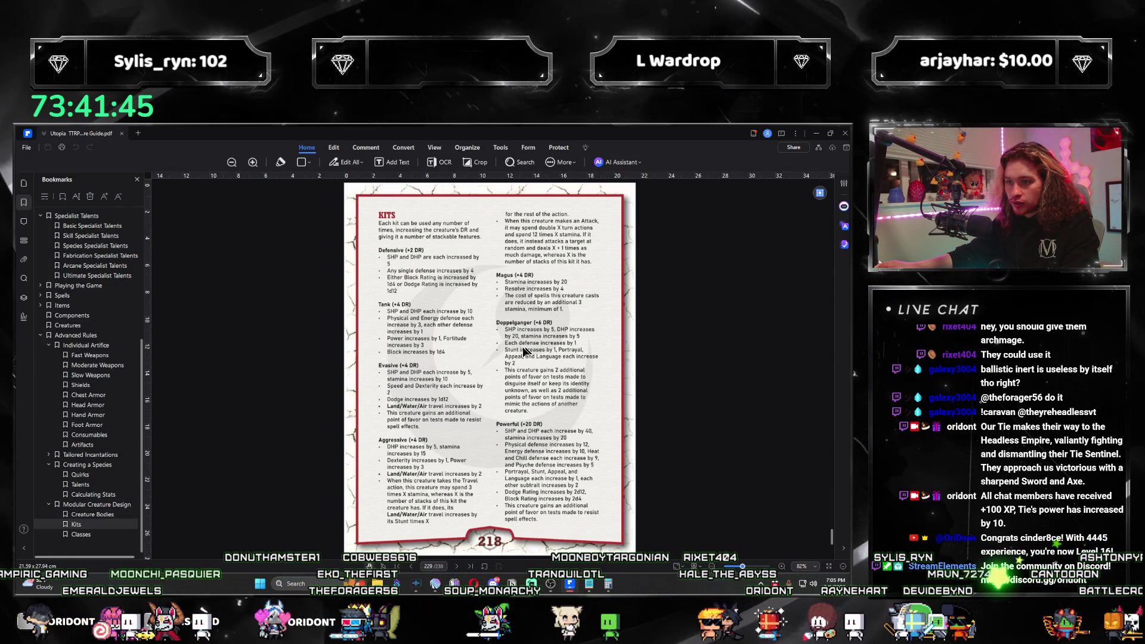
pyautogui.hotkey('alt', 'Tab')
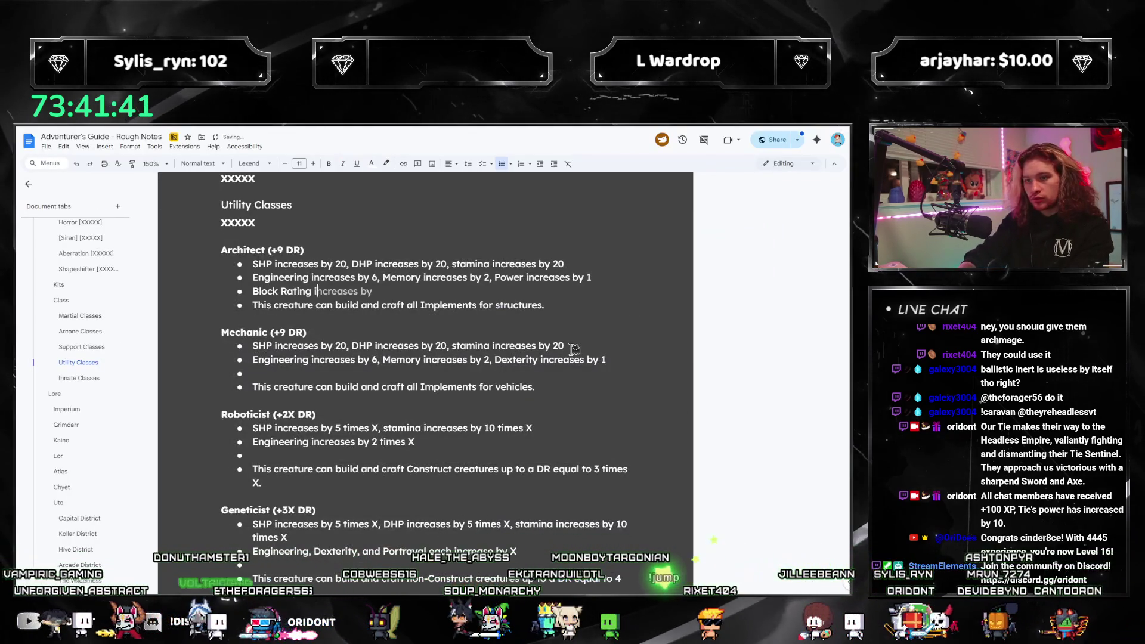
# Complete the Architect's 'Block Rating increases by 1d4.' bullet and remove a redundant draft bullet.
pyautogui.write('ncreases by 1d4.')
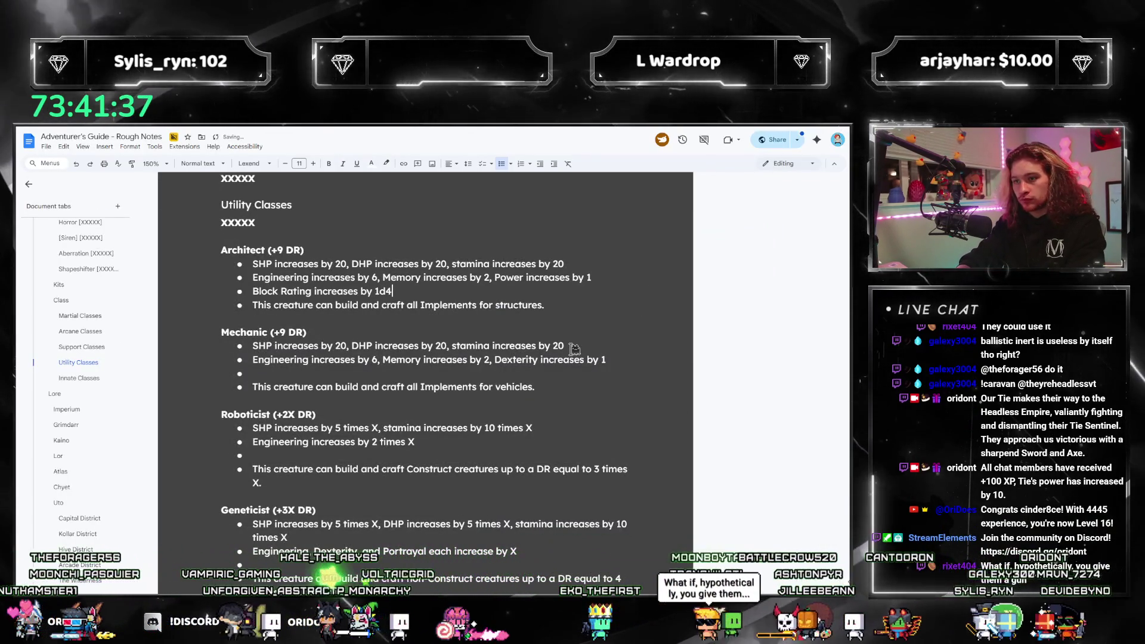
pyautogui.press('BackSpace')
pyautogui.click(561, 305)
pyautogui.press('Return')
pyautogui.write('This creature’s Block Rating inc')
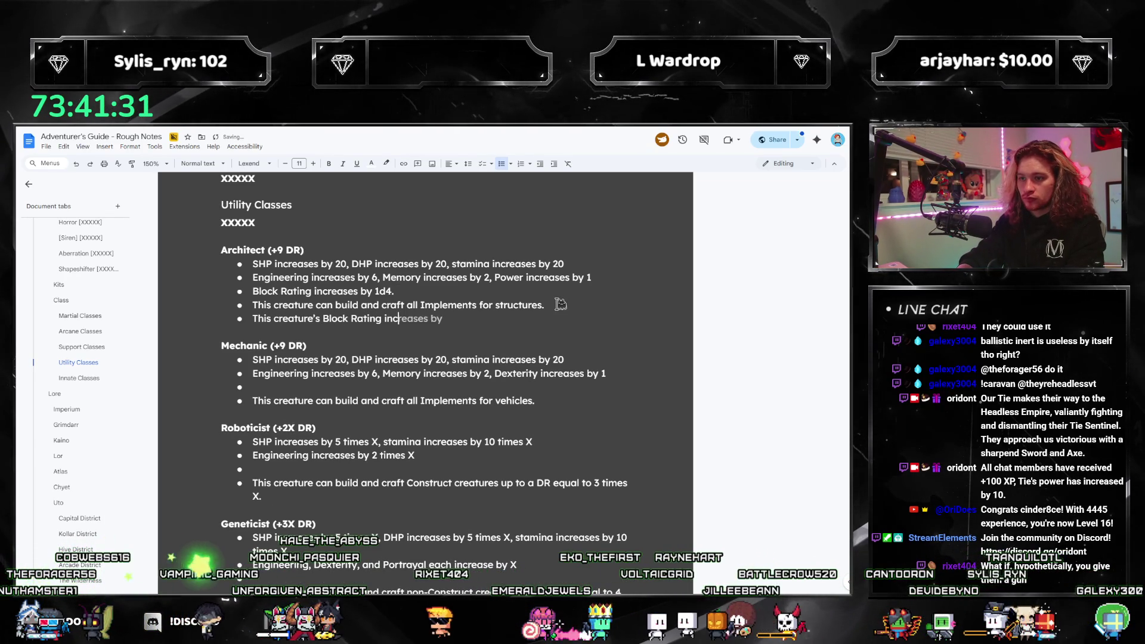
pyautogui.press('BackSpace')
pyautogui.write('reases by 1d4')
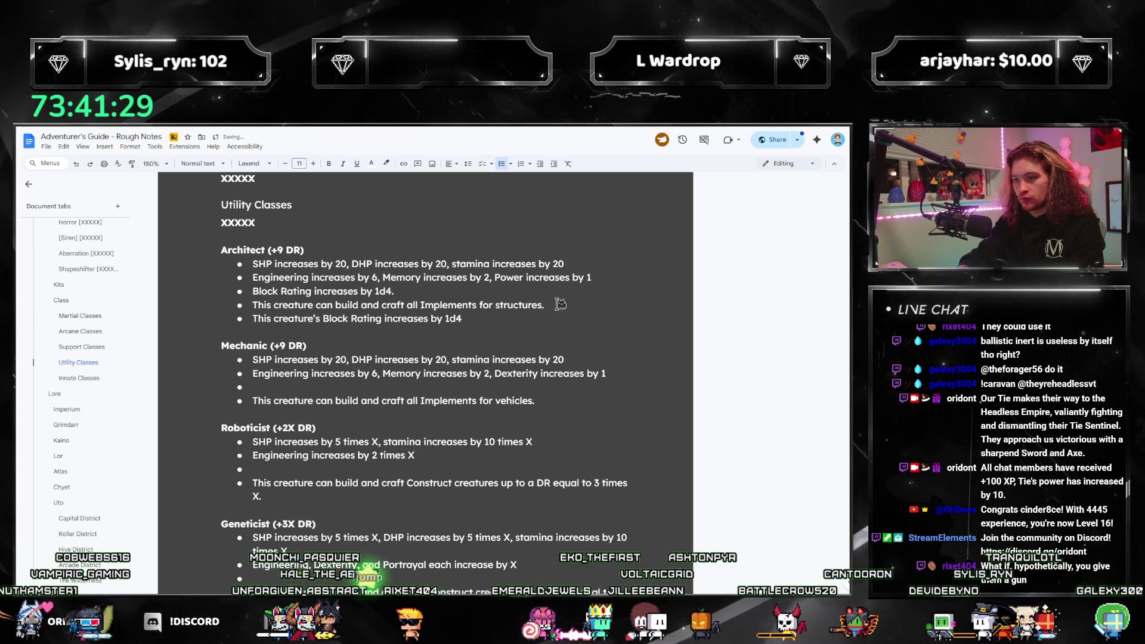
pyautogui.write(' against spells')
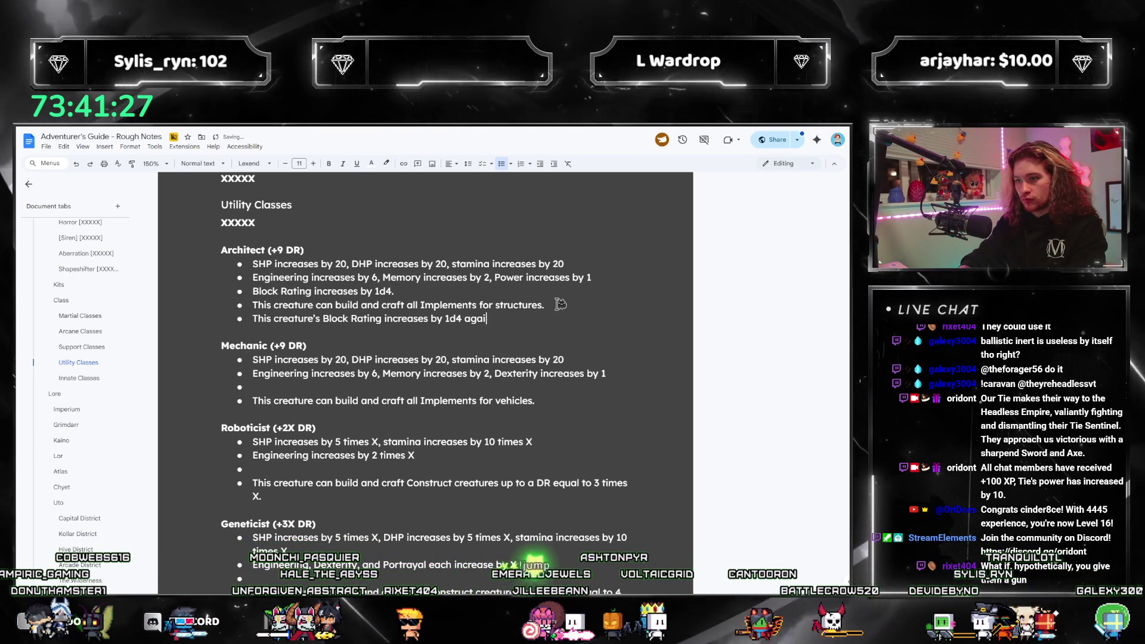
pyautogui.press('BackSpace')
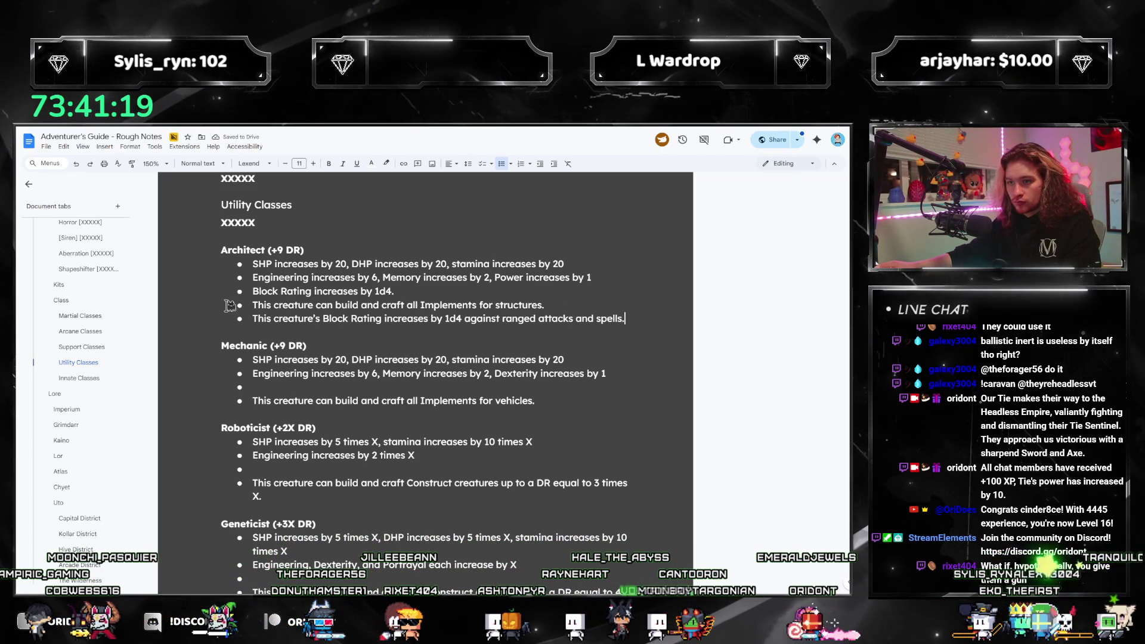
pyautogui.tripleClick(459, 322)
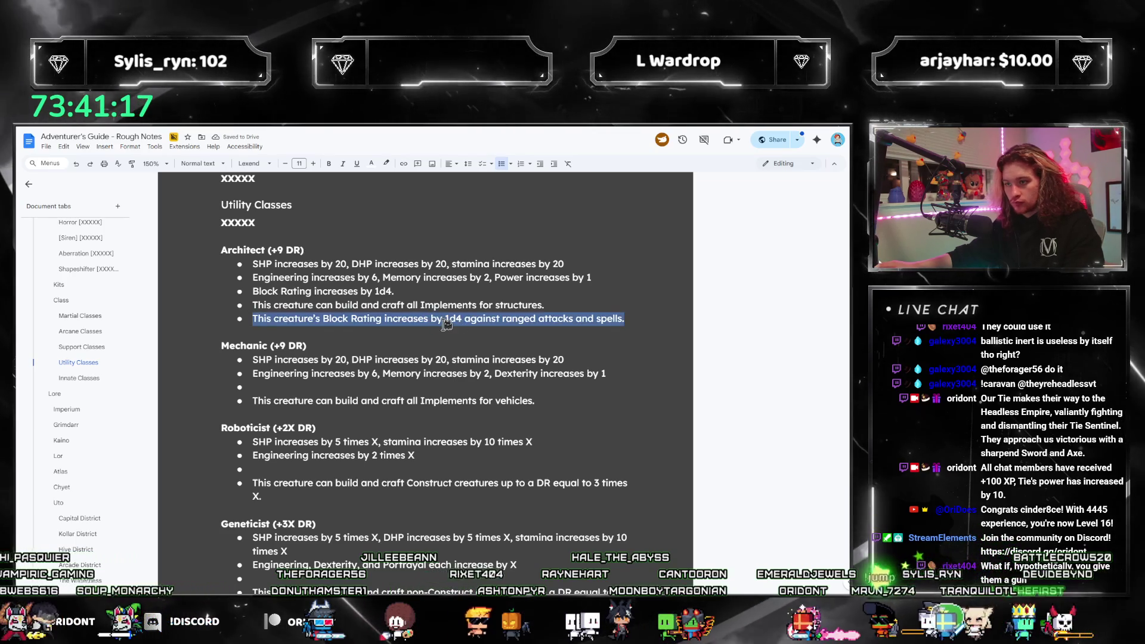
pyautogui.press('BackSpace')
# Move the ranged-attacks clause into its own bullet: 'This creature's Block Rating increases by 1d4 against…'.
pyautogui.press('BackSpace')
pyautogui.click(409, 292)
pyautogui.press('BackSpace')
pyautogui.write(', and an additional 1d4 against r')
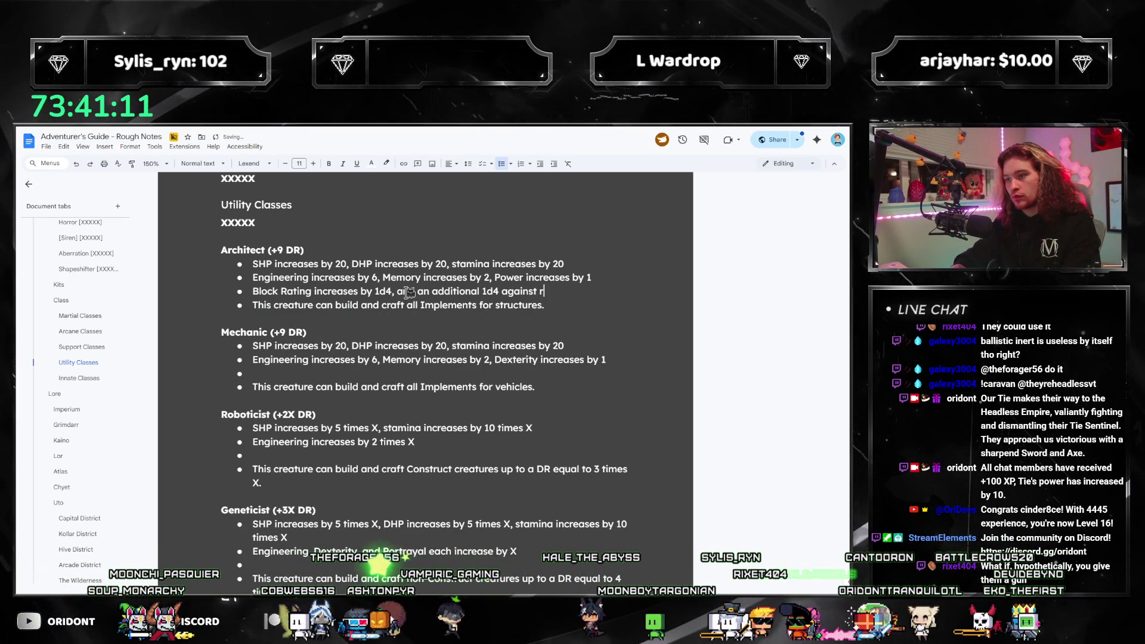
pyautogui.write('ks an')
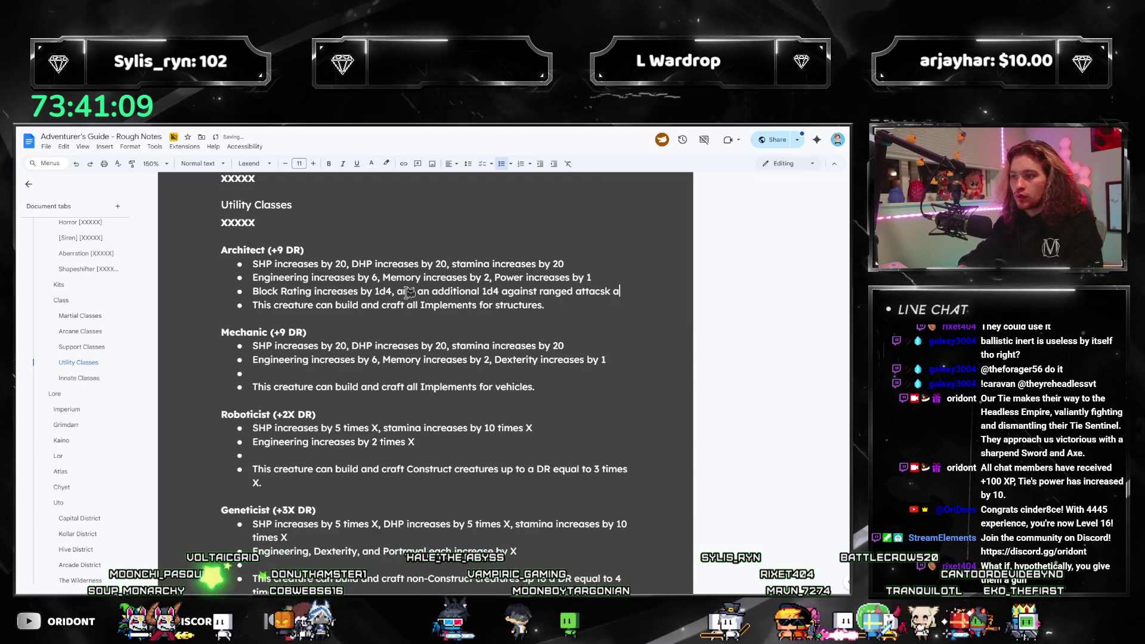
pyautogui.write('d spells')
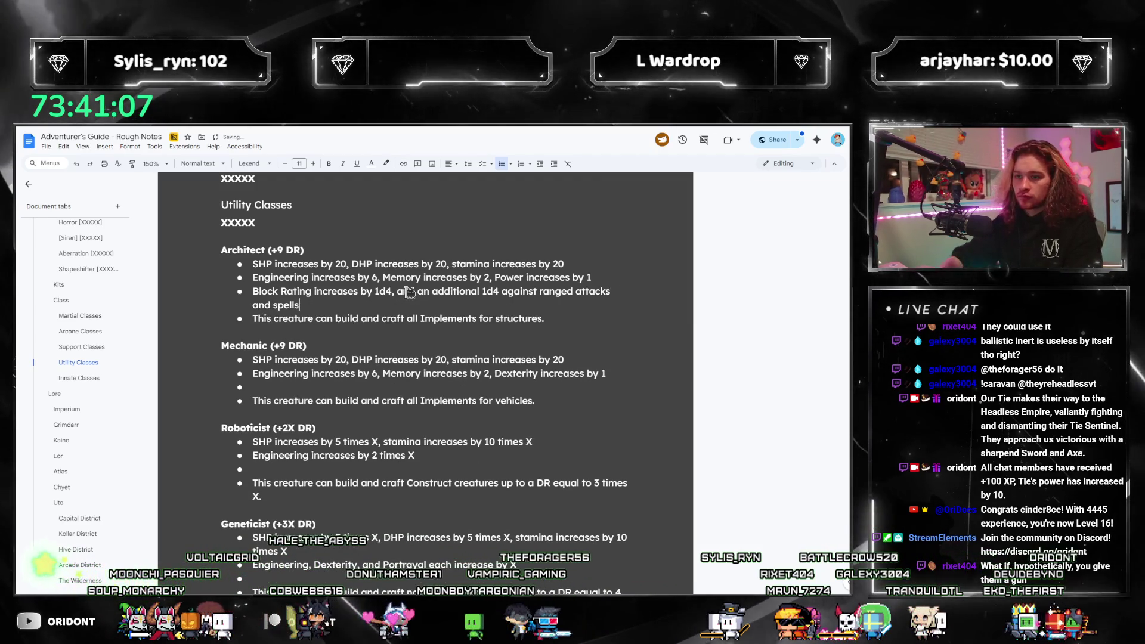
pyautogui.keyDown('shift'); pyautogui.click(395, 292); pyautogui.keyUp('shift')
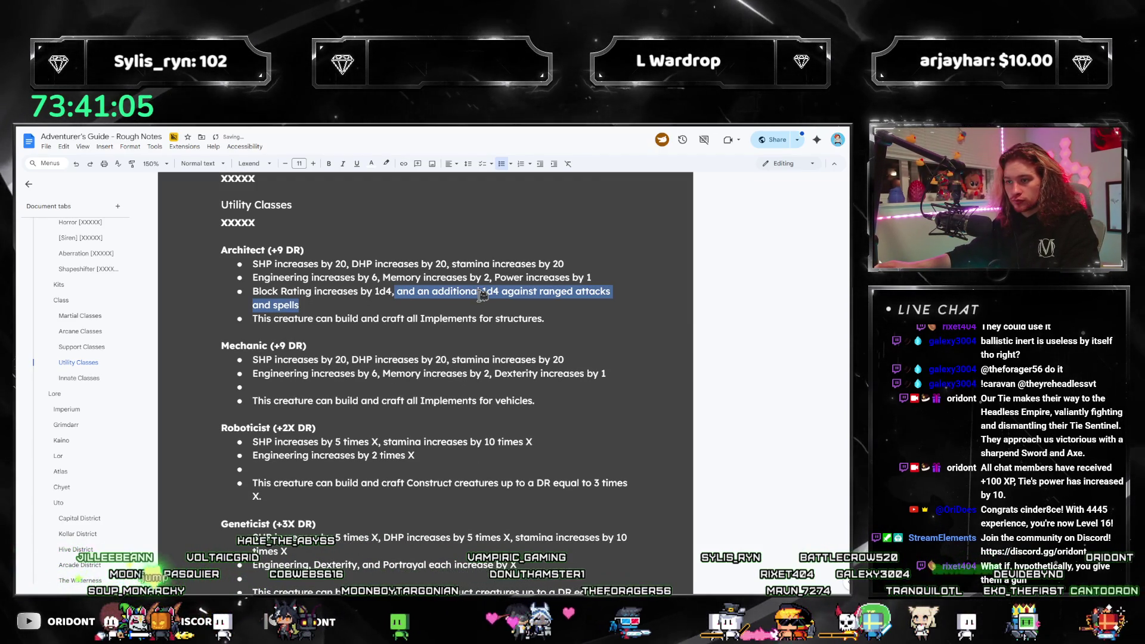
pyautogui.click(426, 305)
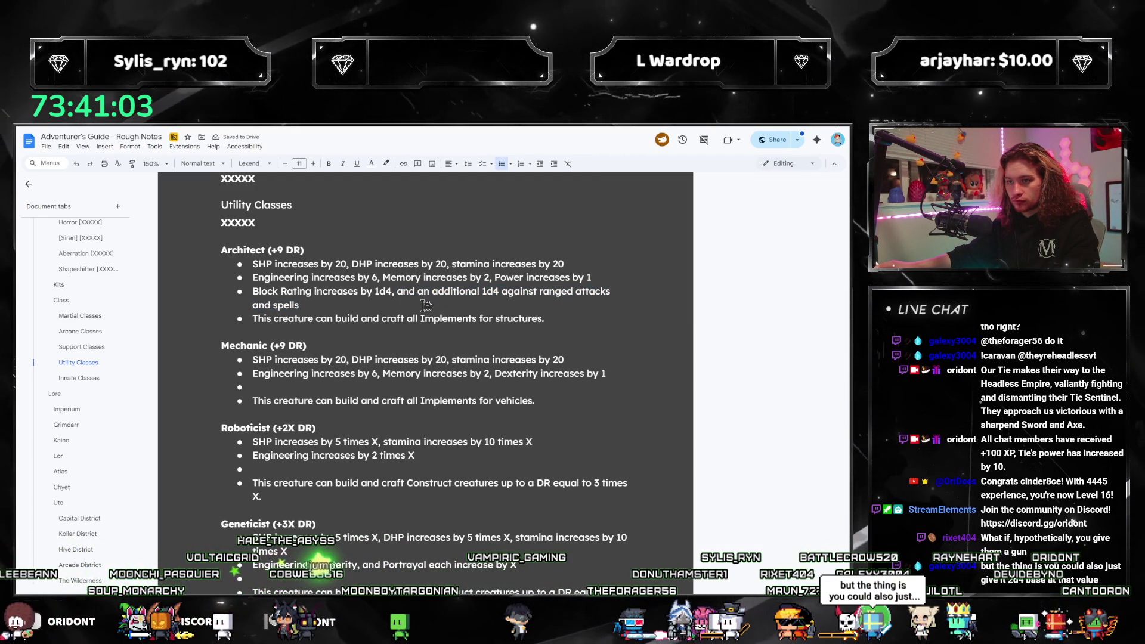
pyautogui.keyDown('shift'); pyautogui.click(392, 292); pyautogui.keyUp('shift')
pyautogui.press('BackSpace')
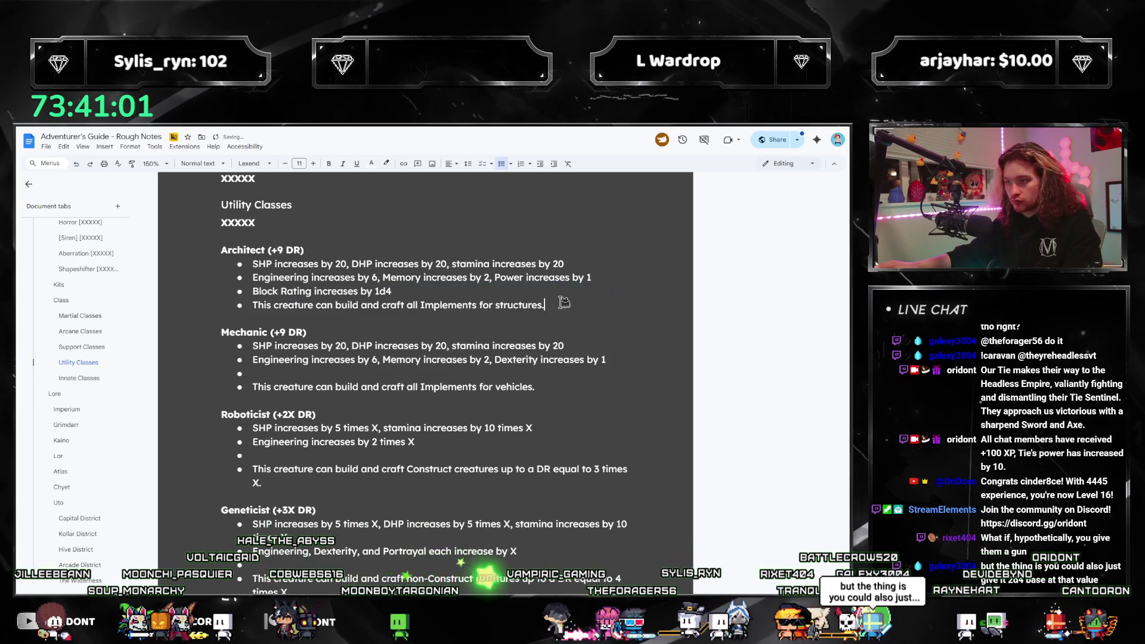
pyautogui.press('Return')
pyautogui.write('This creature’s Block Ratin')
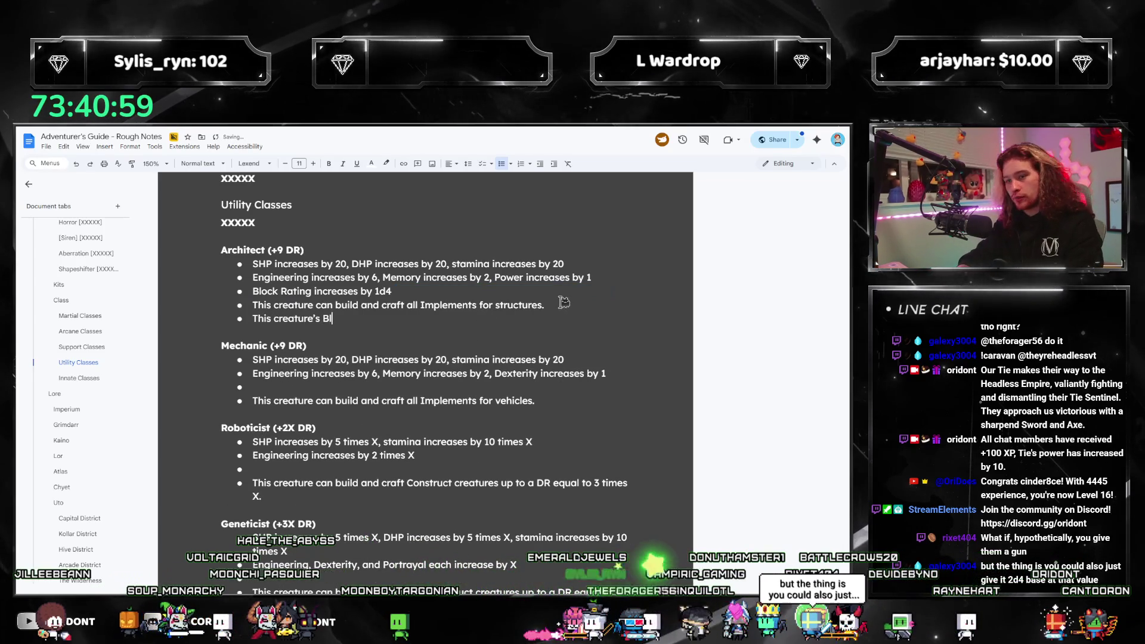
pyautogui.write('g ')
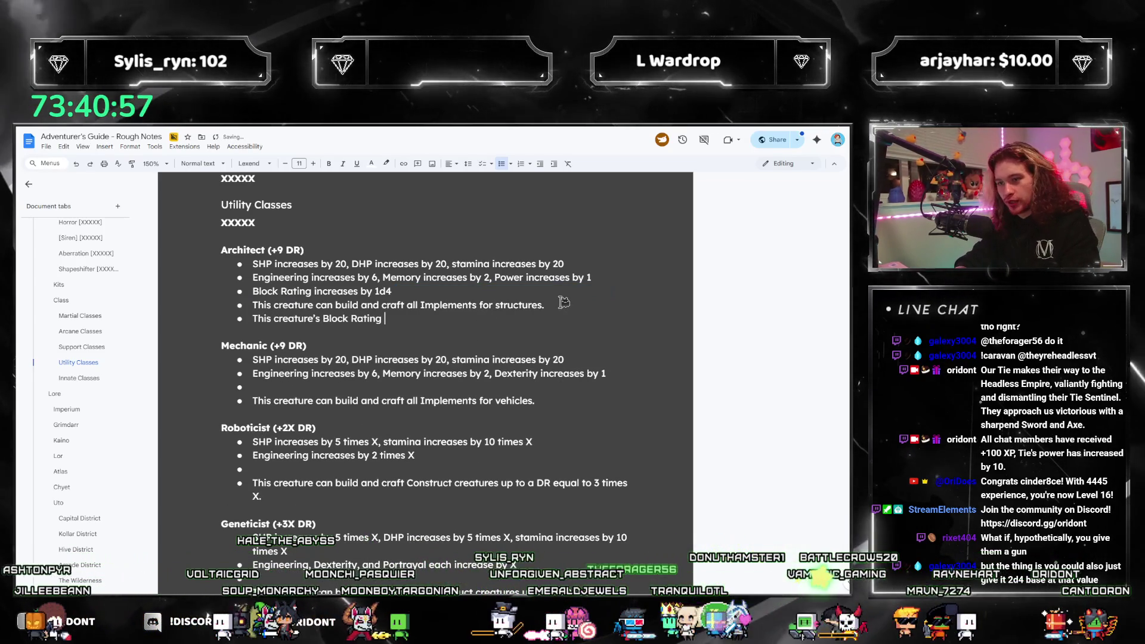
pyautogui.write('increases by 1d4 against ranged attacks and spells')
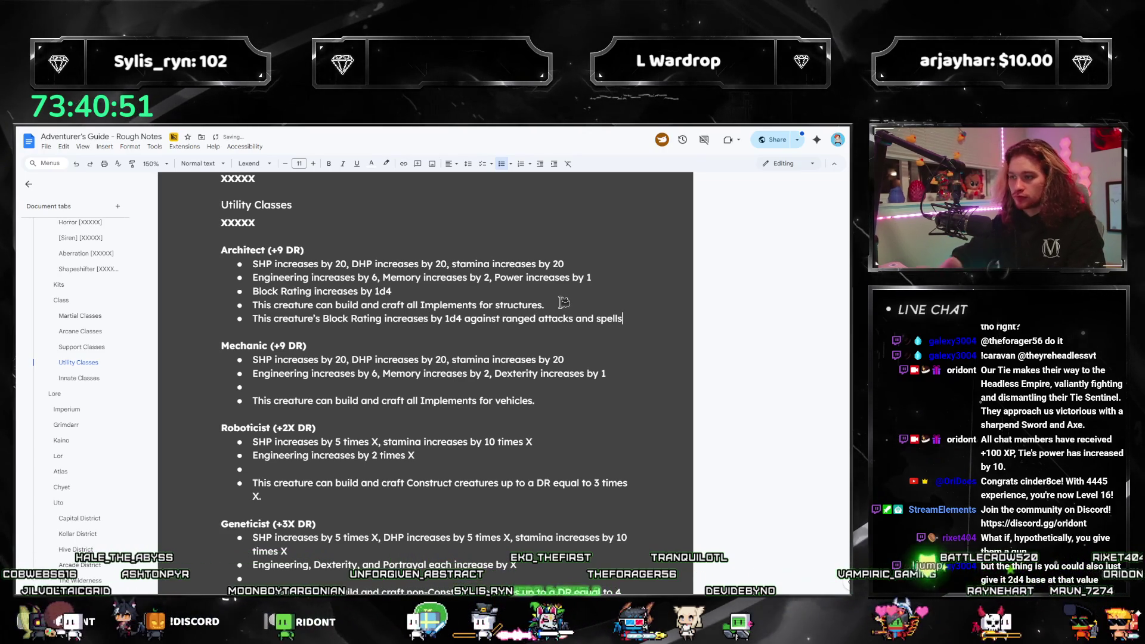
pyautogui.hotkey('ctrl', 'z')
pyautogui.hotkey('ctrl', 'z')
pyautogui.hotkey('ctrl', 'z')
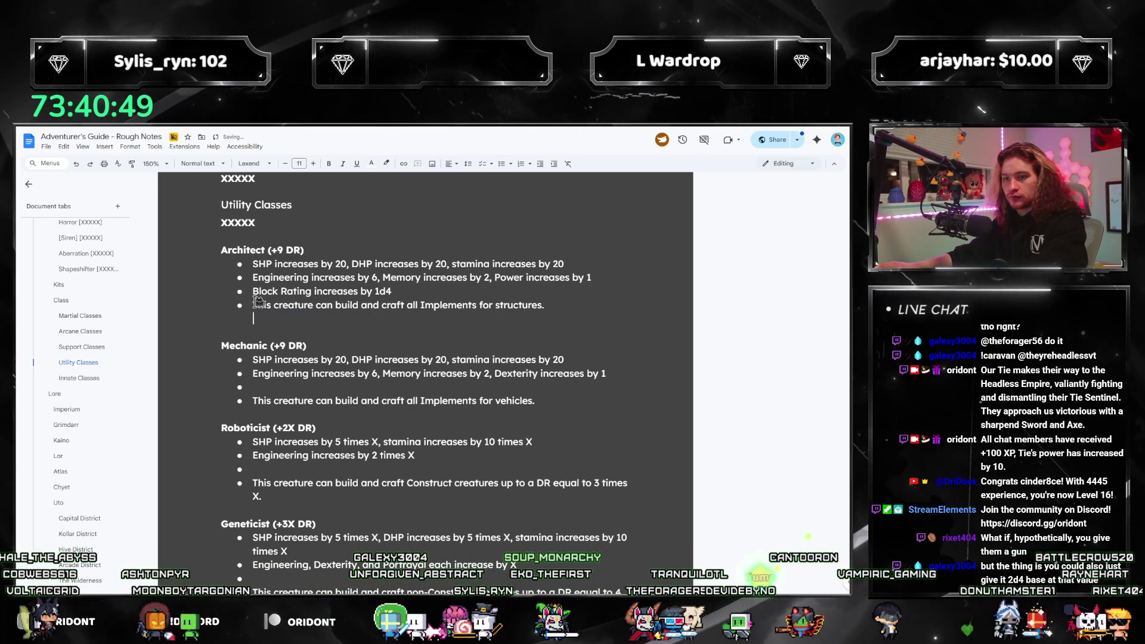
pyautogui.hotkey('ctrl', 'y')
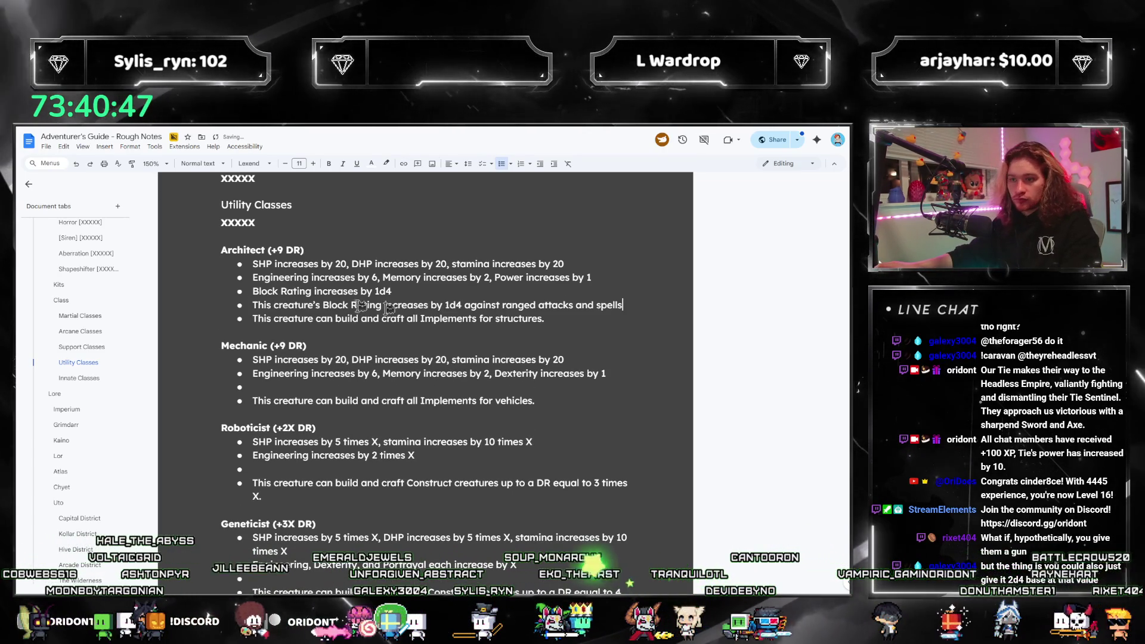
# Copy both Block Rating bullets into the Mechanic's empty bullet and change the value to 2d4.
pyautogui.hotkey('shift', 'Up')
pyautogui.hotkey('shift', 'Home')
pyautogui.hotkey('ctrl', 'c')
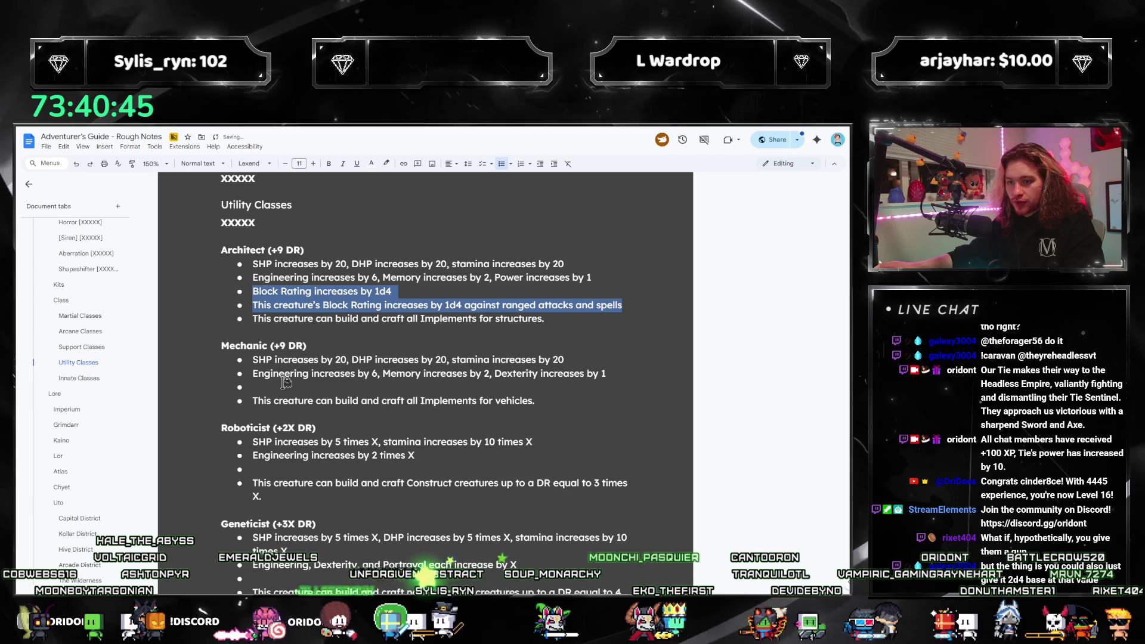
pyautogui.click(360, 388)
pyautogui.hotkey('ctrl', 'v')
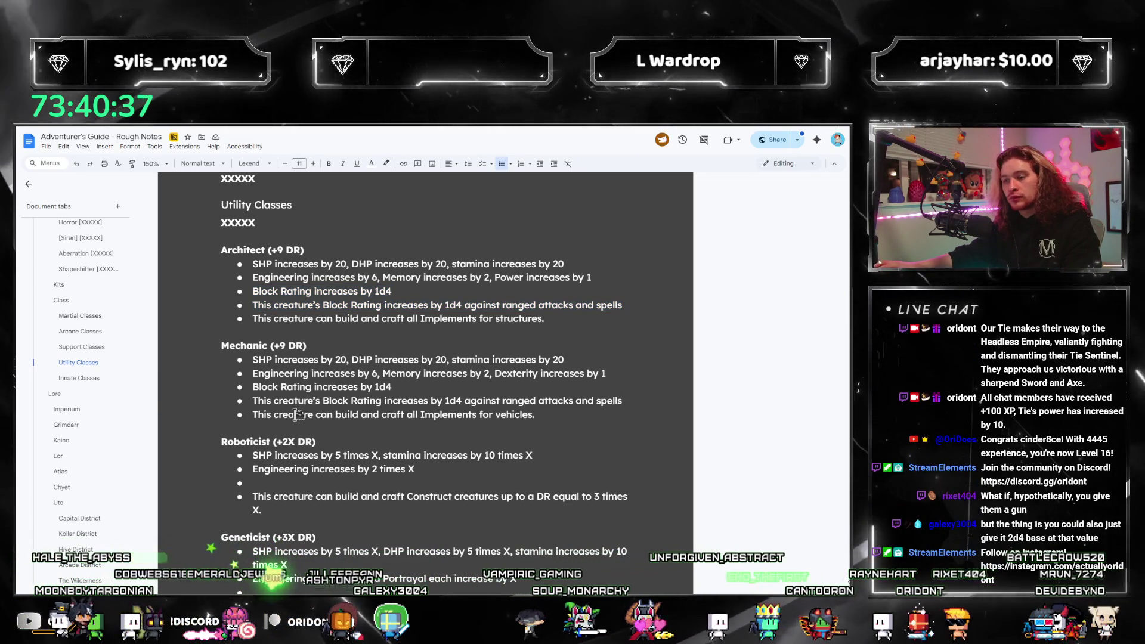
pyautogui.keyDown('shift'); pyautogui.click(377, 387); pyautogui.keyUp('shift')
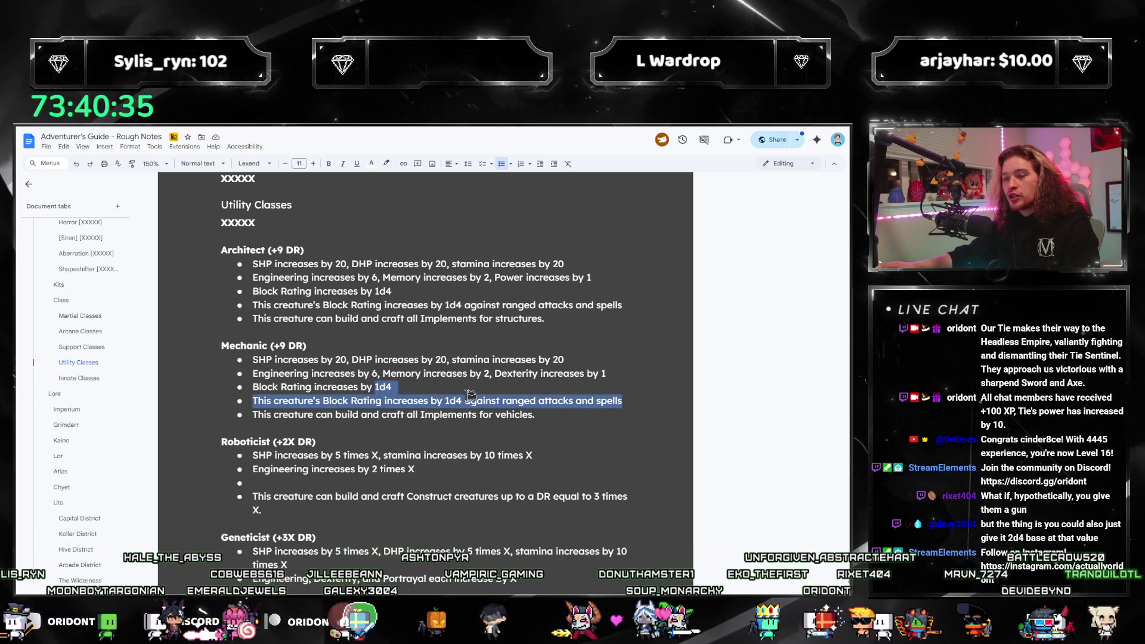
pyautogui.write('2d4')
pyautogui.moveTo(630, 301)
pyautogui.mouseDown()
pyautogui.moveTo(400, 277)
pyautogui.moveTo(375, 291)
pyautogui.mouseUp()
# Replace the Crafter's Block Rating 1d4 with tiered values 0d4/1d4/2d4/ and open Calculator.
pyautogui.write('2d')
pyautogui.scroll(-3, 359, 333)
pyautogui.scroll(-3, 344, 324)
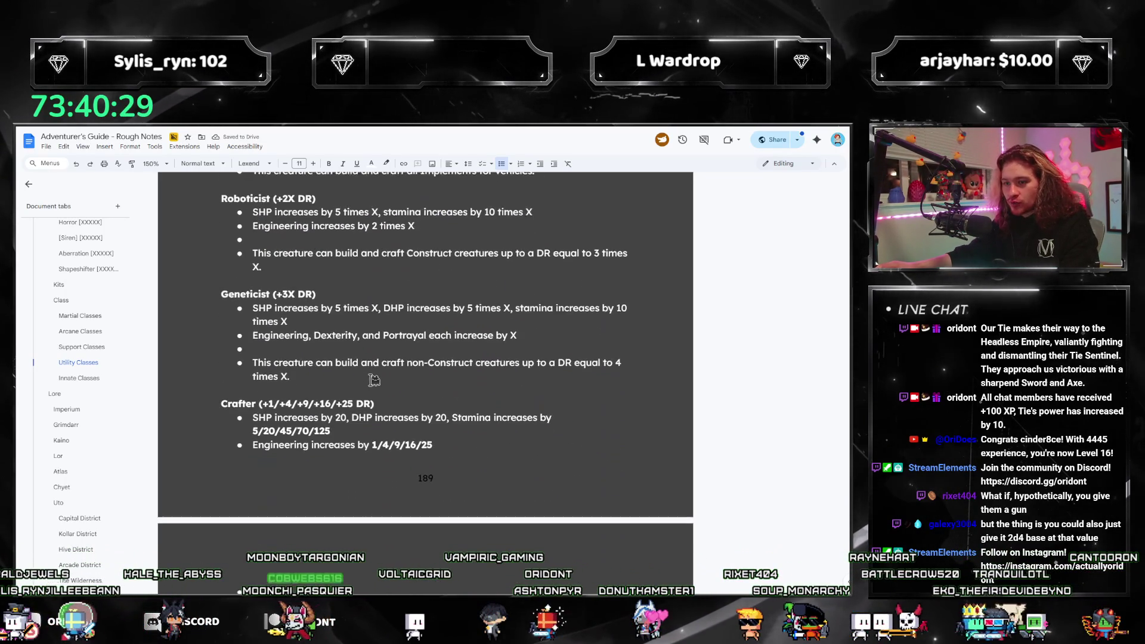
pyautogui.scroll(-2, 413, 392)
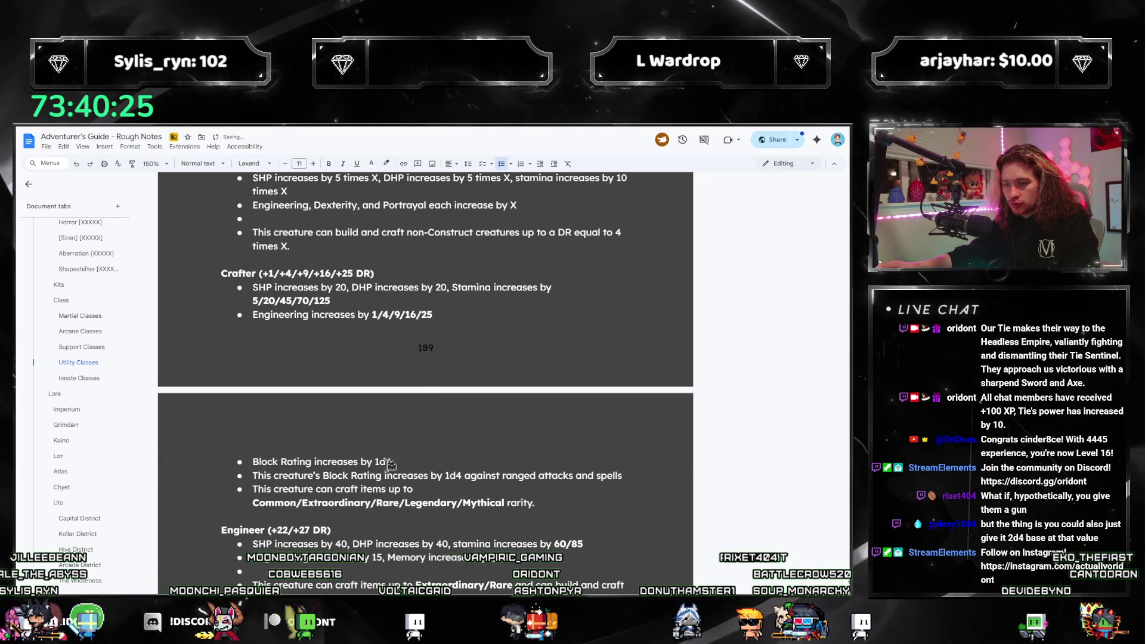
pyautogui.click(377, 462)
pyautogui.write('4/')
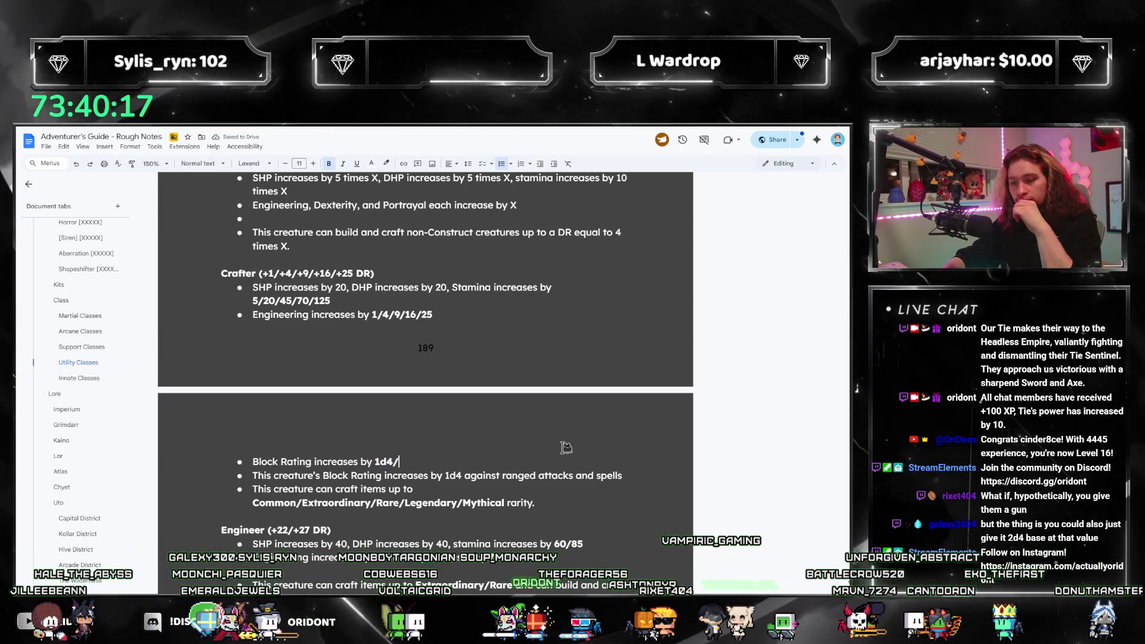
pyautogui.press('Left')
pyautogui.hotkey('ctrl', 'shift', 'Left')
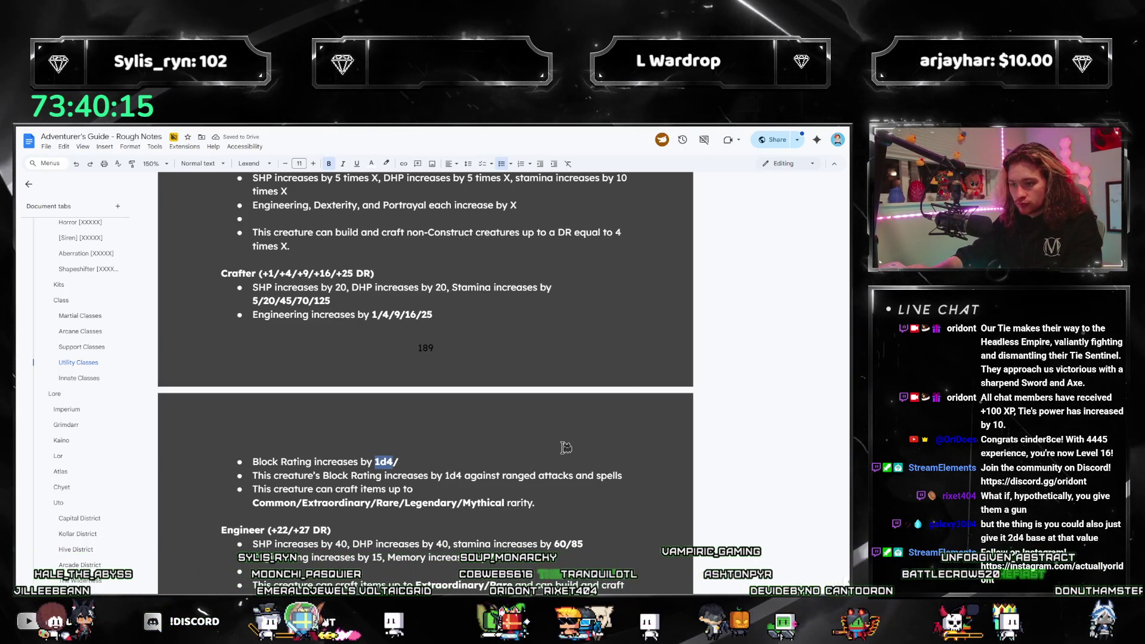
pyautogui.write('0/')
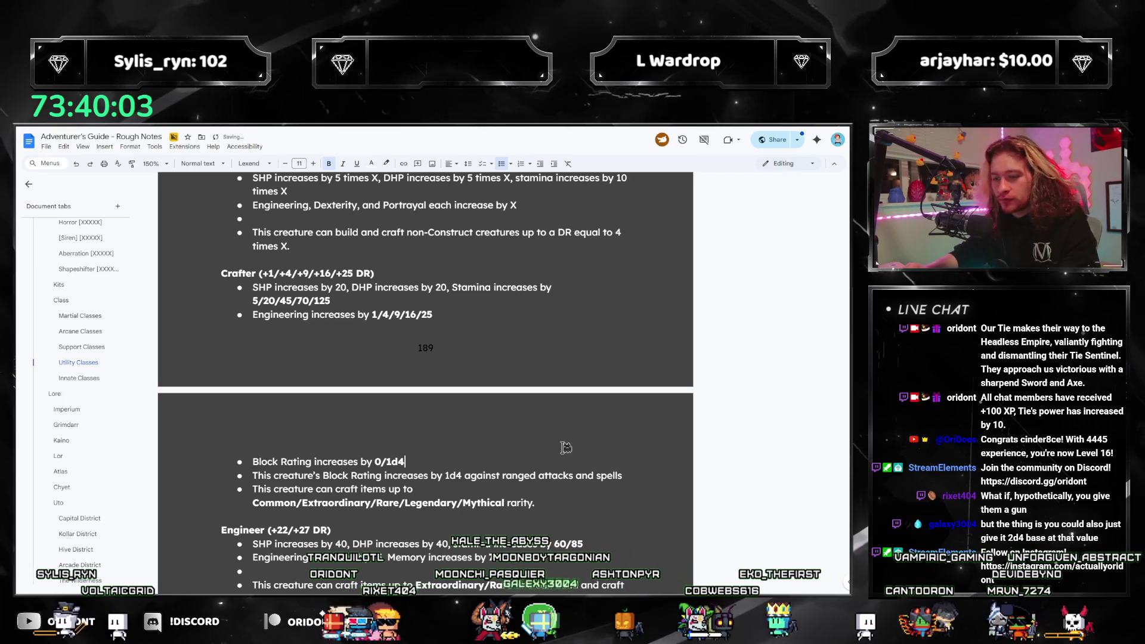
pyautogui.press('Left')
pyautogui.press('Left')
pyautogui.press('Left')
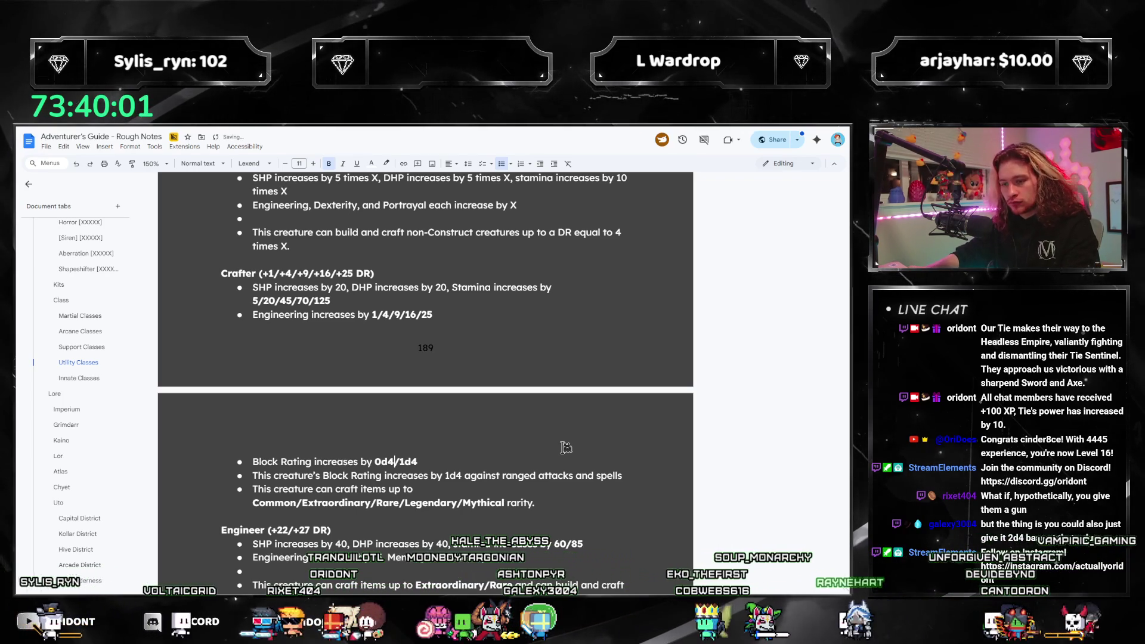
pyautogui.write('/2d4/')
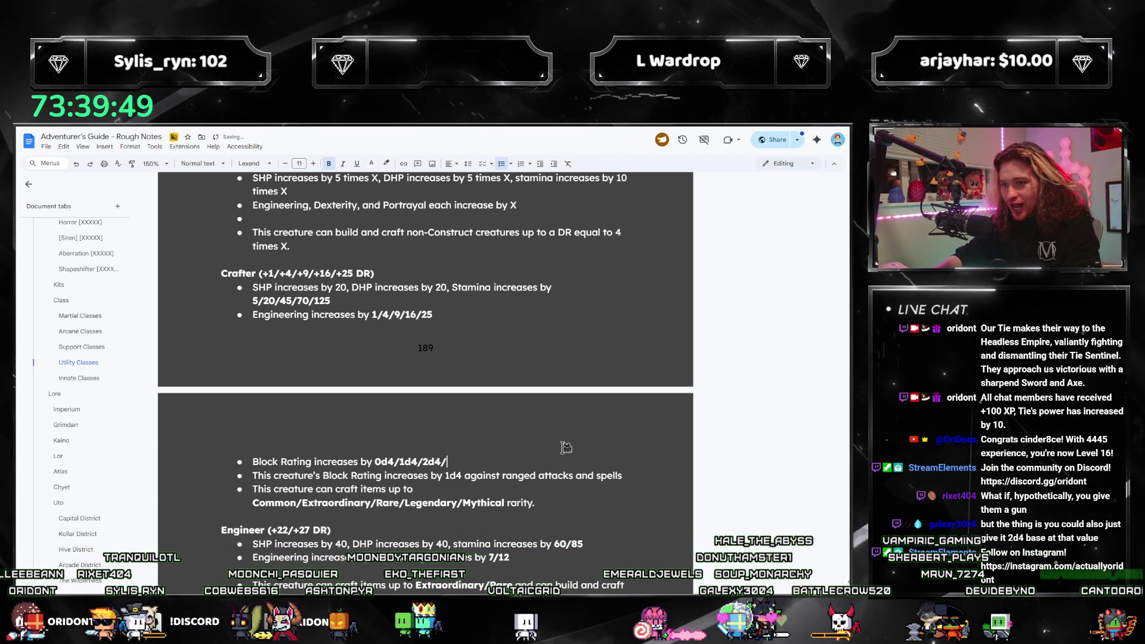
pyautogui.press('XF86Calculator')
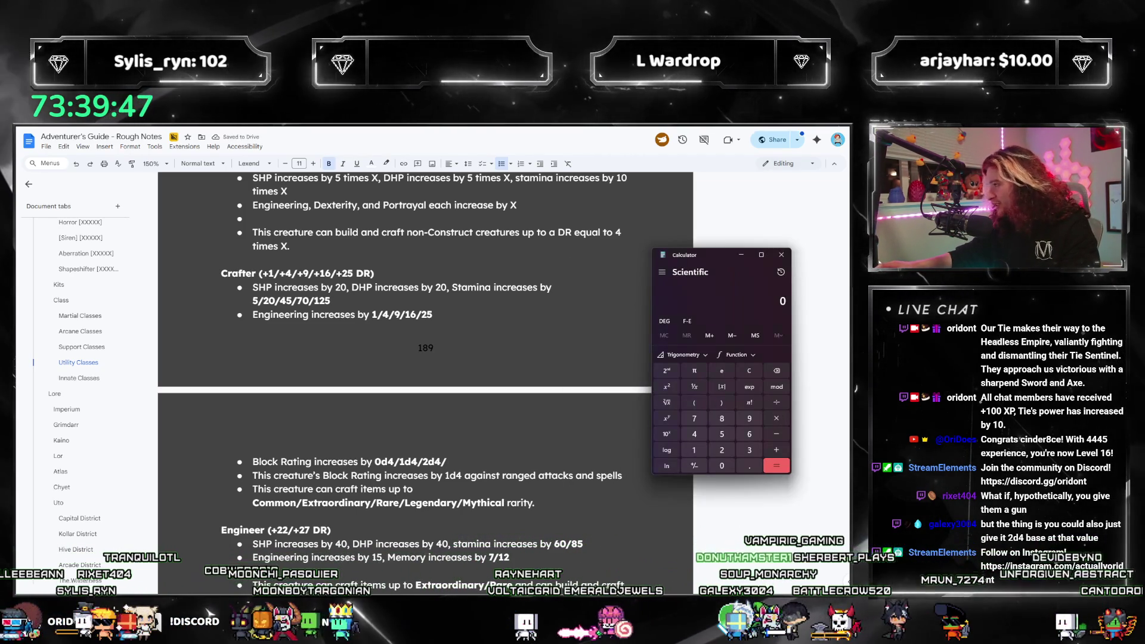
# Compute 16 × 16 and 25 × 25, adding a slash to the Block Rating line between them.
pyautogui.write('1')
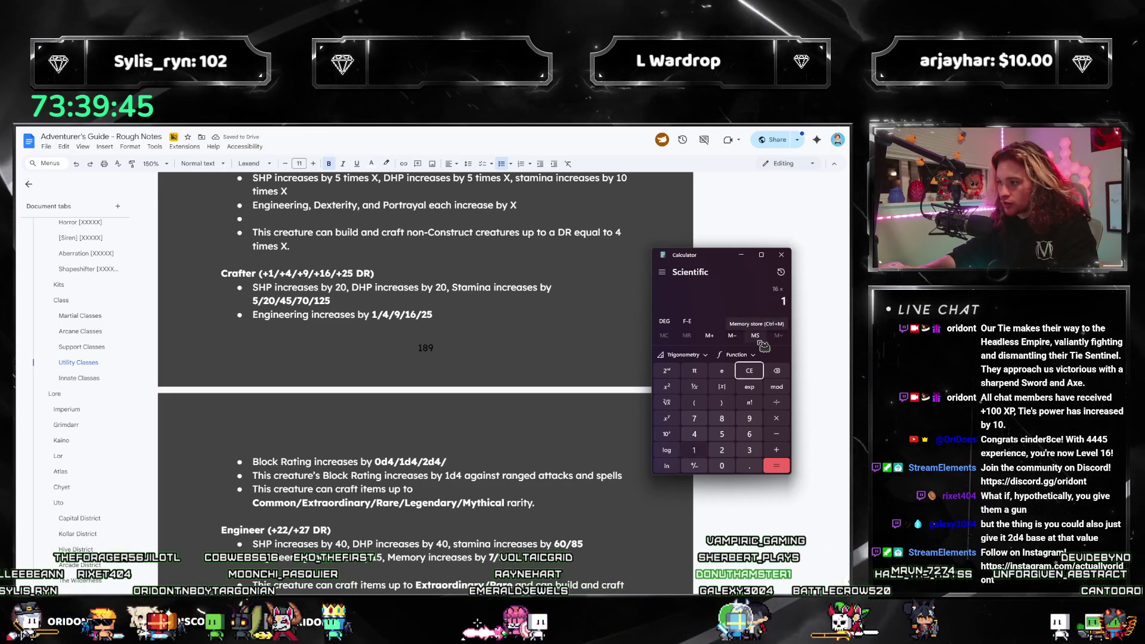
pyautogui.write('6*16')
pyautogui.press('Return')
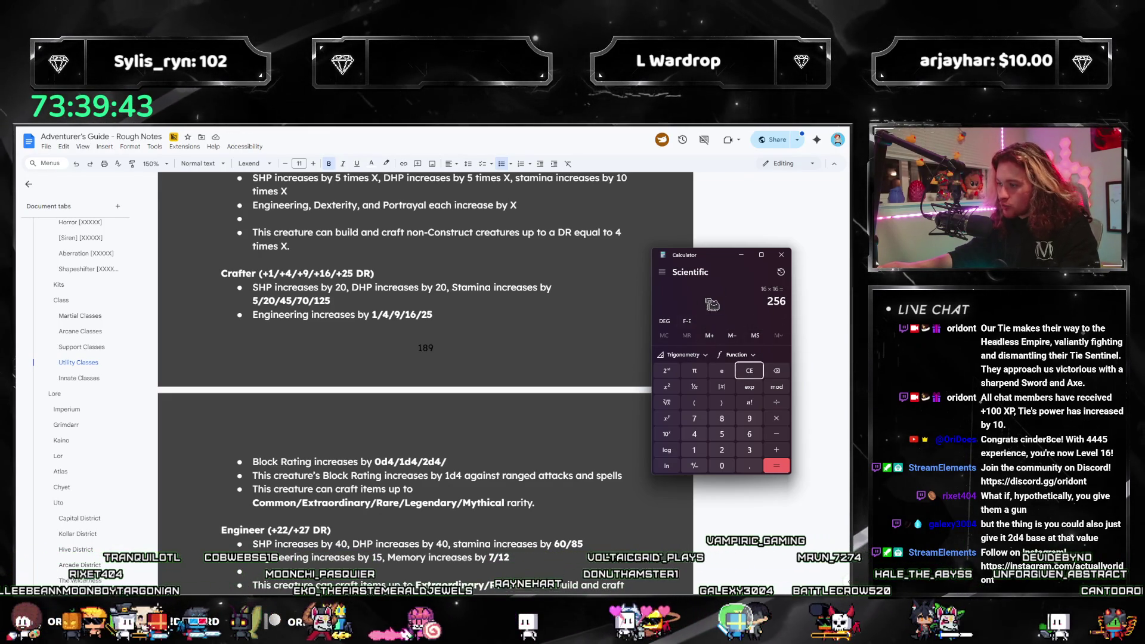
pyautogui.click(475, 463)
pyautogui.write('4d4')
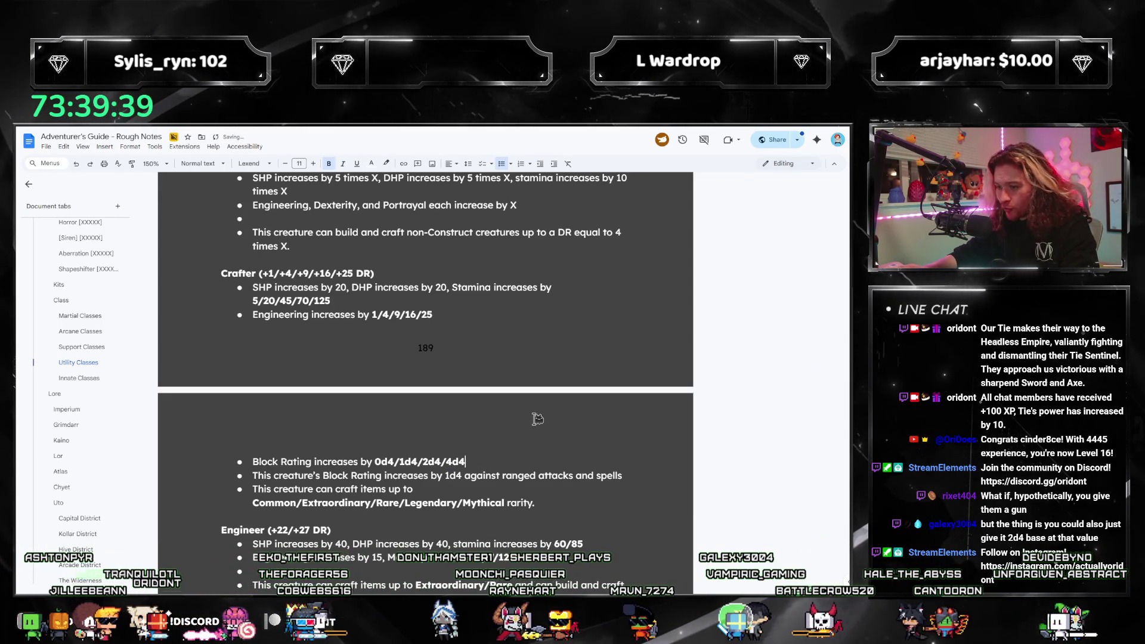
pyautogui.write('/')
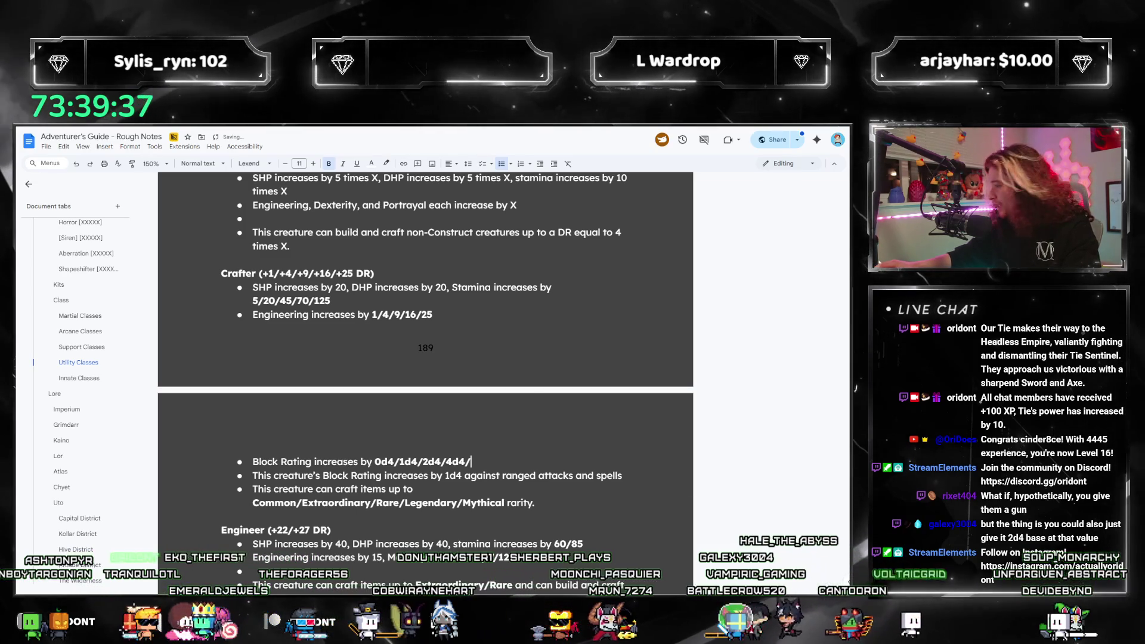
pyautogui.click(608, 583)
pyautogui.write('2')
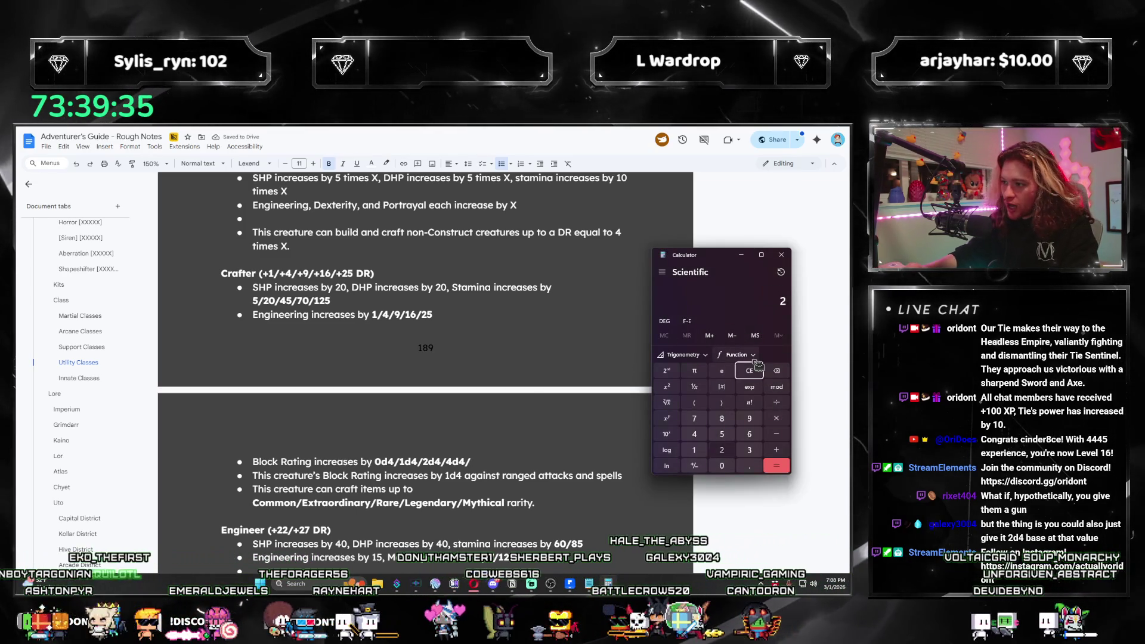
pyautogui.write('5*25')
pyautogui.press('Return')
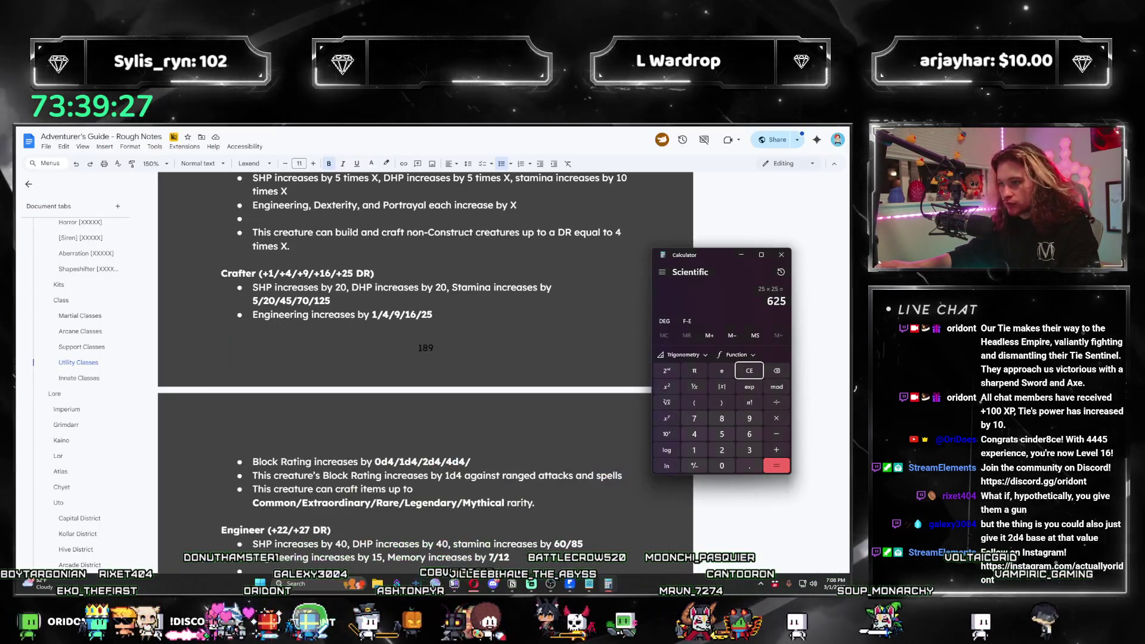
# Compute 110 ÷ 20 = 5.5, then return to the end of the Crafter's Block Rating line.
pyautogui.click(759, 370)
pyautogui.write('110')
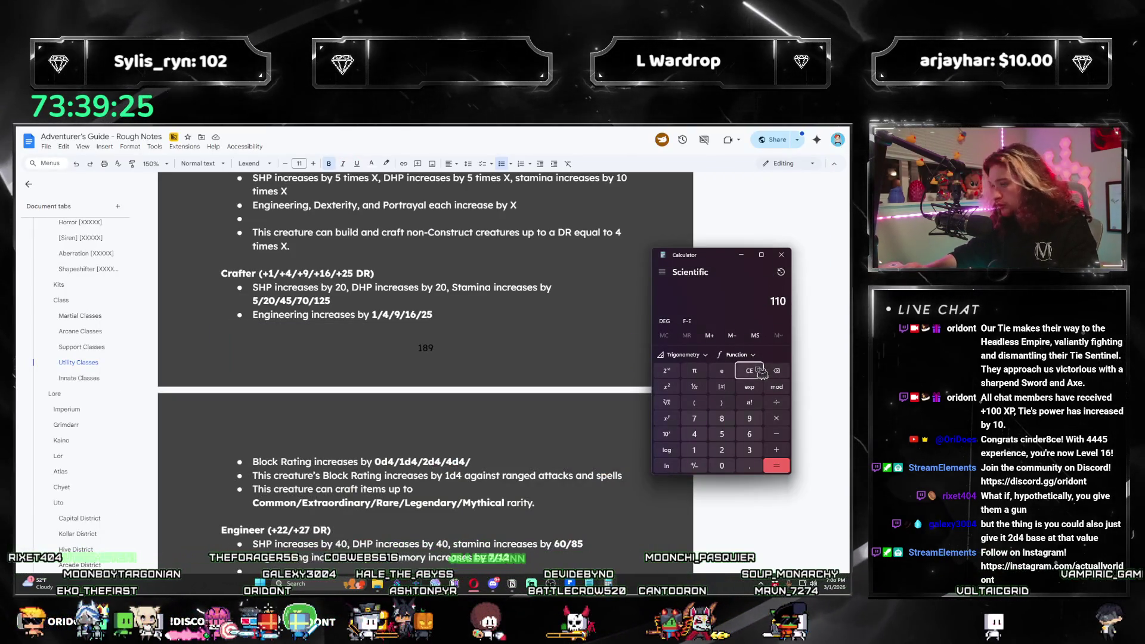
pyautogui.write('/20')
pyautogui.press('Return')
pyautogui.click(539, 460)
pyautogui.press('Tab')
pyautogui.write('6d4')
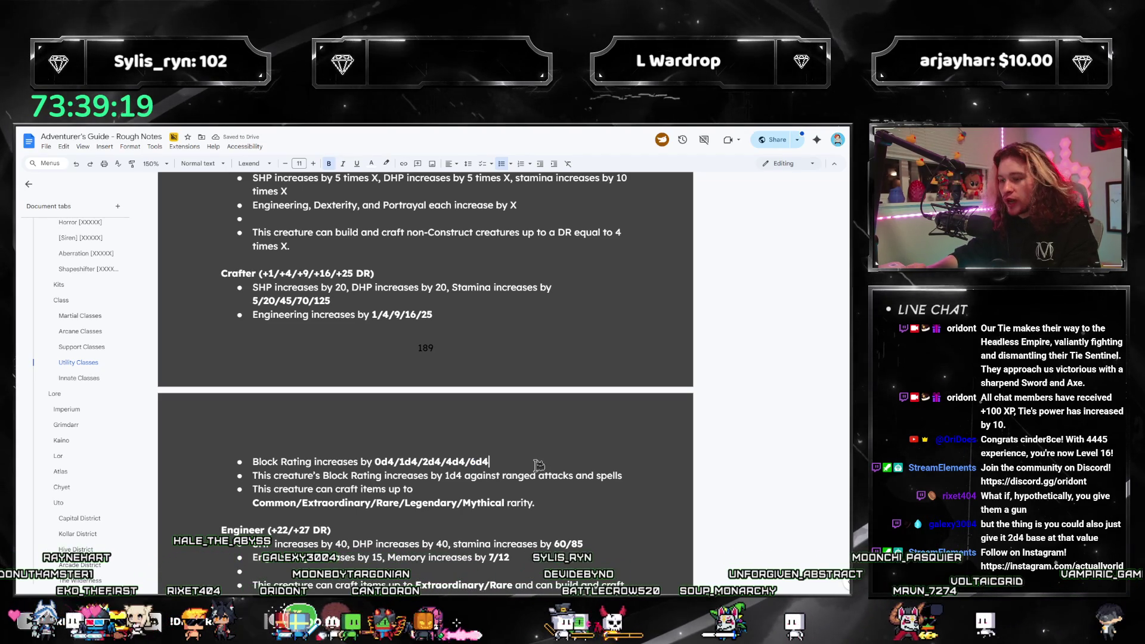
pyautogui.click(609, 584)
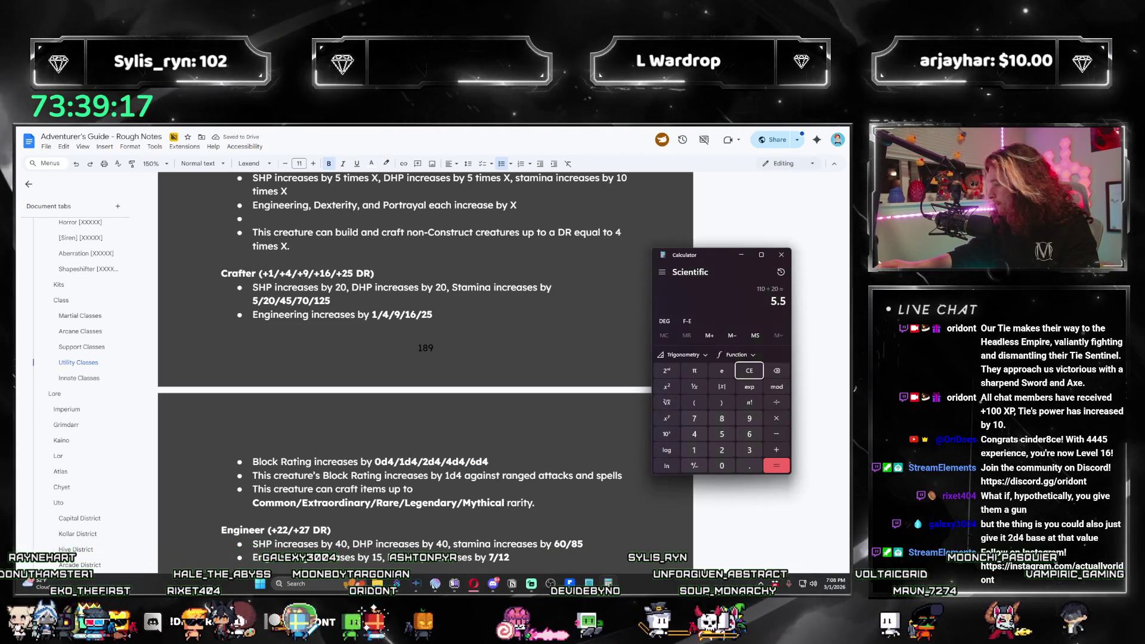
pyautogui.hotkey('alt', 'Tab')
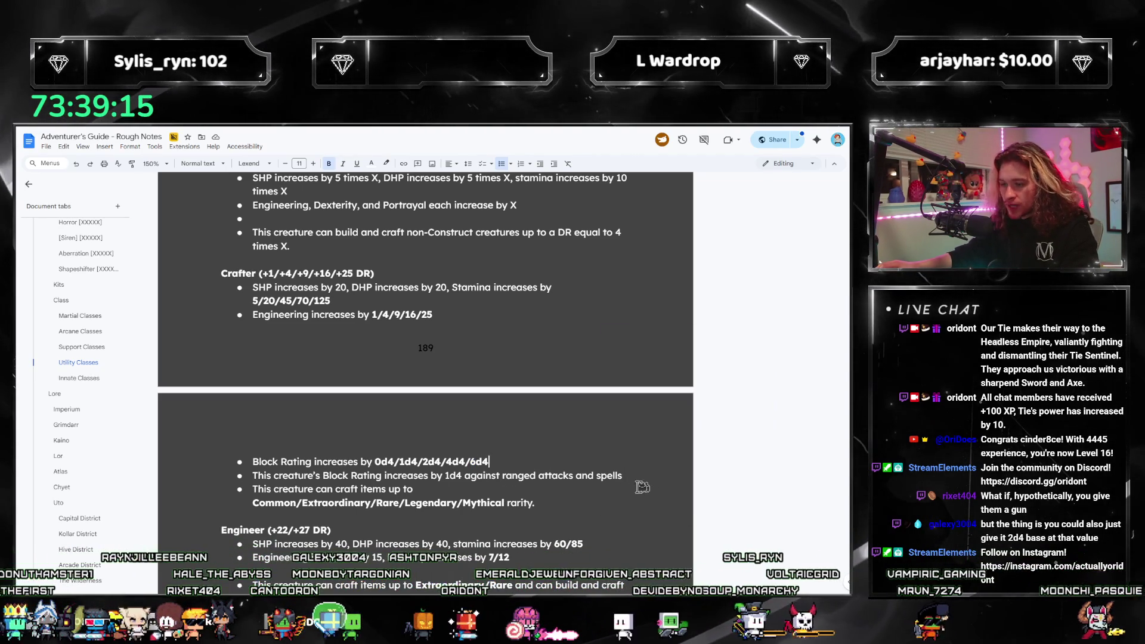
pyautogui.click(530, 469)
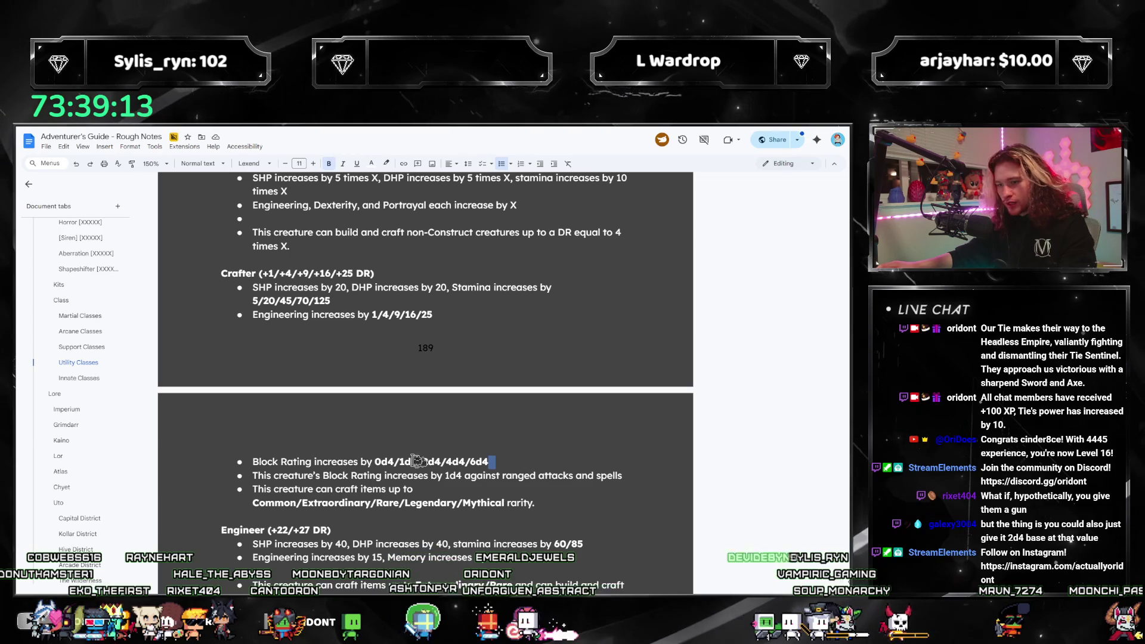
pyautogui.scroll(-2, 528, 496)
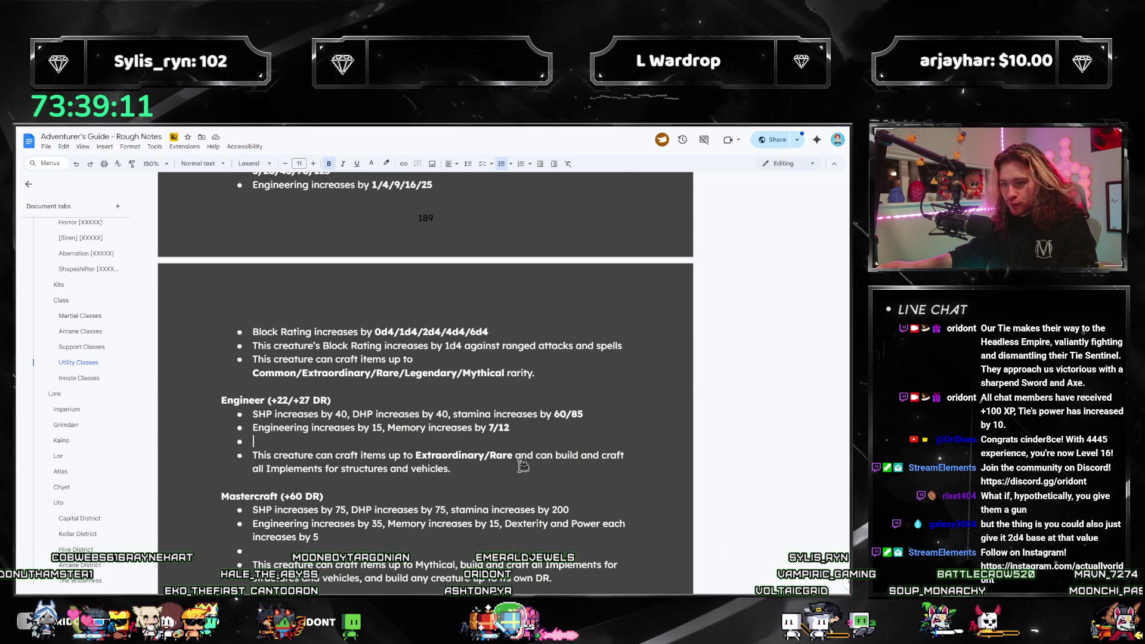
# Paste the two 1d4 Block Rating lines into the empty Engineer bullet, then bring up Calculator.
pyautogui.scroll(1, 517, 471)
pyautogui.click(510, 480)
pyautogui.write('Block Rating increases by 1d4 This creature’s Block Rating increases by 1d4 against ranged attacks and spells')
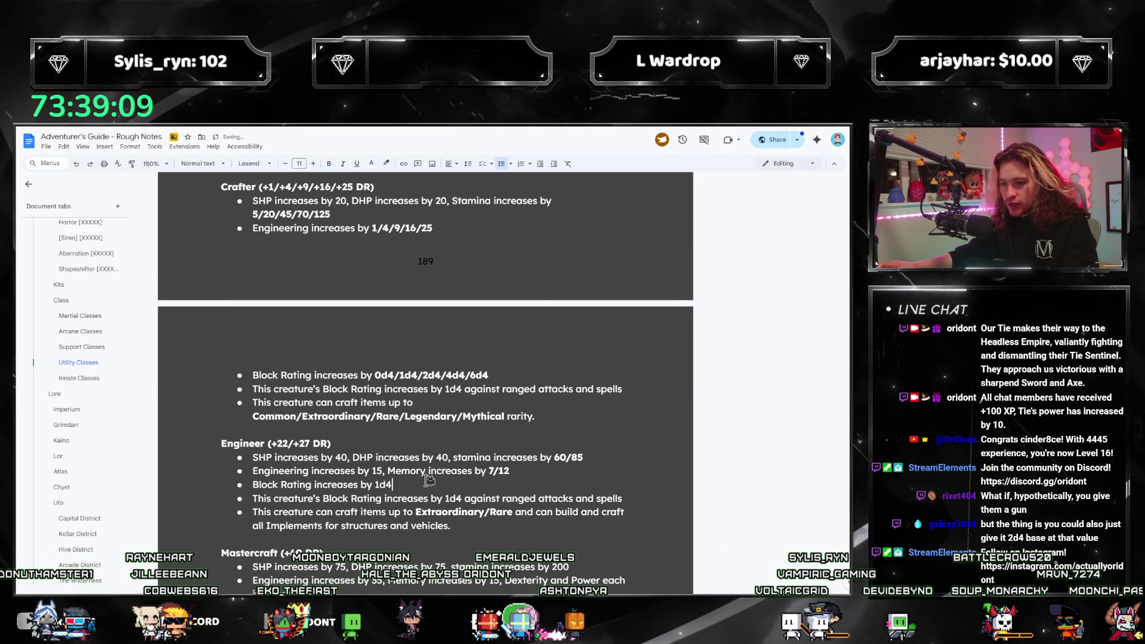
pyautogui.press('XF86Calculator')
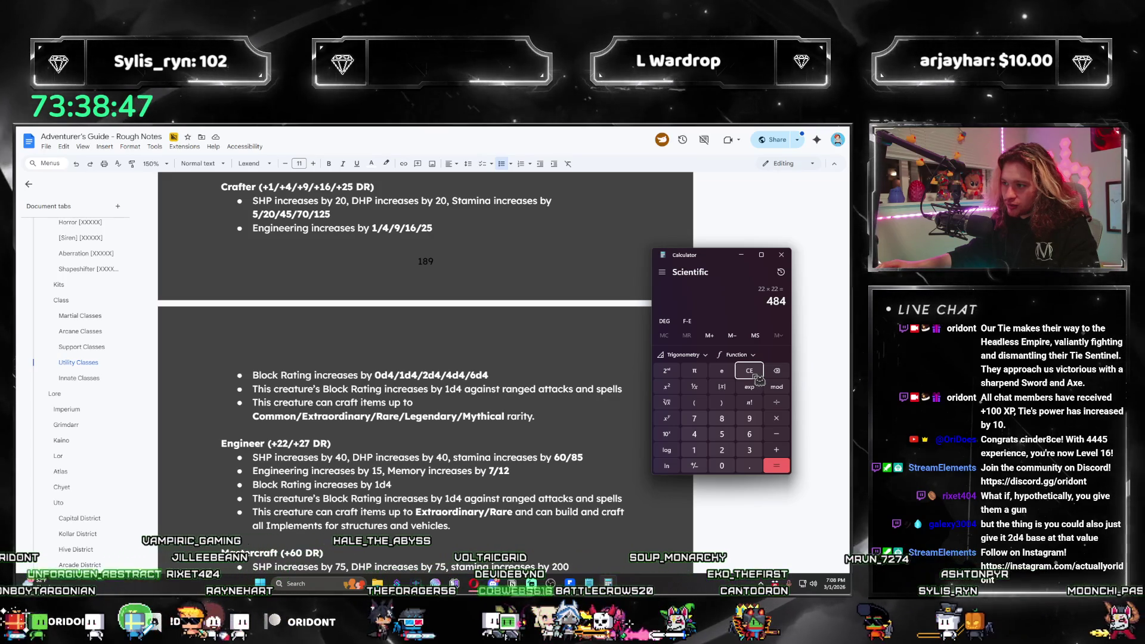
# Compute 240 ÷ 4 = 60 and 60 − 30 = 30, then return to the Engineer Block Rating line.
pyautogui.click(749, 371)
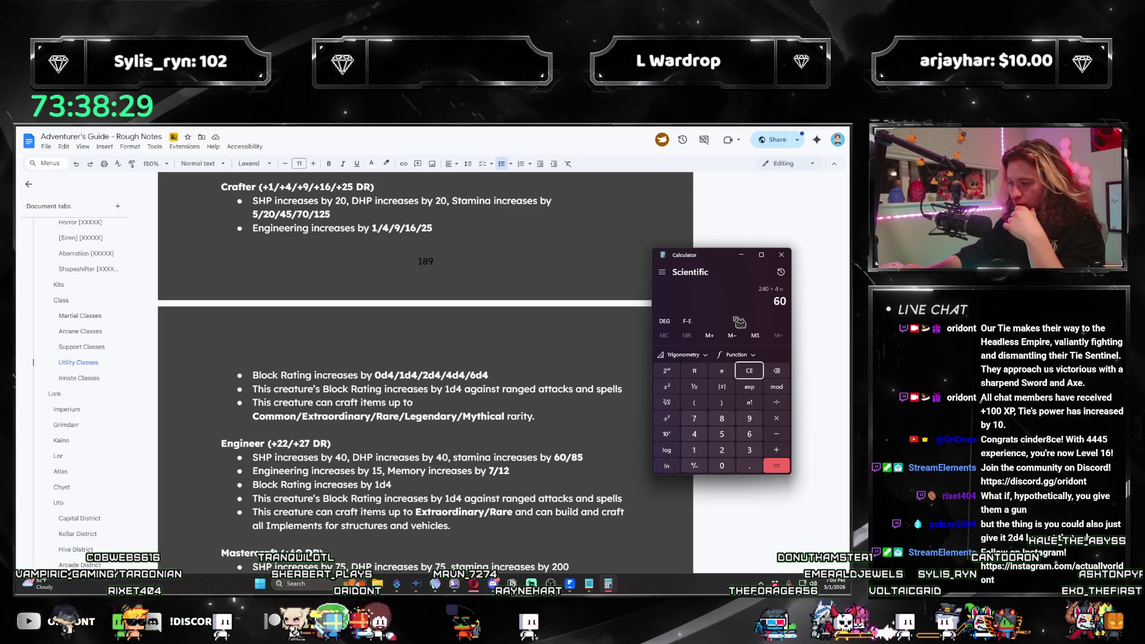
pyautogui.write('-30')
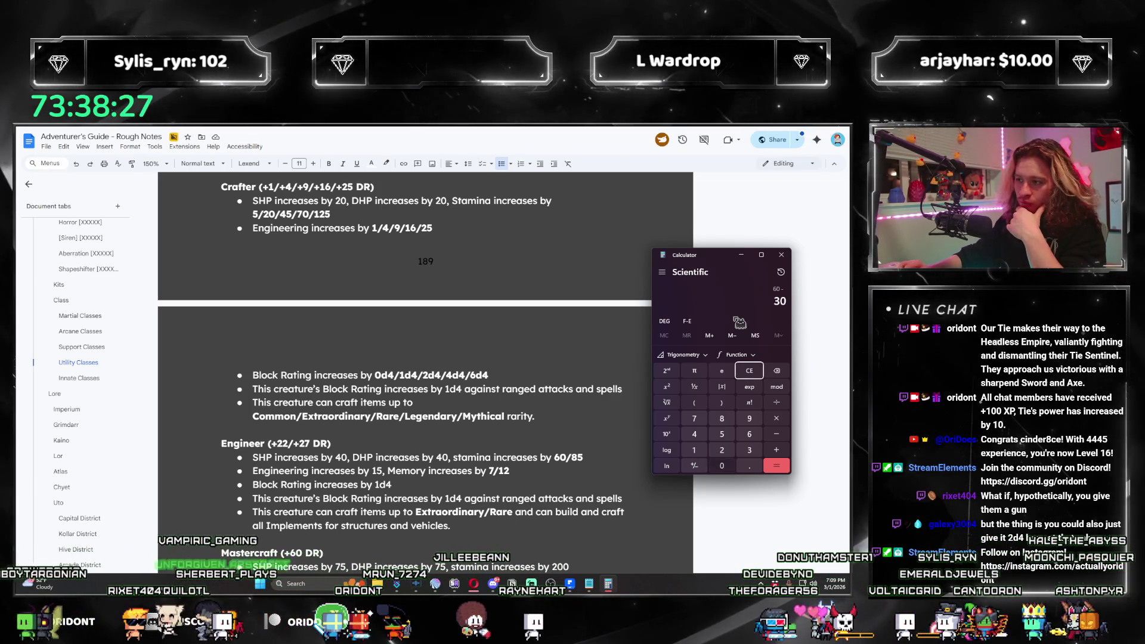
pyautogui.press('Return')
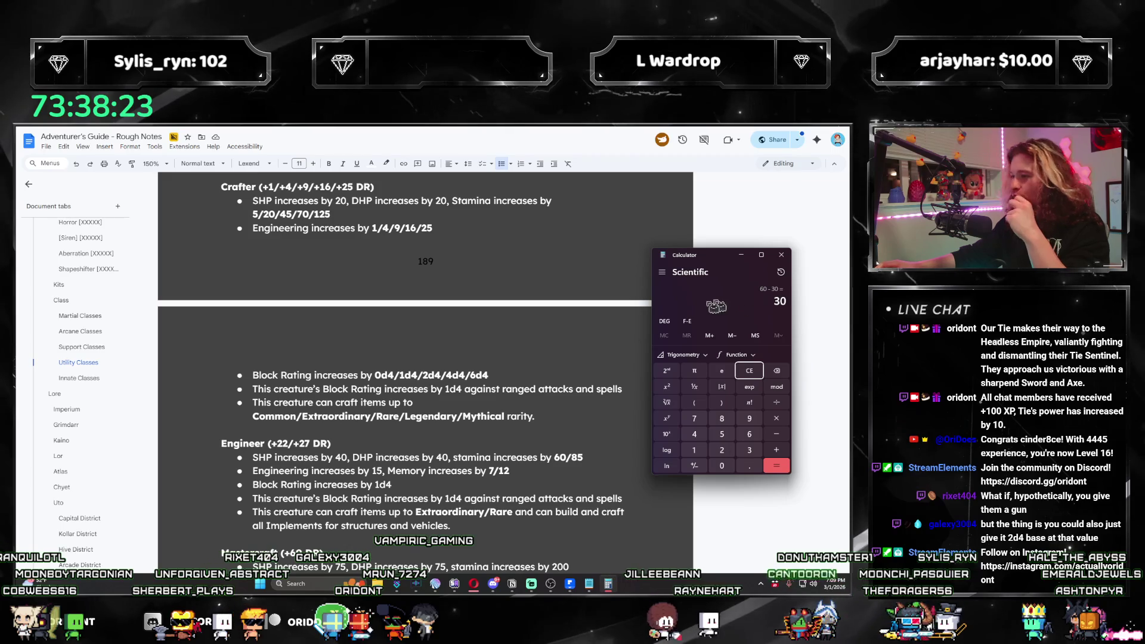
pyautogui.click(416, 485)
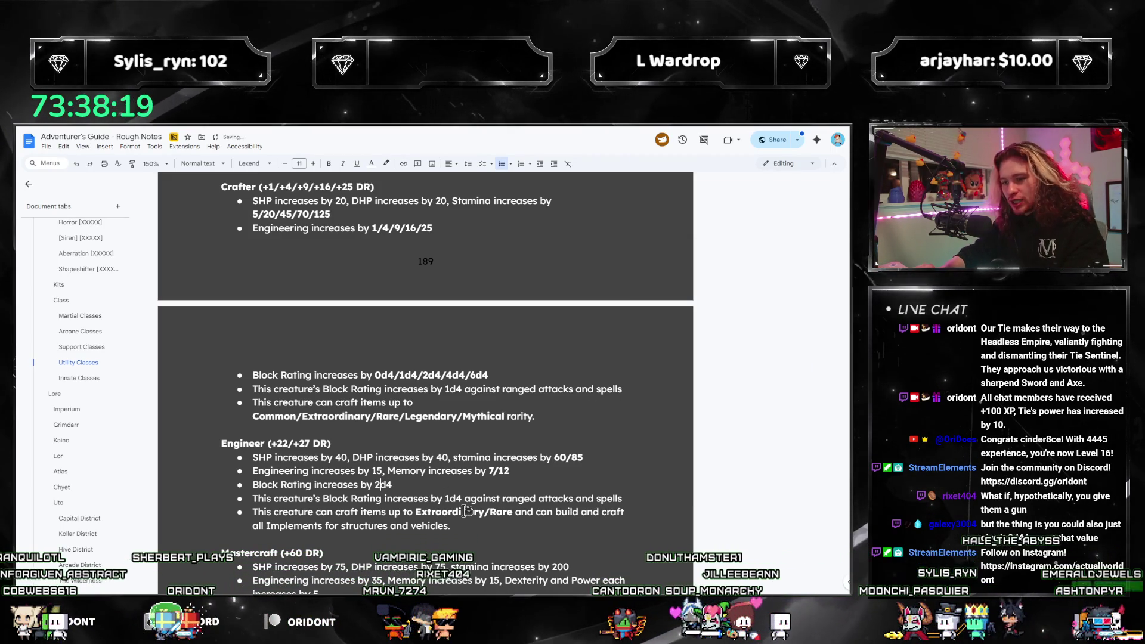
# Change both Engineer Block Rating values from 1d4 to 4d4.
pyautogui.write('4')
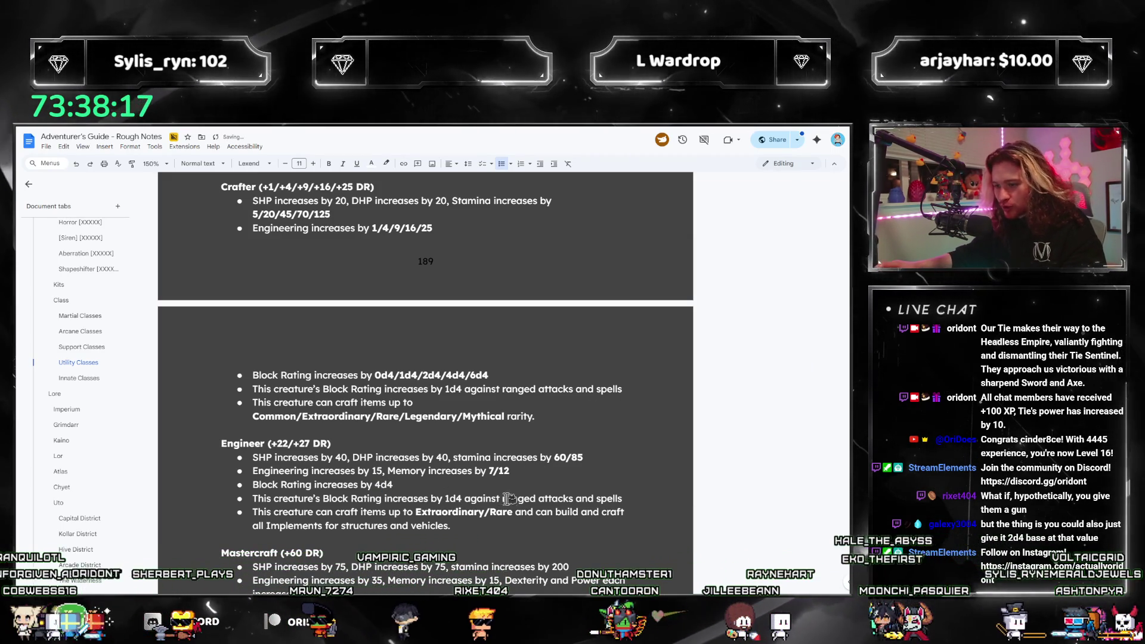
pyautogui.moveTo(444, 499); pyautogui.dragTo(449, 499)
pyautogui.write('4')
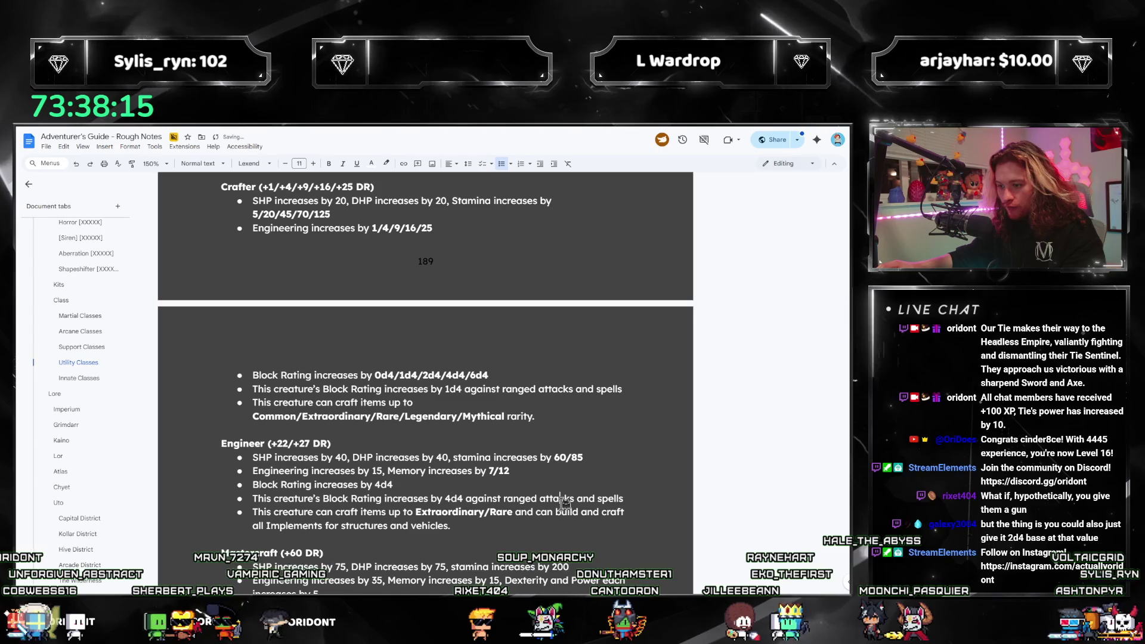
pyautogui.moveTo(257, 494); pyautogui.dragTo(588, 501)
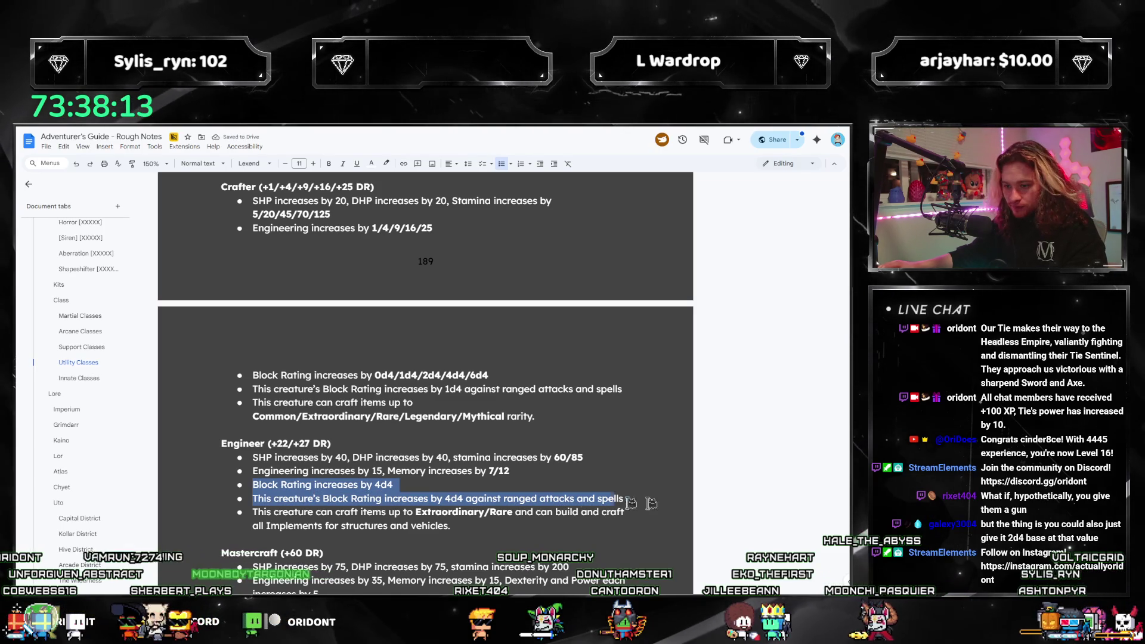
# Add /5d4 after both Engineer 4d4 values, bolding the ranged-attacks value.
pyautogui.click(572, 500)
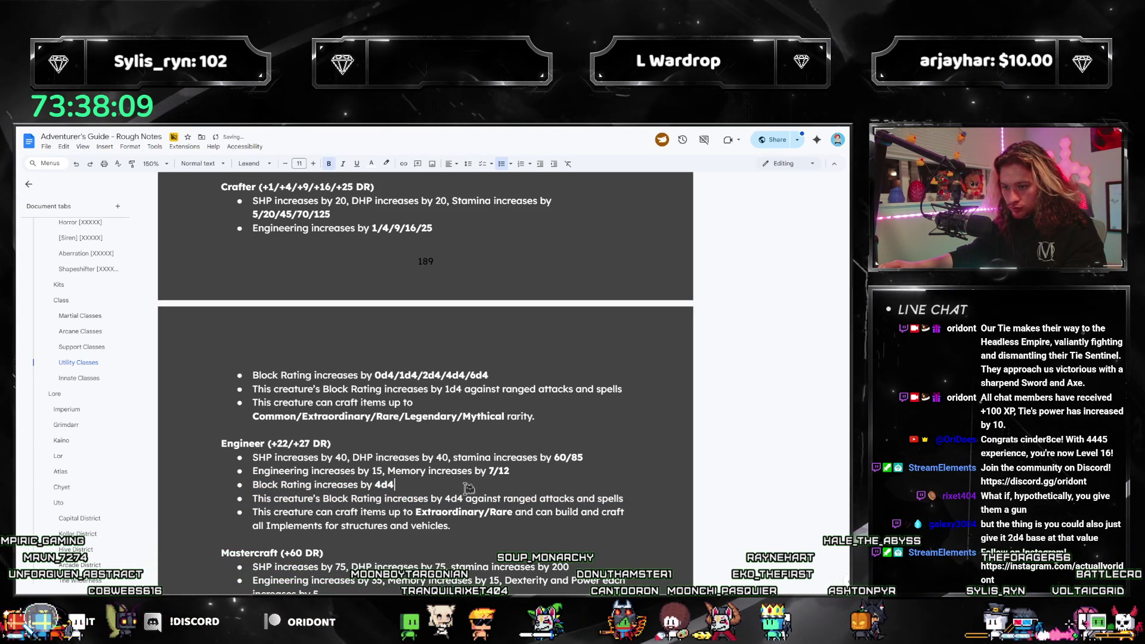
pyautogui.write('/5d4')
pyautogui.press('Down')
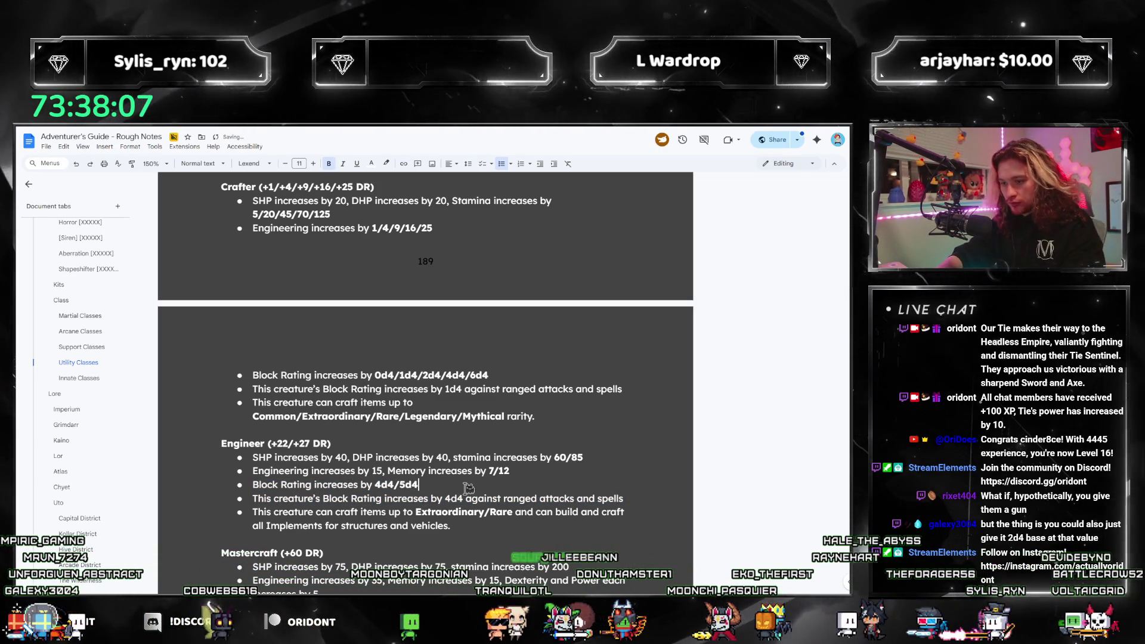
pyautogui.hotkey('ctrl', 'Right')
pyautogui.hotkey('ctrl', 'Right')
pyautogui.hotkey('shift', 'Right')
pyautogui.hotkey('shift', 'Right')
pyautogui.hotkey('shift', 'Right')
pyautogui.hotkey('ctrl', 'b')
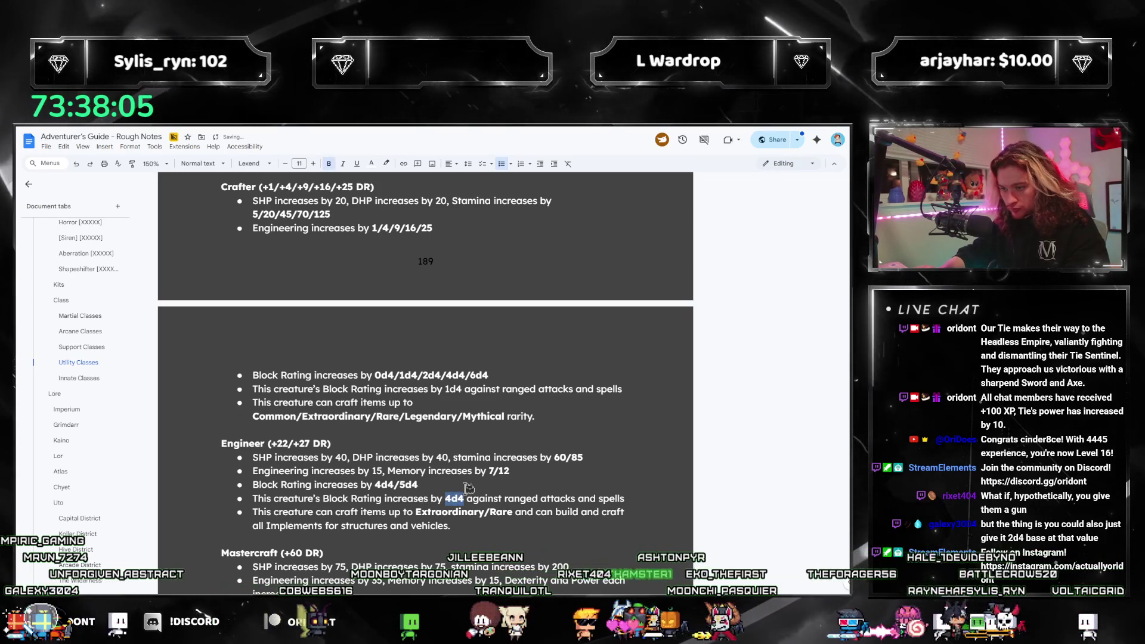
pyautogui.press('Right')
pyautogui.write('/5d4')
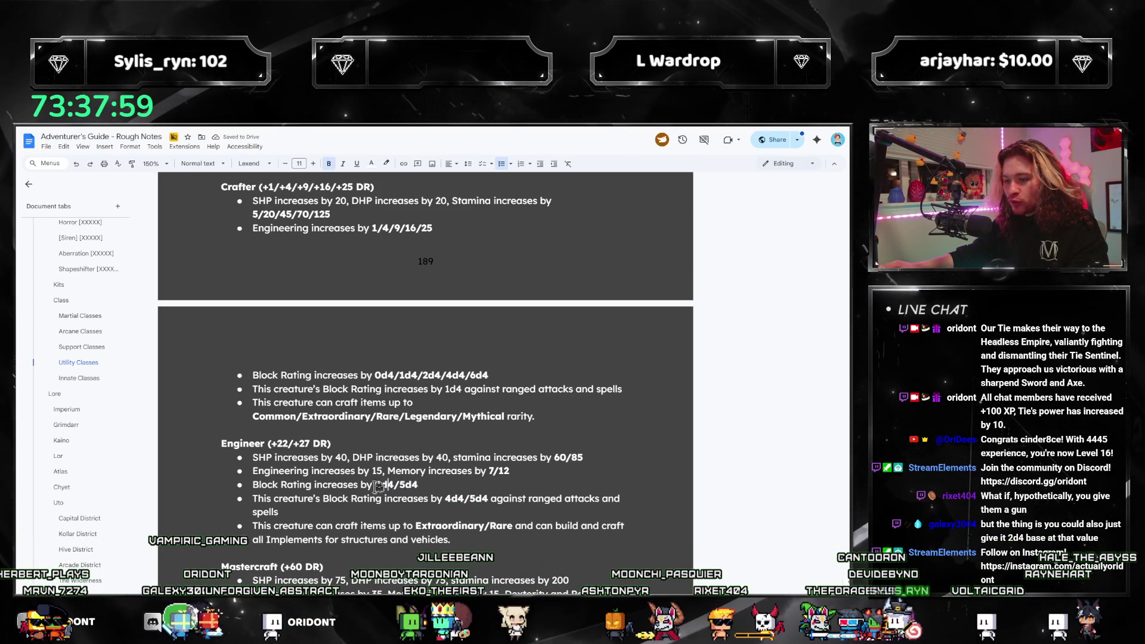
pyautogui.moveTo(445, 499); pyautogui.dragTo(488, 499)
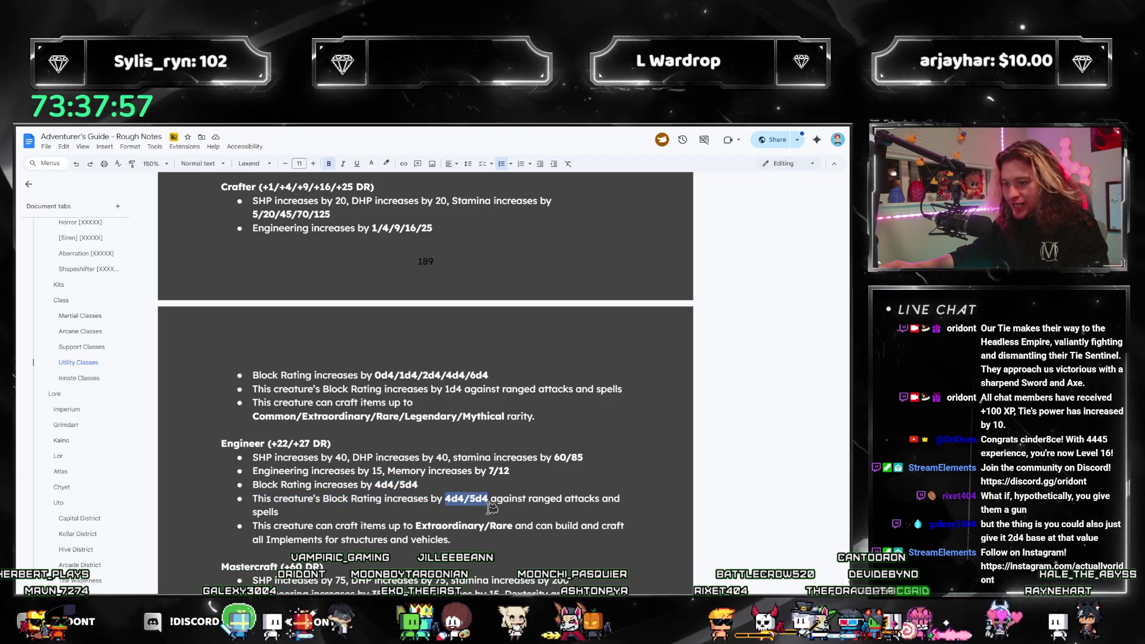
pyautogui.click(490, 504)
pyautogui.scroll(-2, 489, 477)
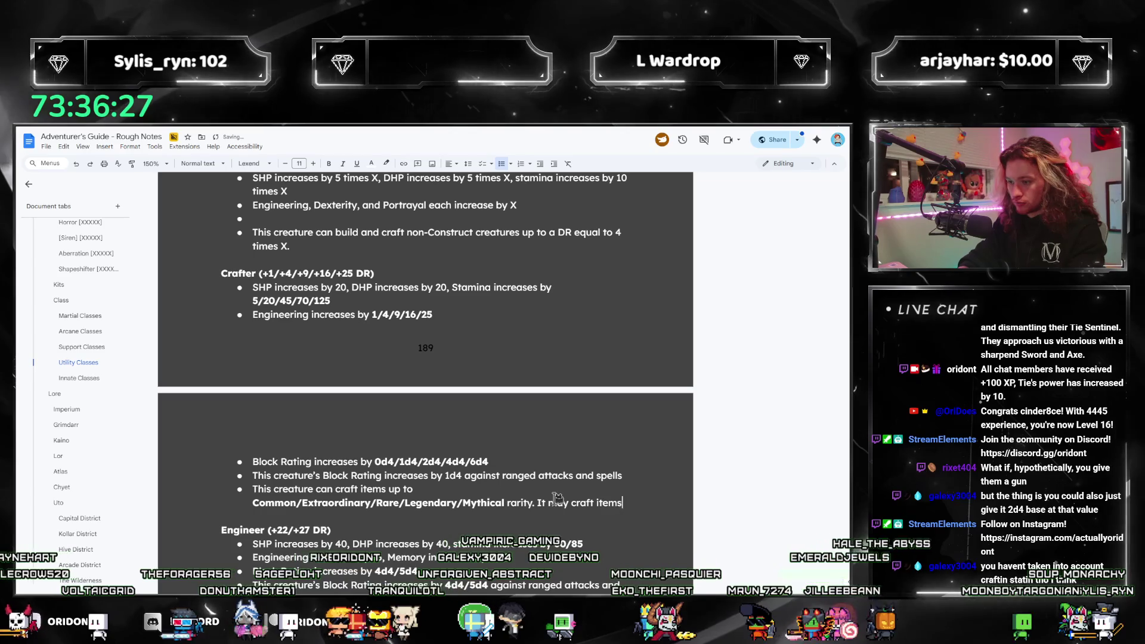
# Finish the Crafter crafting bullet with 'It may craft items without using a tool station.'.
pyautogui.write('s without using a ')
pyautogui.write('cr')
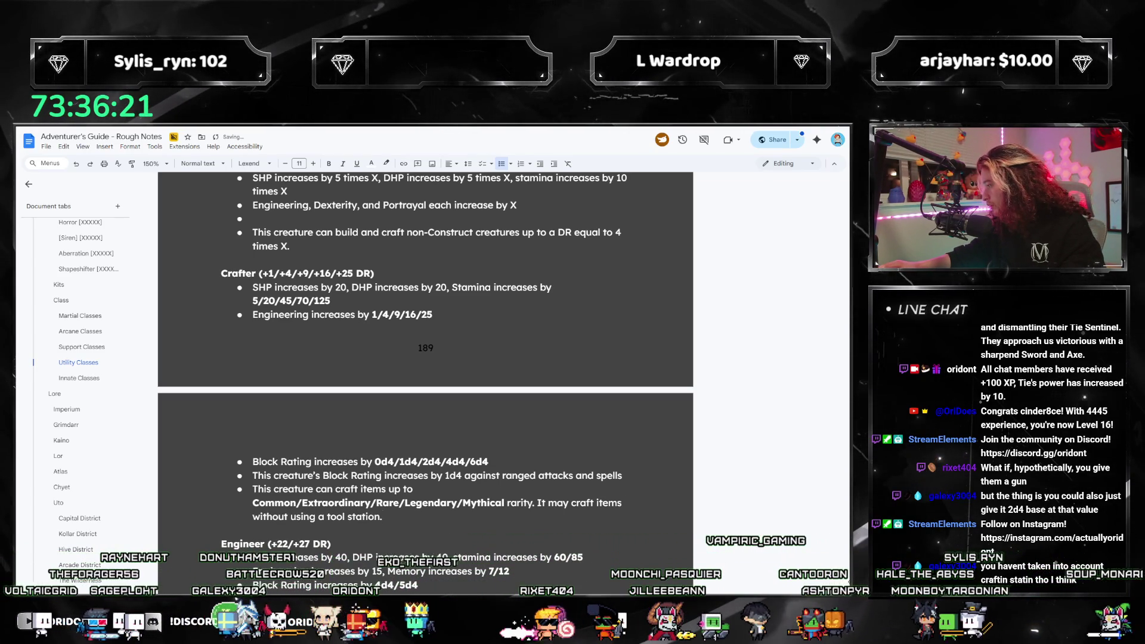
pyautogui.hotkey('alt', 'Tab')
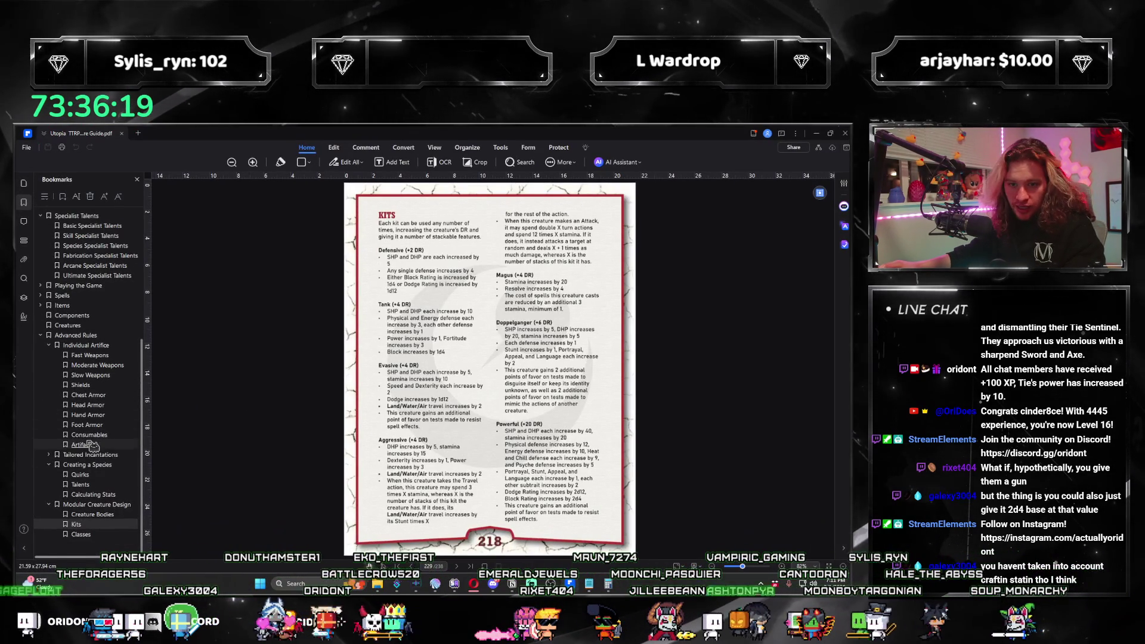
# Review the guide PDF's Artifacts pages 183–184, then minimize the PDF viewer.
pyautogui.click(84, 448)
pyautogui.scroll(-6, 447, 454)
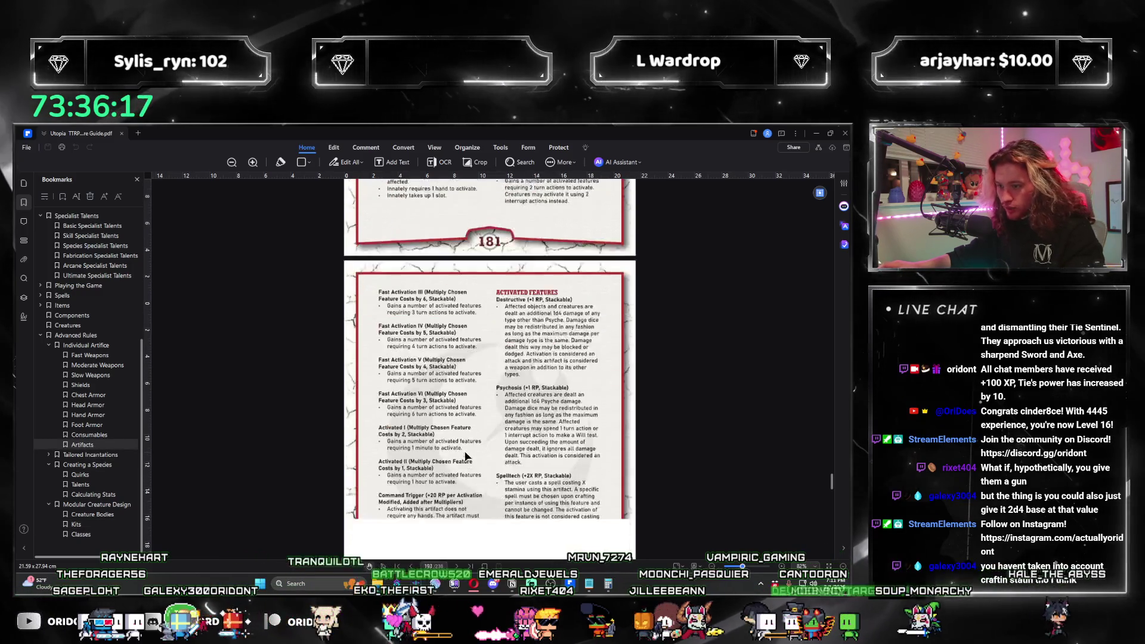
pyautogui.scroll(-6, 447, 470)
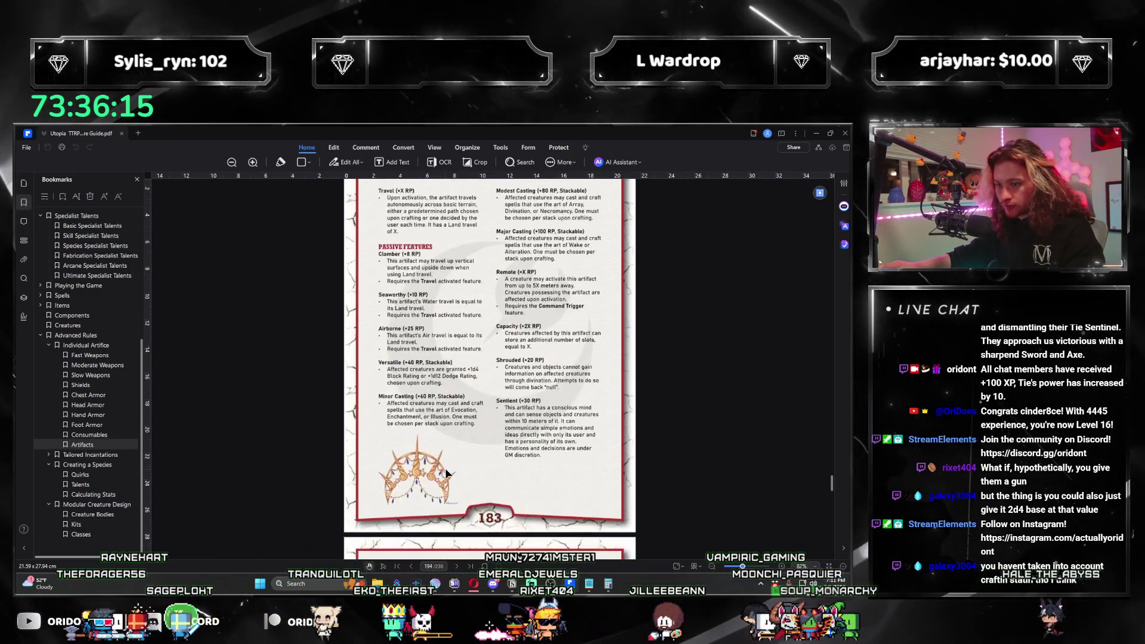
pyautogui.scroll(-5, 447, 474)
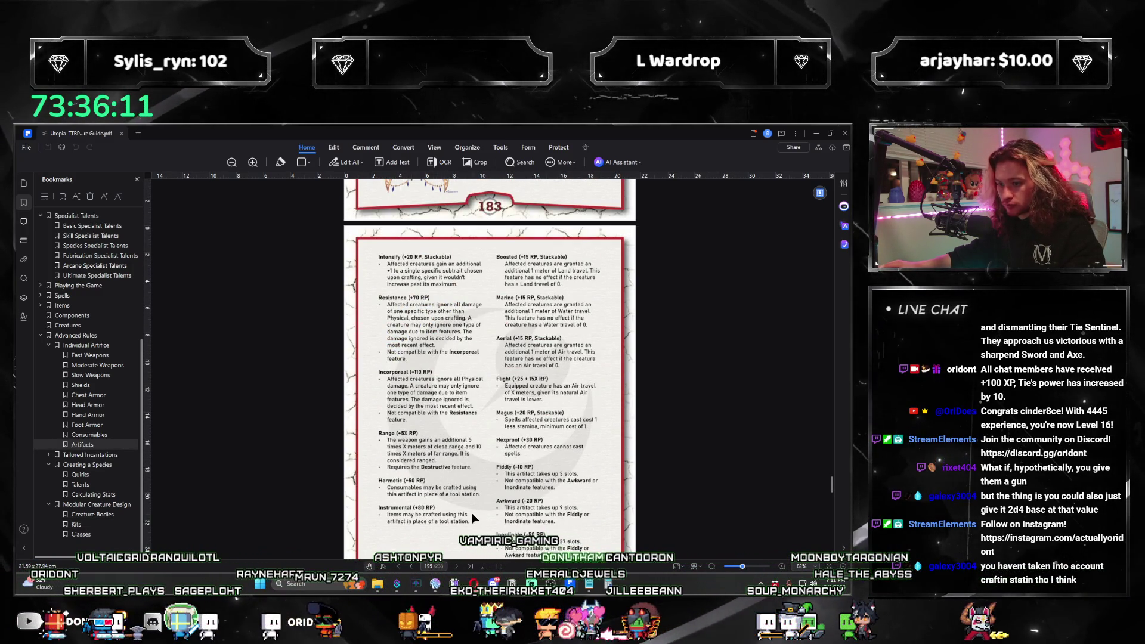
pyautogui.scroll(-1, 489, 518)
pyautogui.scroll(1, 488, 523)
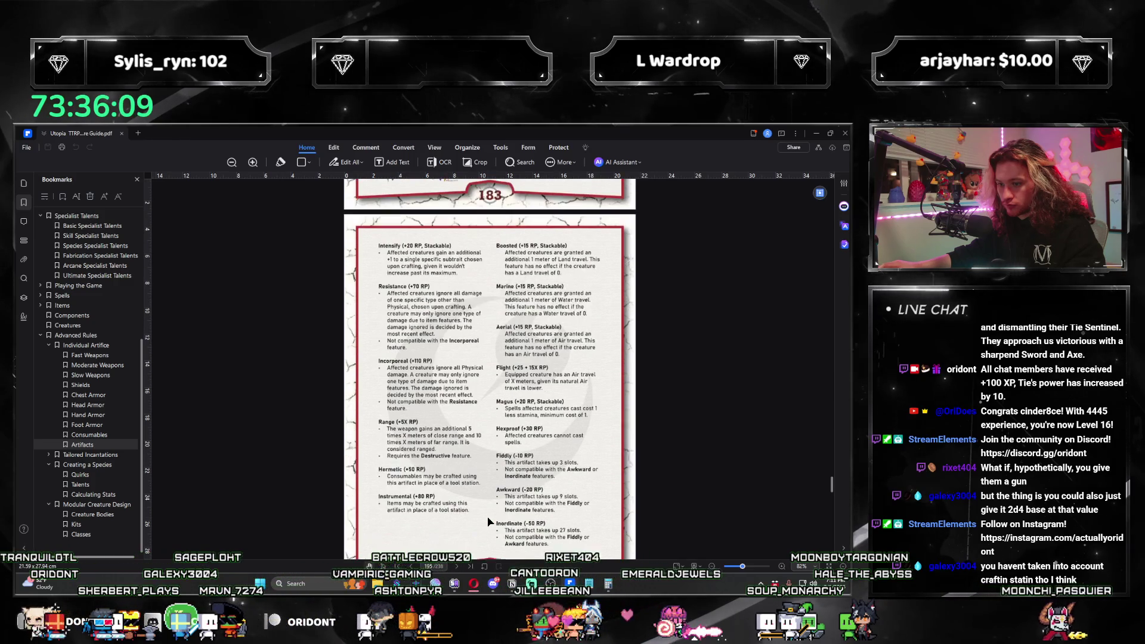
pyautogui.click(815, 136)
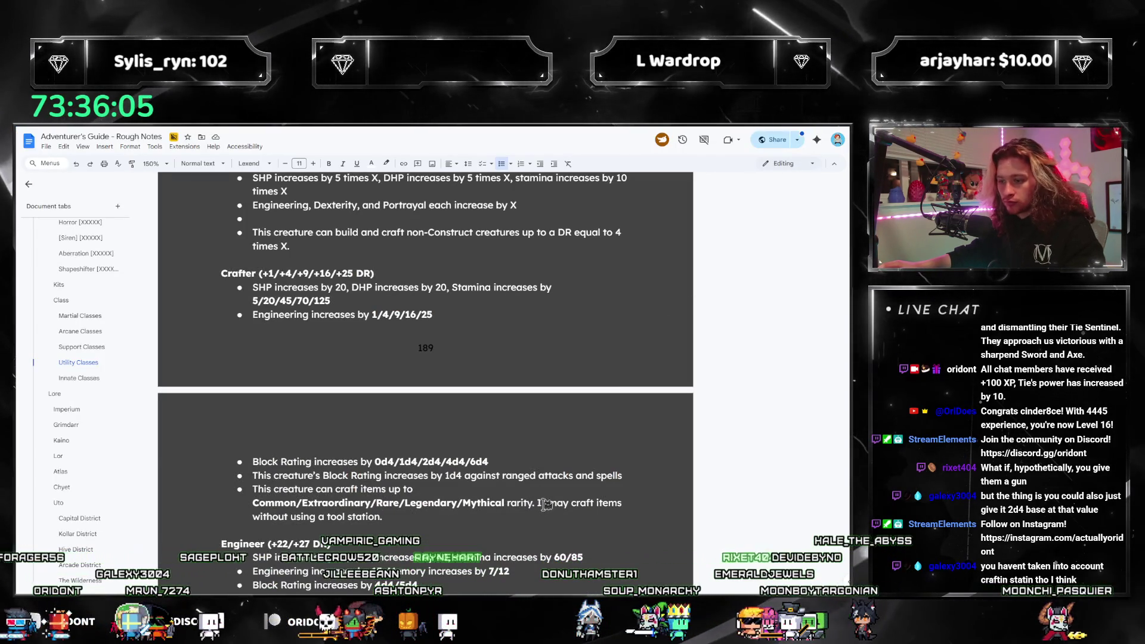
# Copy the tool-station sentence and paste it after 'vehicles.' in the Engineer bullet.
pyautogui.moveTo(418, 527); pyautogui.dragTo(537, 503)
pyautogui.hotkey('ctrl', 'c')
pyautogui.scroll(-2, 447, 471)
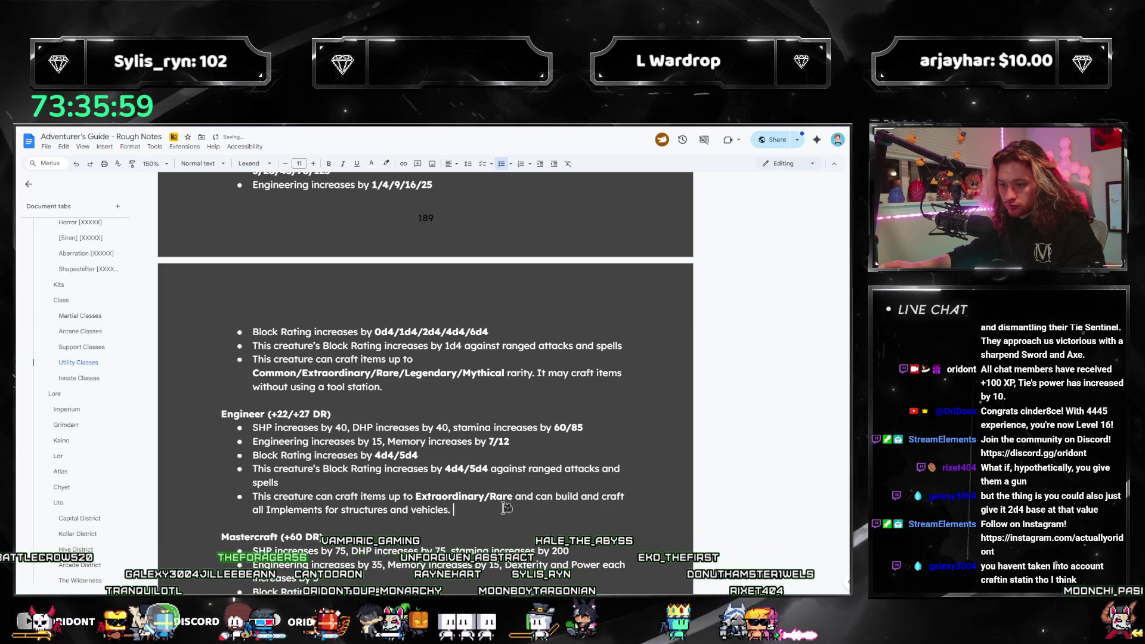
pyautogui.hotkey('ctrl', 'v')
# End the ranged-attacks bullet with a period after 'spells'.
pyautogui.press('Up')
pyautogui.press('Up')
pyautogui.press('Up')
pyautogui.write('.')
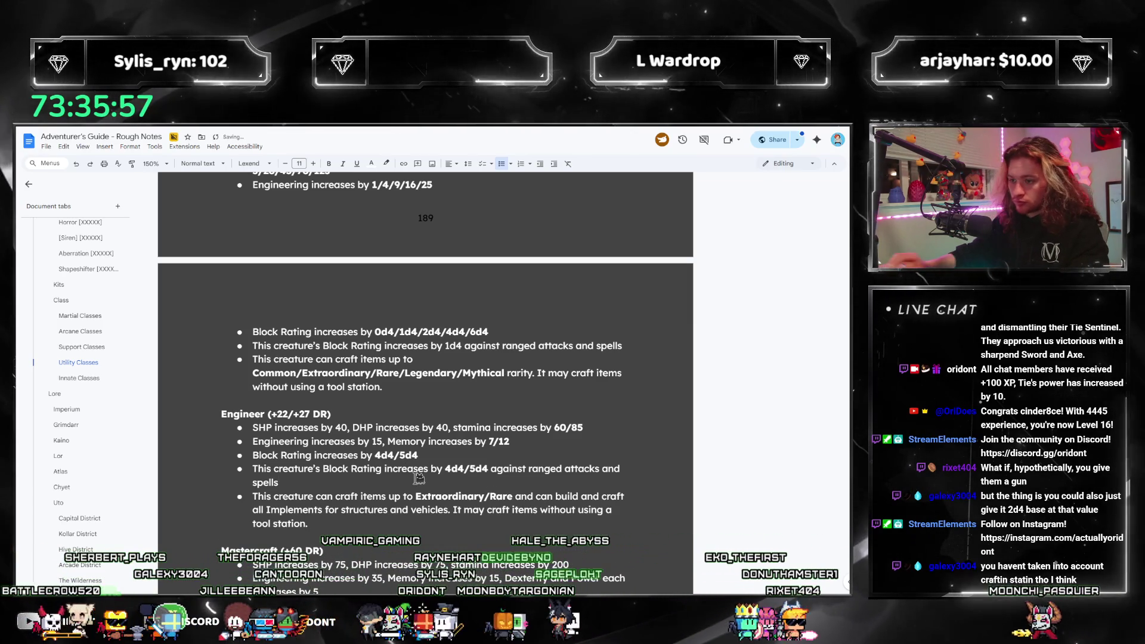
pyautogui.scroll(-3, 412, 472)
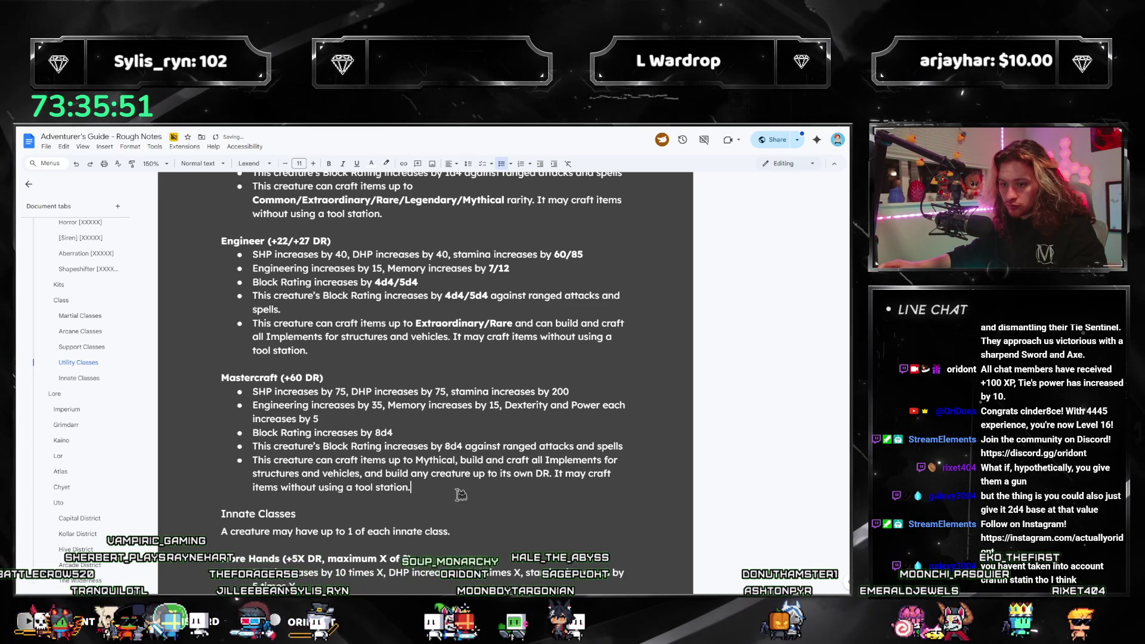
pyautogui.scroll(7, 492, 438)
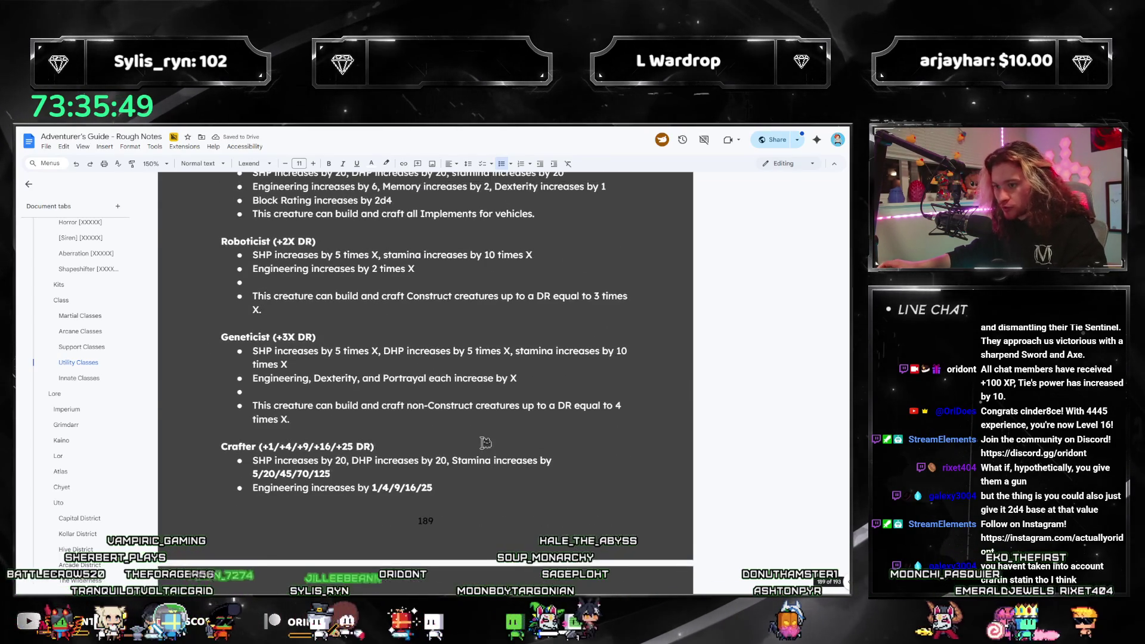
# Delete the empty bullets under Geneticist and Roboticist.
pyautogui.click(313, 389)
pyautogui.press('BackSpace')
pyautogui.press('BackSpace')
pyautogui.scroll(2, 293, 379)
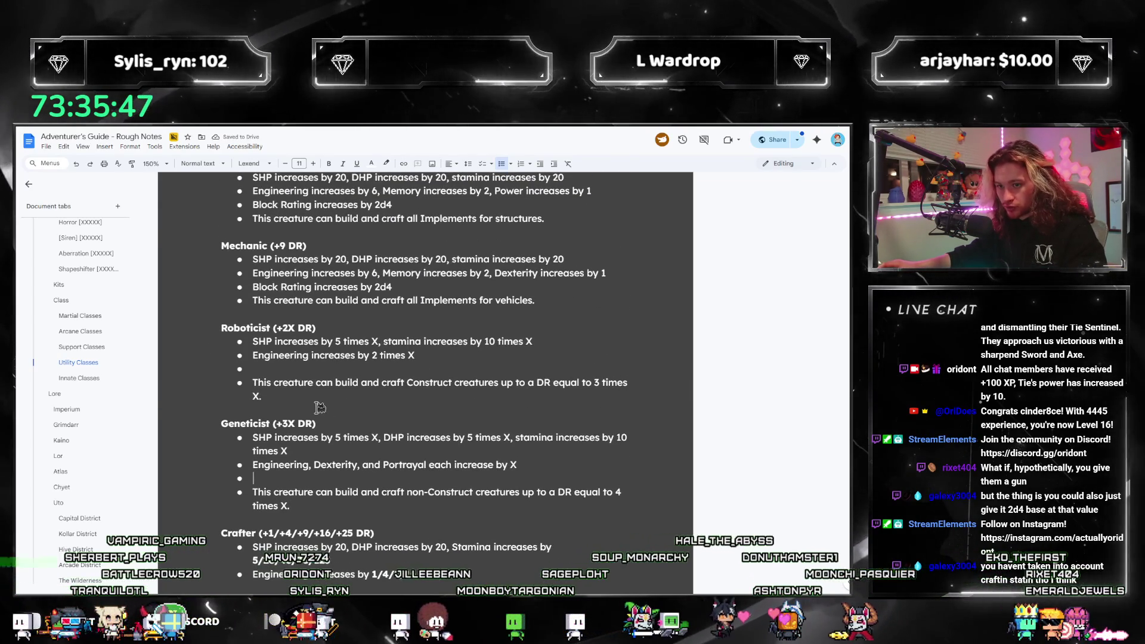
pyautogui.click(278, 370)
pyautogui.press('BackSpace')
pyautogui.press('BackSpace')
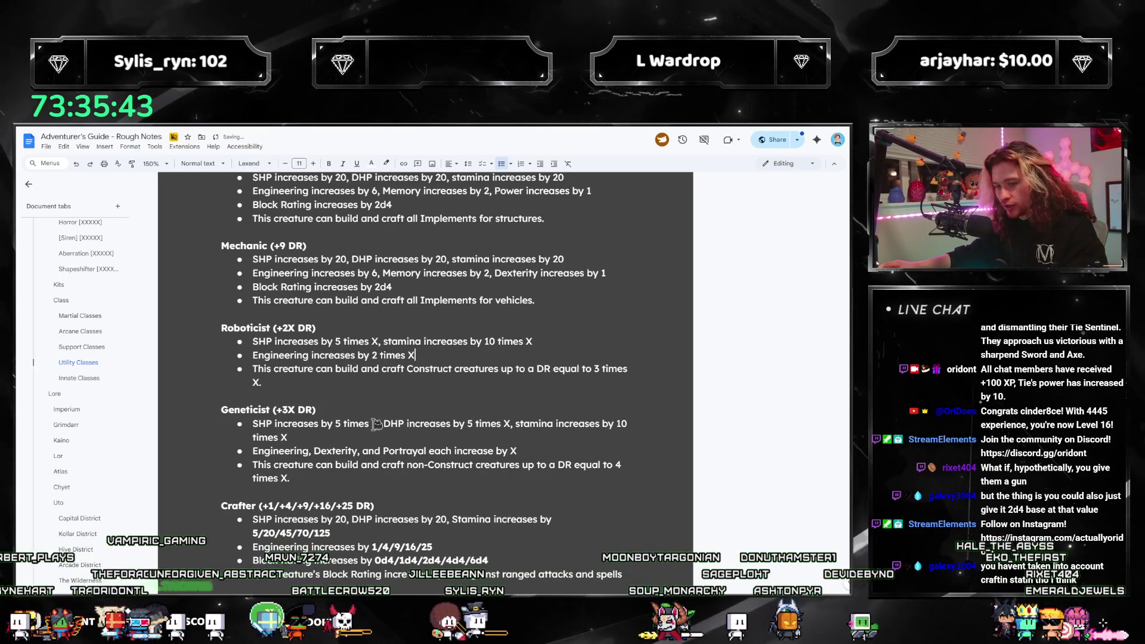
pyautogui.scroll(1, 374, 426)
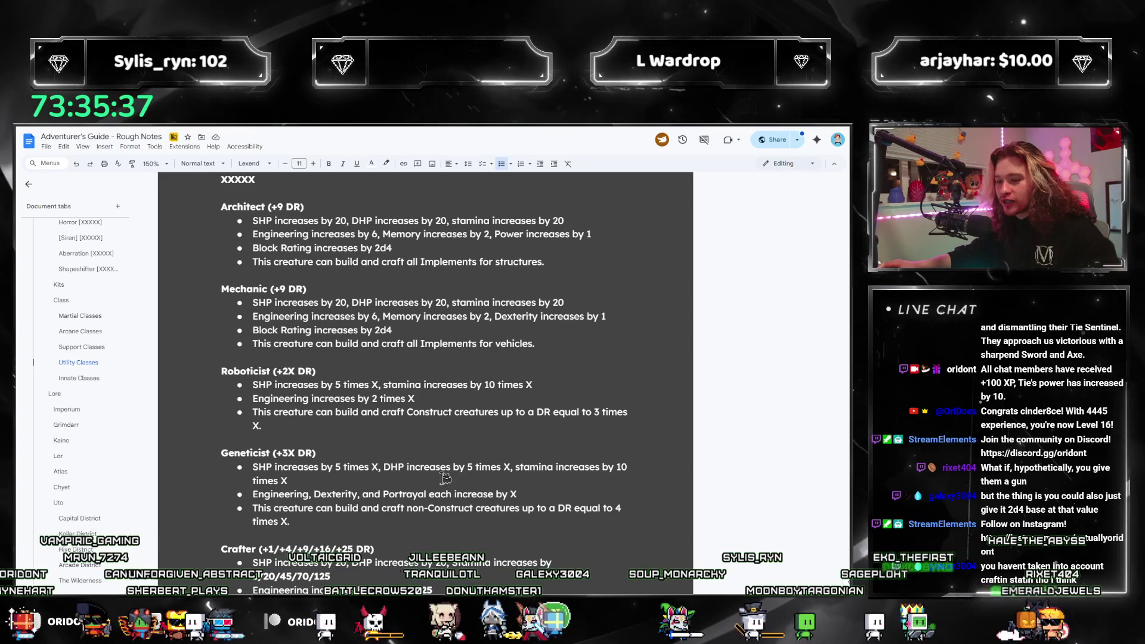
pyautogui.scroll(-1, 441, 417)
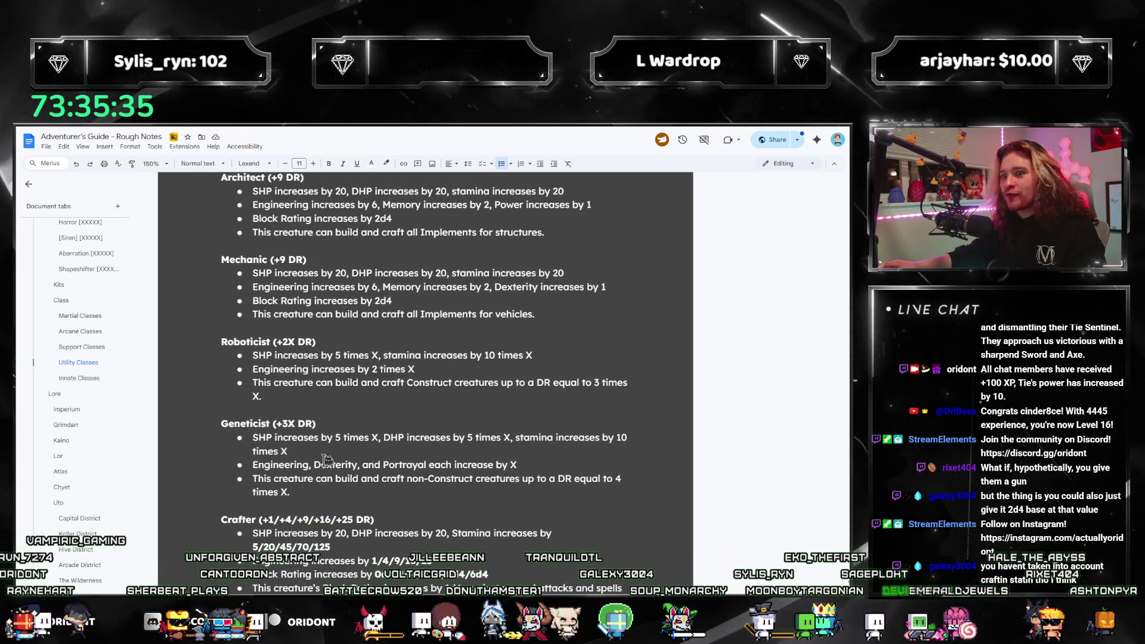
pyautogui.scroll(1, 417, 373)
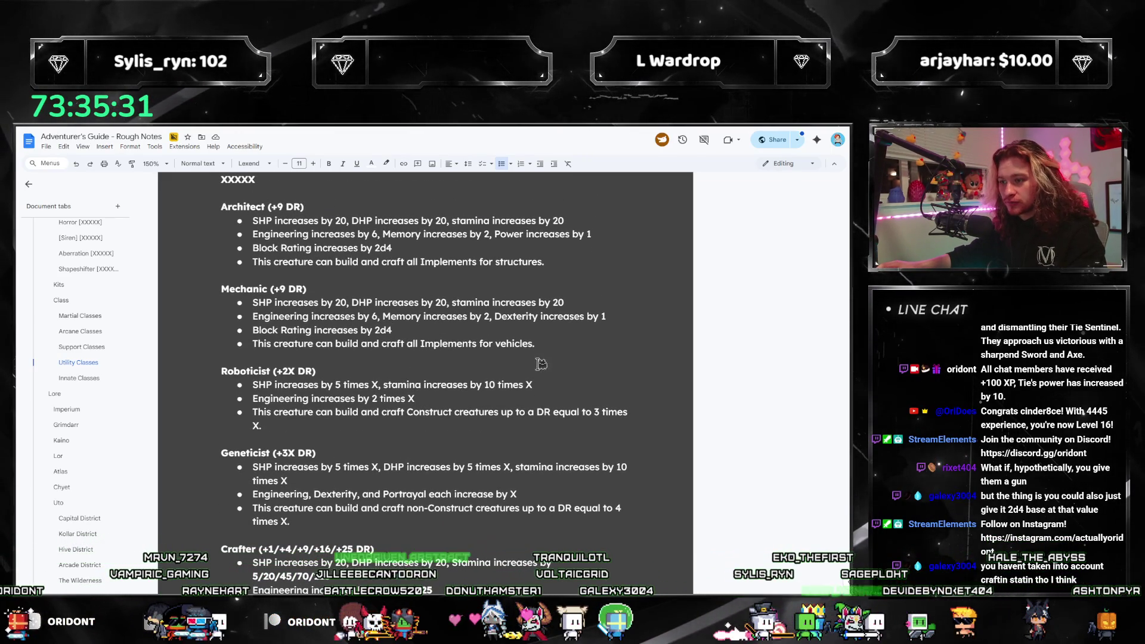
# Select the Architect and Mechanic sections, then clear the selection.
pyautogui.moveTo(564, 349); pyautogui.dragTo(206, 207)
pyautogui.click(175, 210)
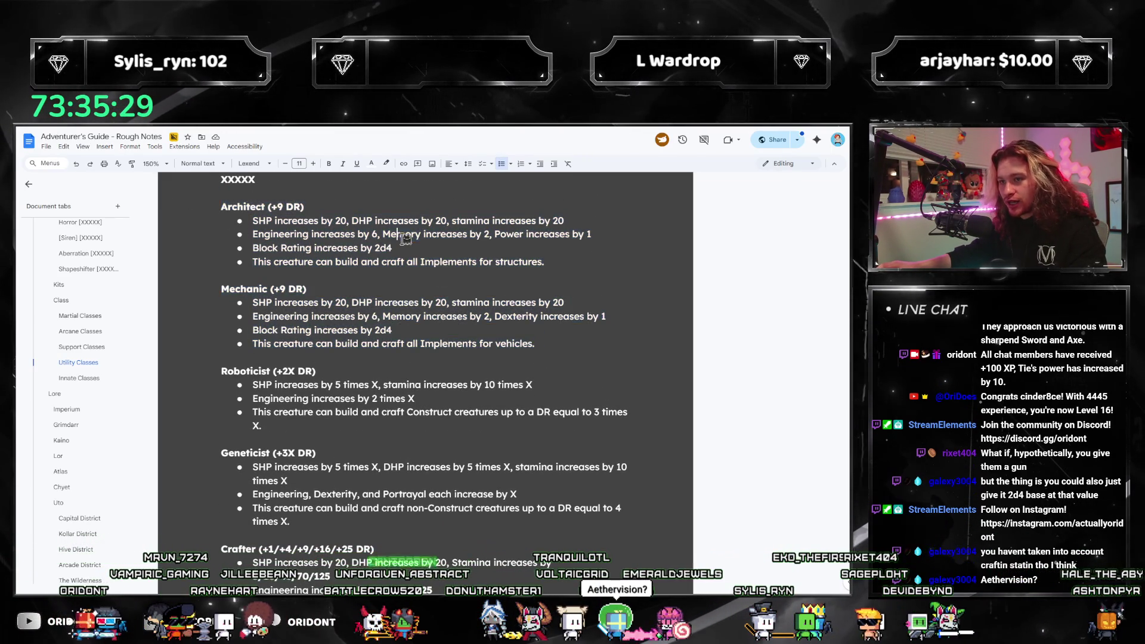
pyautogui.scroll(-4, 232, 351)
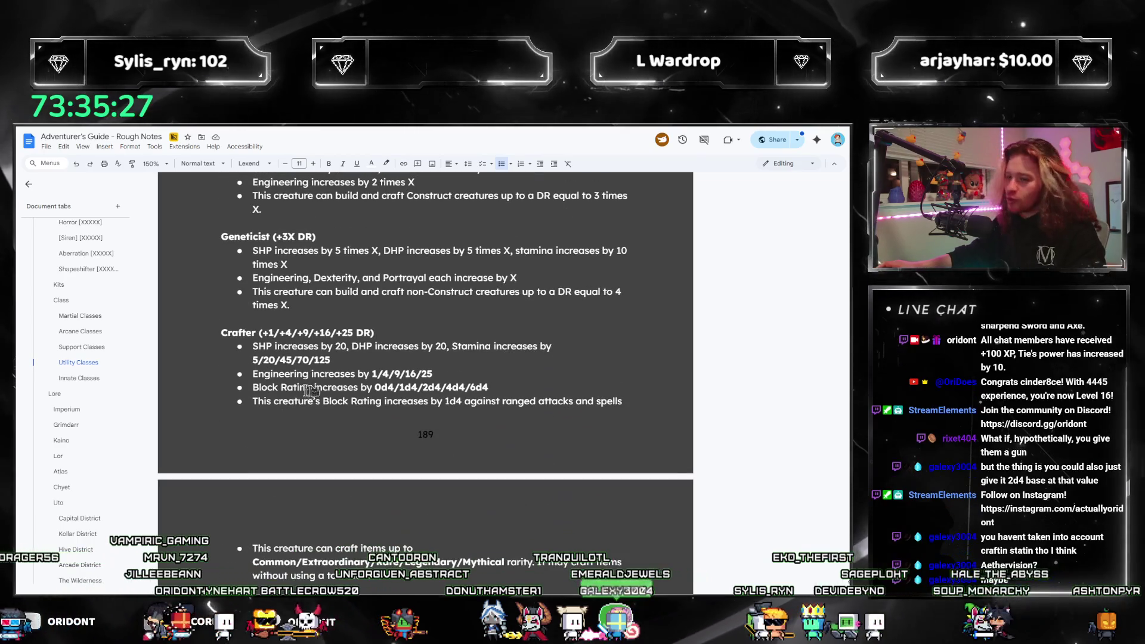
pyautogui.scroll(-1, 268, 394)
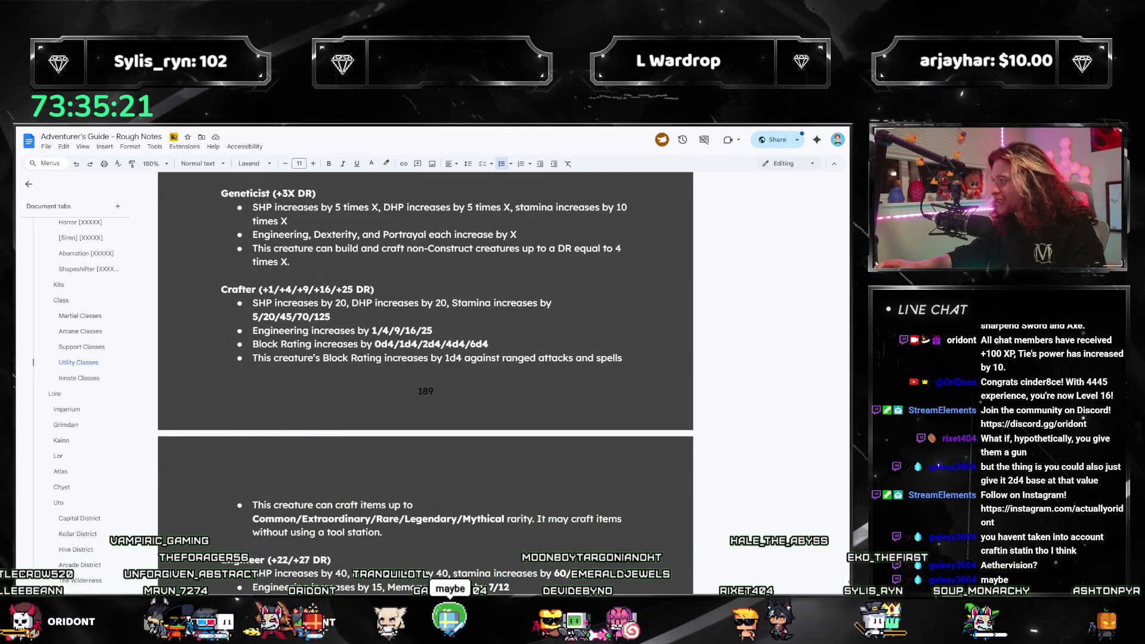
pyautogui.scroll(-2, 549, 457)
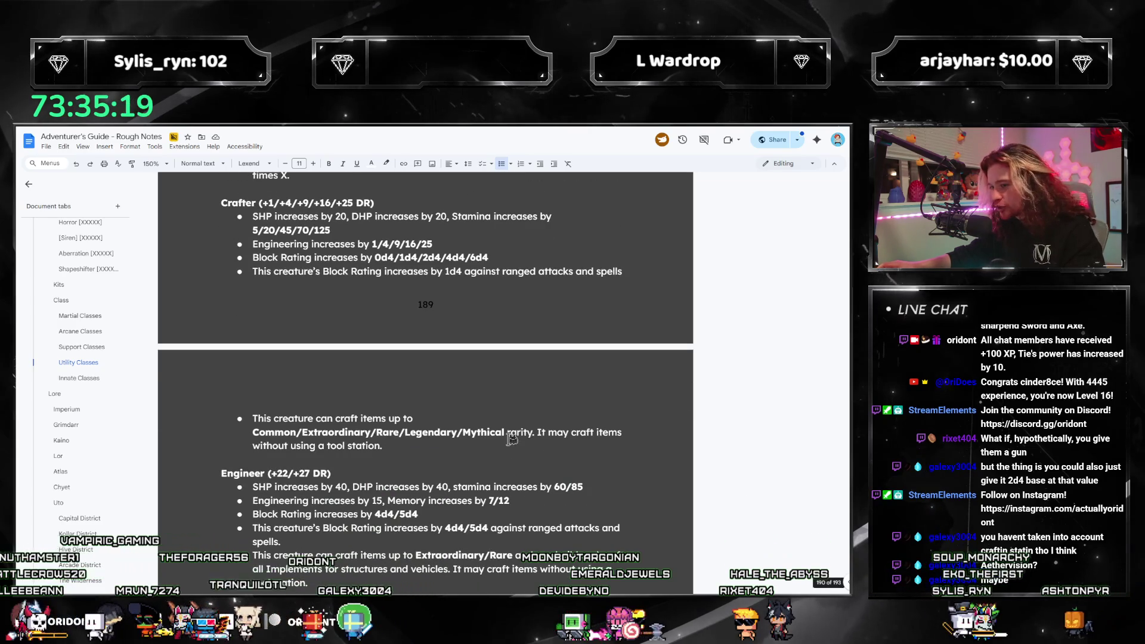
pyautogui.scroll(-3, 411, 421)
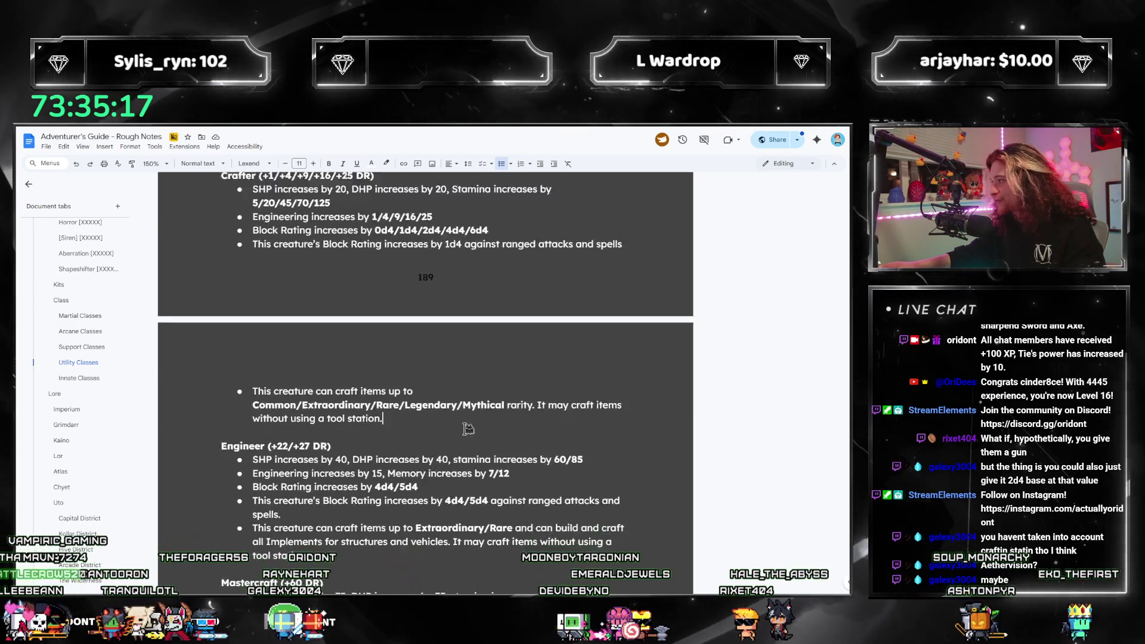
pyautogui.click(309, 454)
pyautogui.scroll(-1, 350, 382)
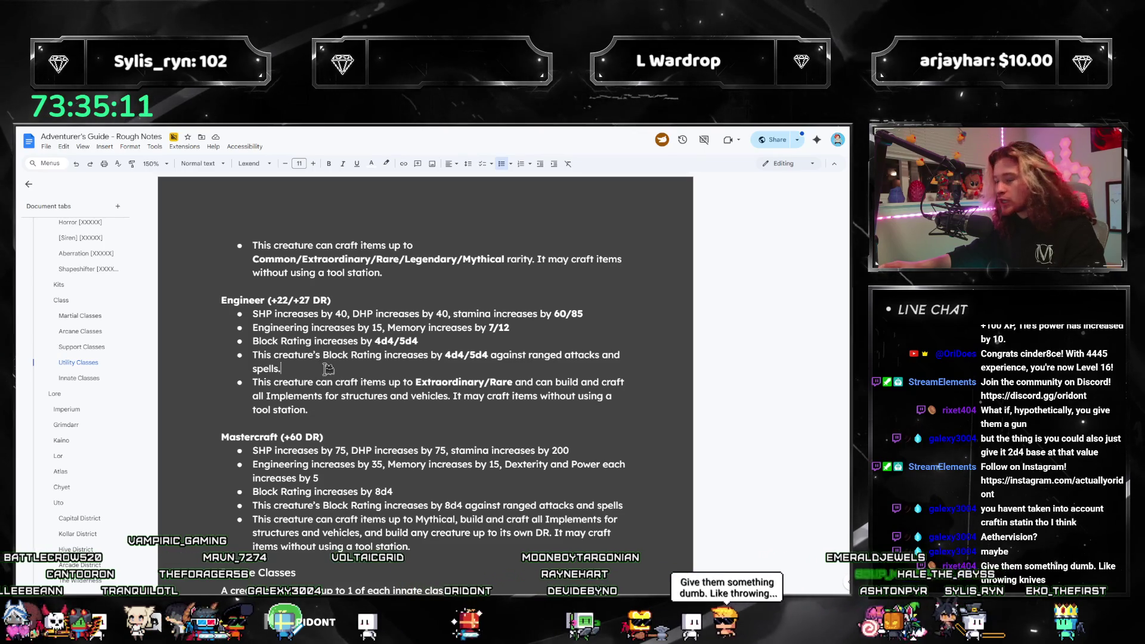
pyautogui.scroll(20, 321, 341)
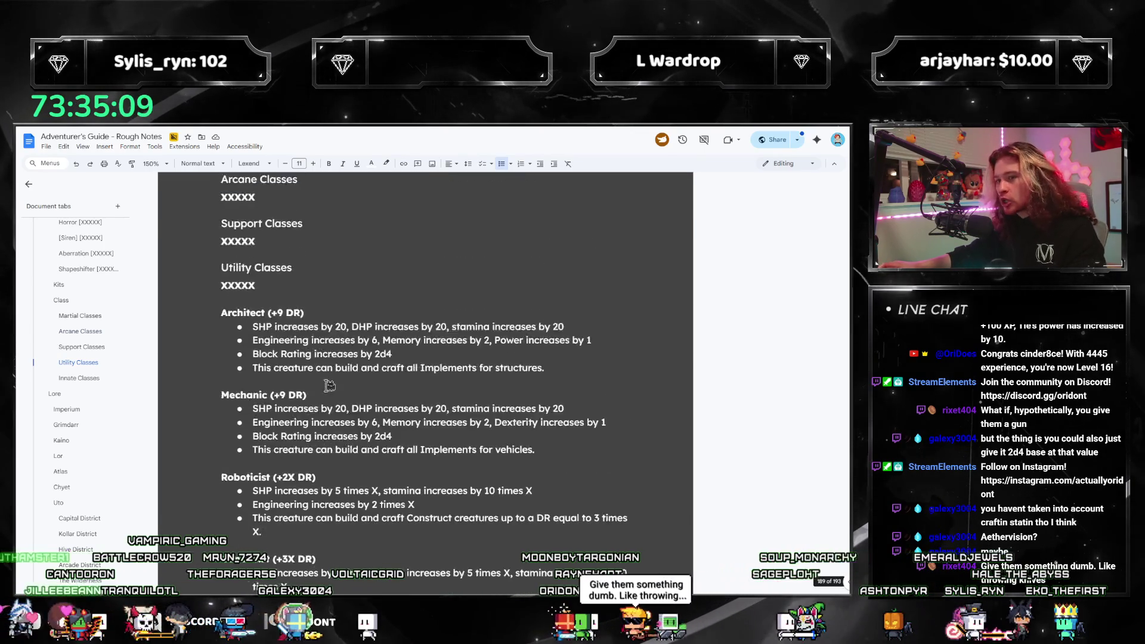
pyautogui.moveTo(220, 417)
pyautogui.mouseDown()
pyautogui.moveTo(394, 465)
pyautogui.moveTo(545, 480)
pyautogui.mouseUp()
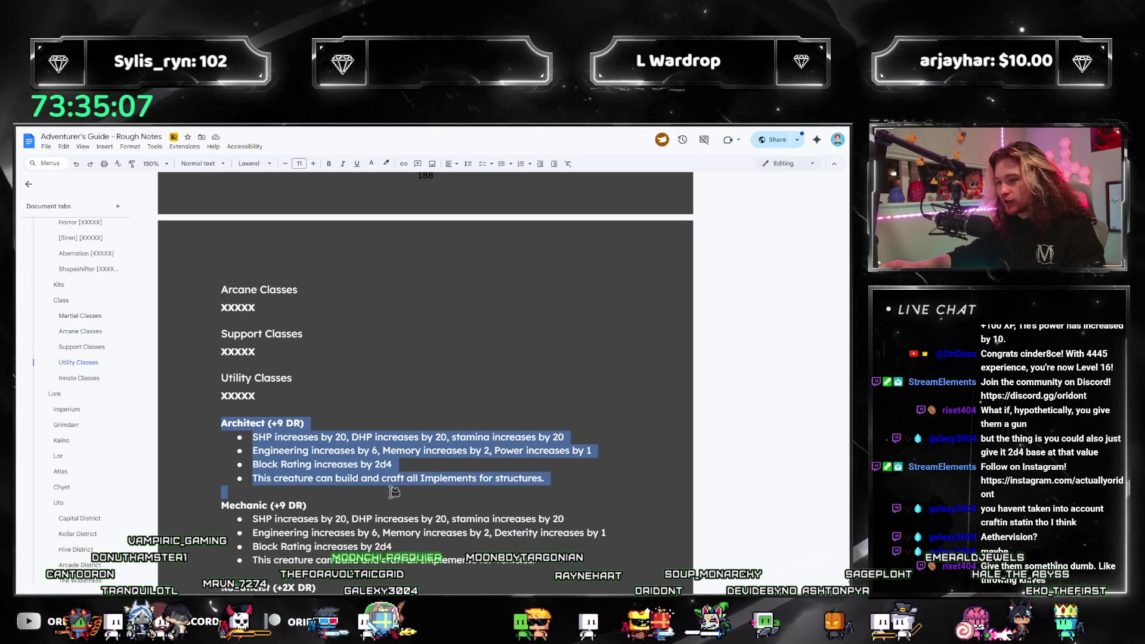
pyautogui.click(472, 486)
pyautogui.scroll(-20, 471, 486)
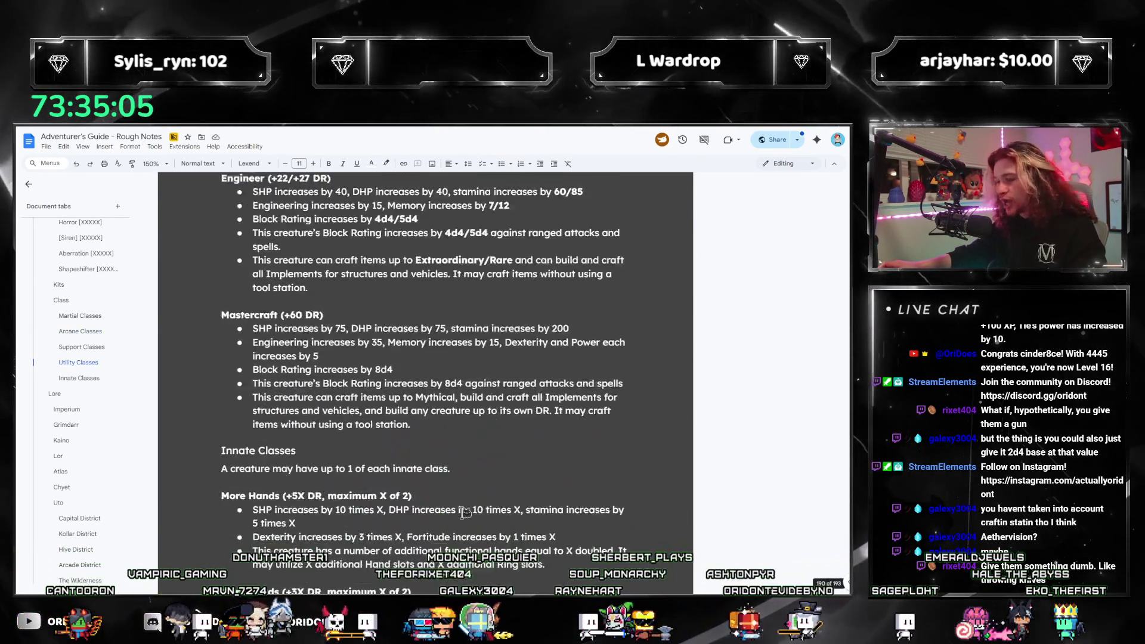
pyautogui.scroll(5, 441, 500)
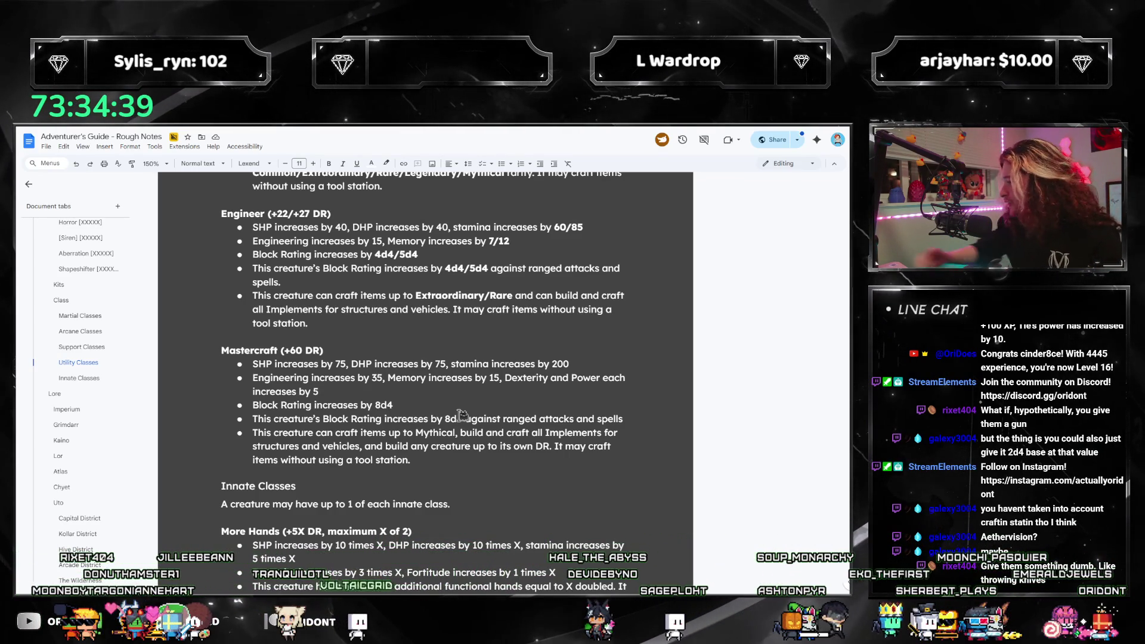
pyautogui.hotkey('alt', 'Tab')
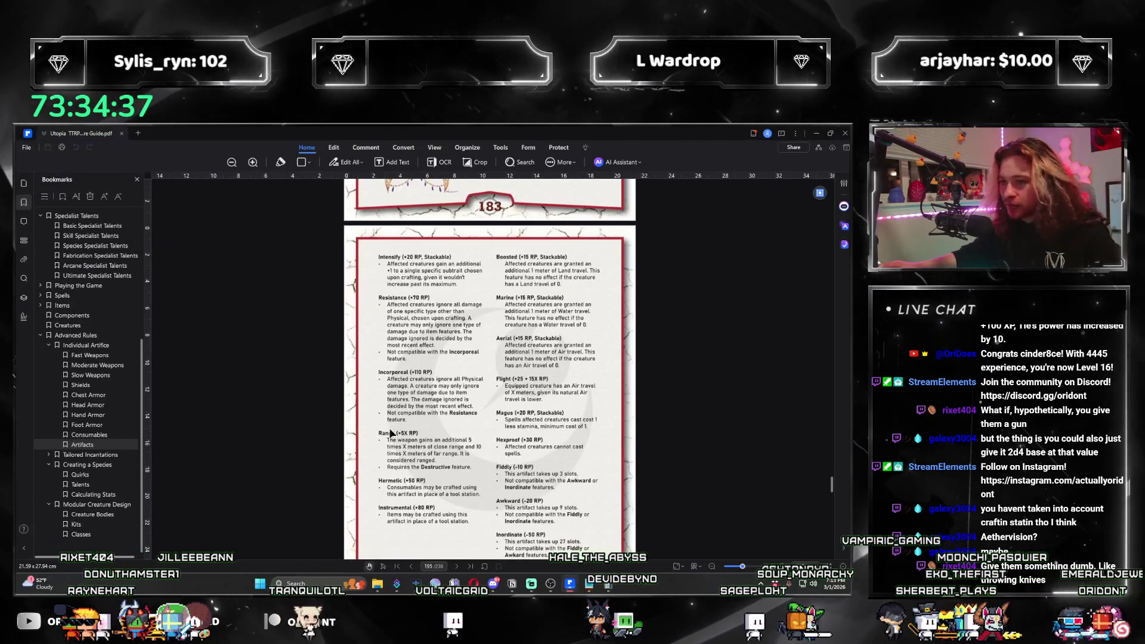
pyautogui.click(83, 535)
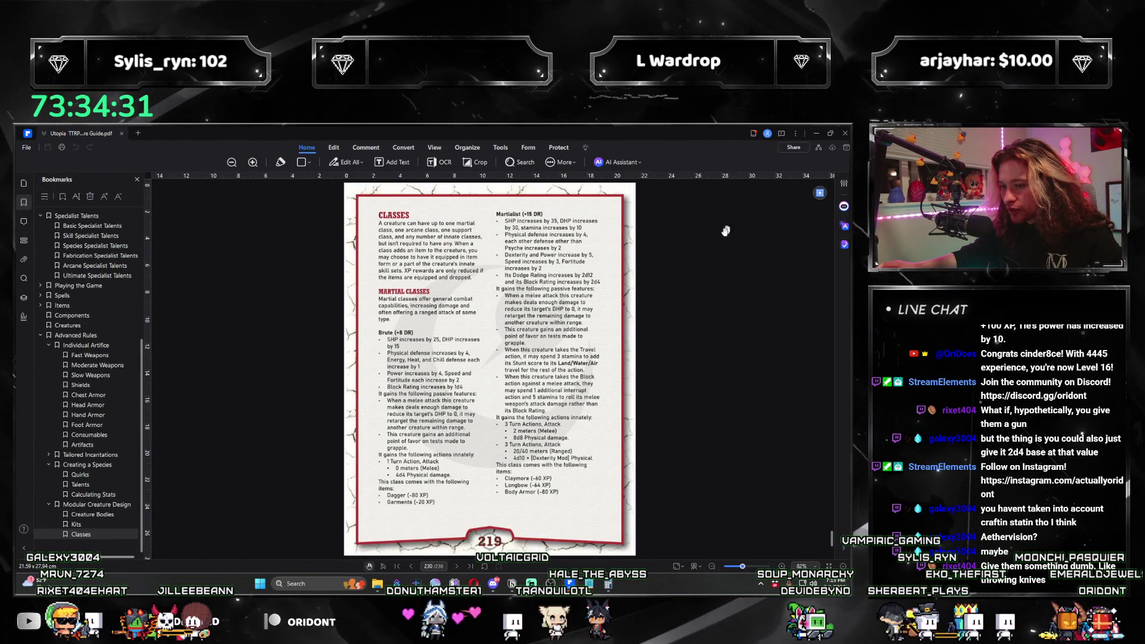
pyautogui.click(816, 133)
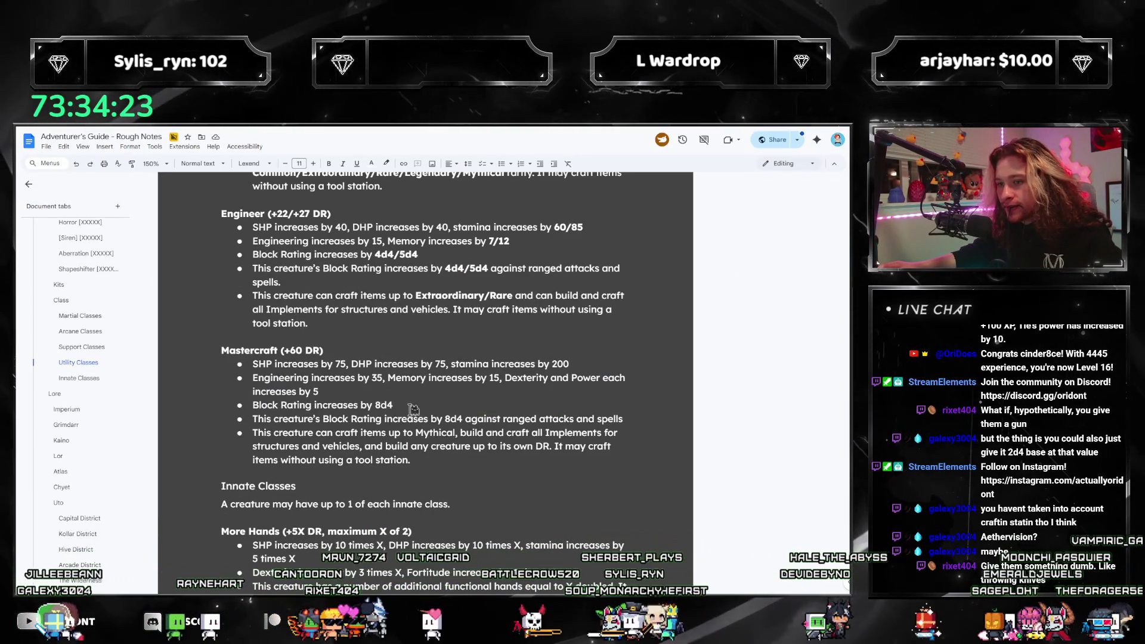
# Select the Mastercraft Block Rating bullets, then put the caret at the ranged-attacks line's end.
pyautogui.scroll(-2, 402, 416)
pyautogui.scroll(3, 370, 424)
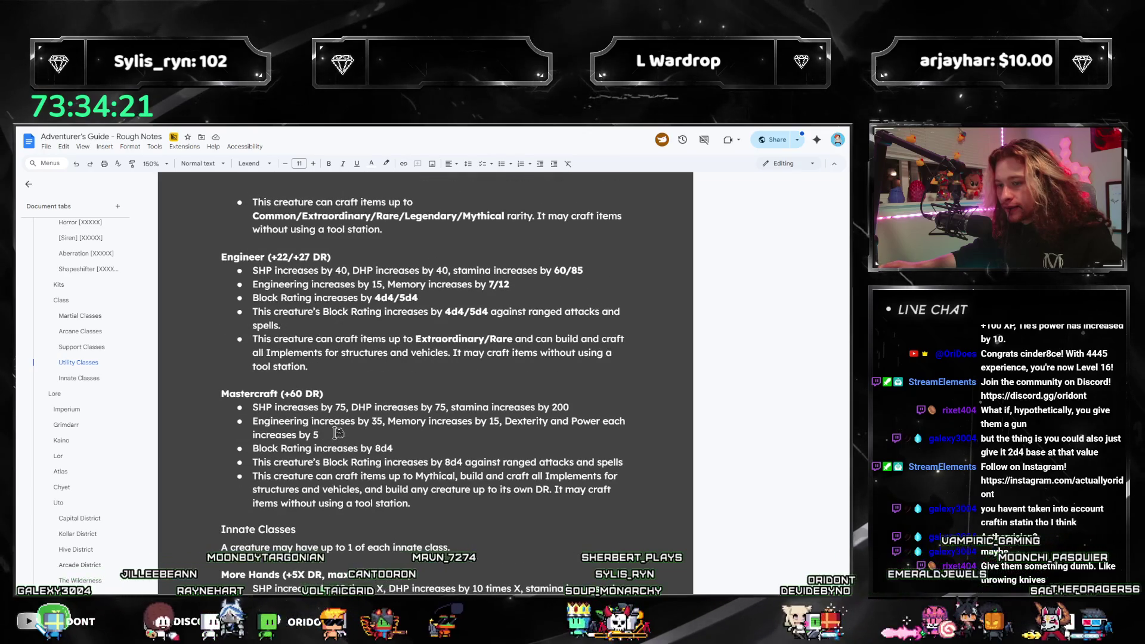
pyautogui.moveTo(647, 464)
pyautogui.mouseDown()
pyautogui.moveTo(277, 477)
pyautogui.moveTo(252, 449)
pyautogui.mouseUp()
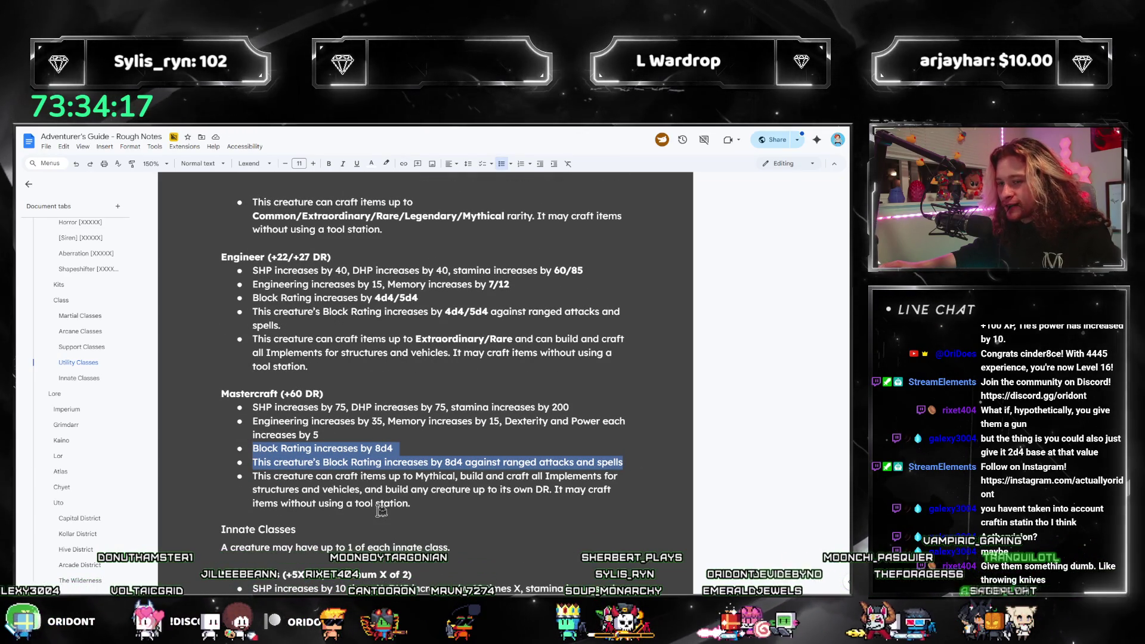
pyautogui.click(453, 506)
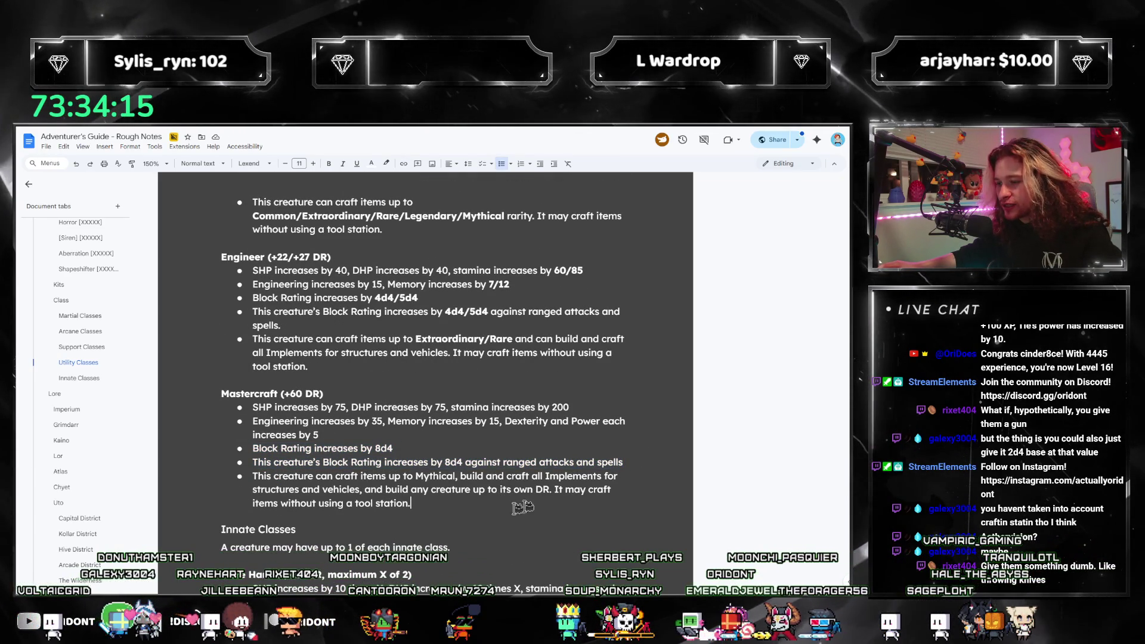
pyautogui.press('Up')
pyautogui.press('Up')
pyautogui.press('Up')
pyautogui.press('End')
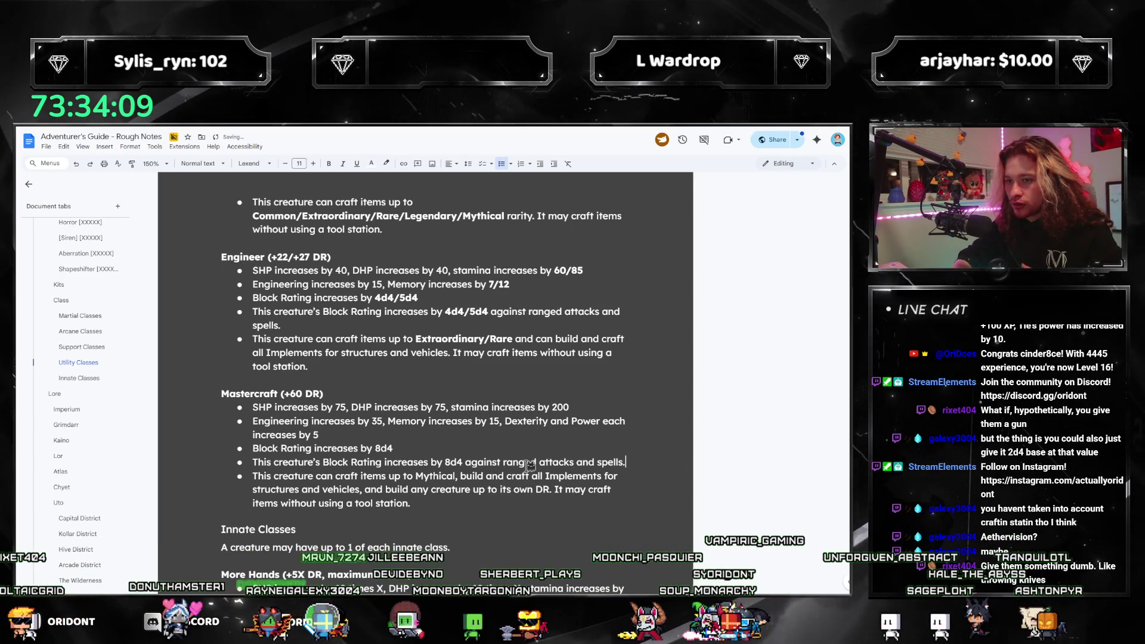
# Place the caret after the Engineer craft bullet, then after the Crafter Block Rating values.
pyautogui.scroll(2, 477, 462)
pyautogui.click(386, 455)
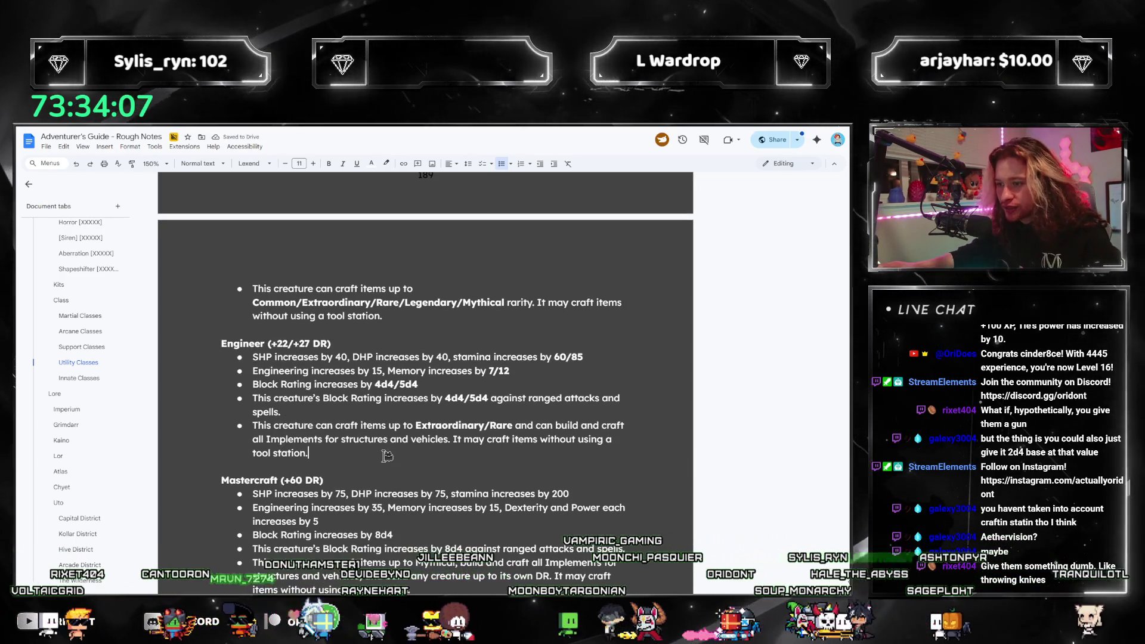
pyautogui.scroll(5, 382, 460)
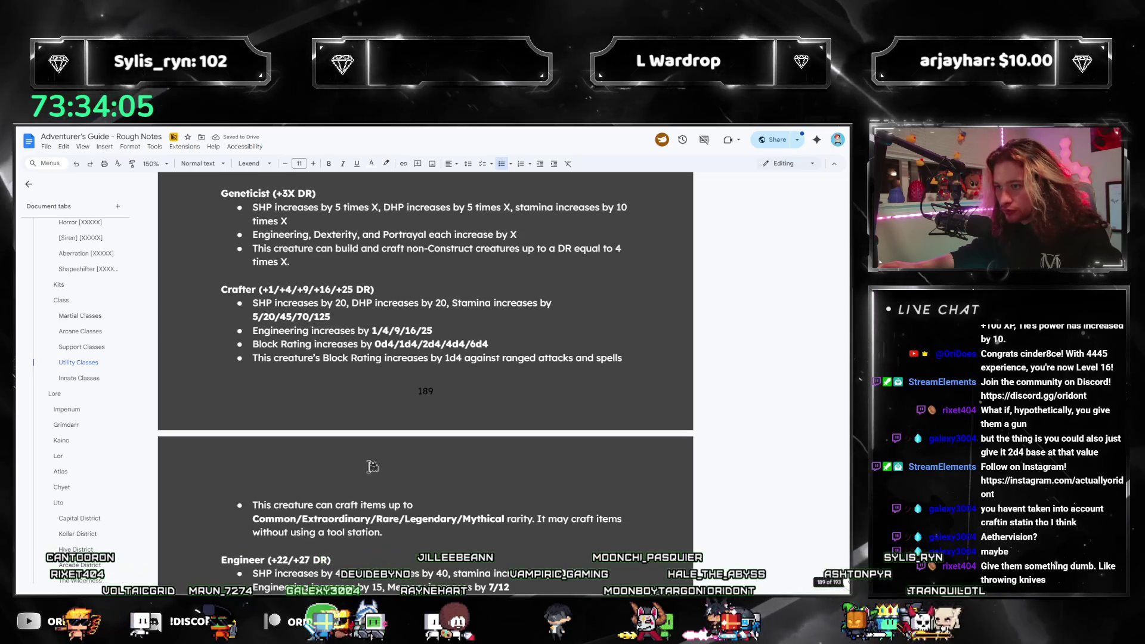
pyautogui.click(524, 342)
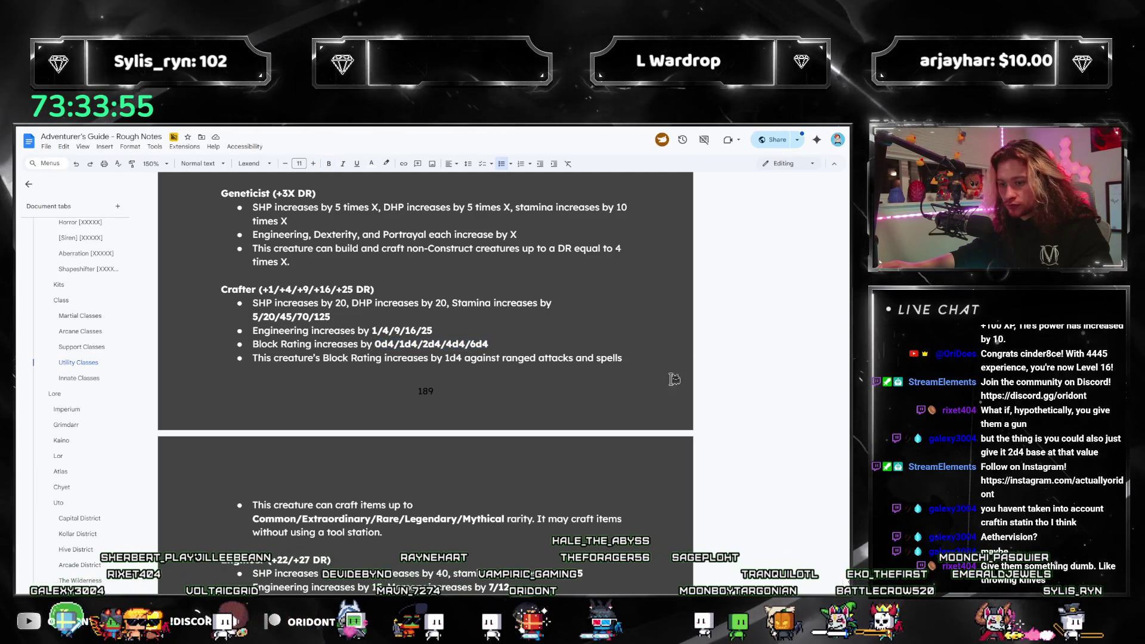
# Delete the Crafter bullet about +1d4 Block Rating against ranged attacks and spells.
pyautogui.tripleClick(406, 358)
pyautogui.press('BackSpace')
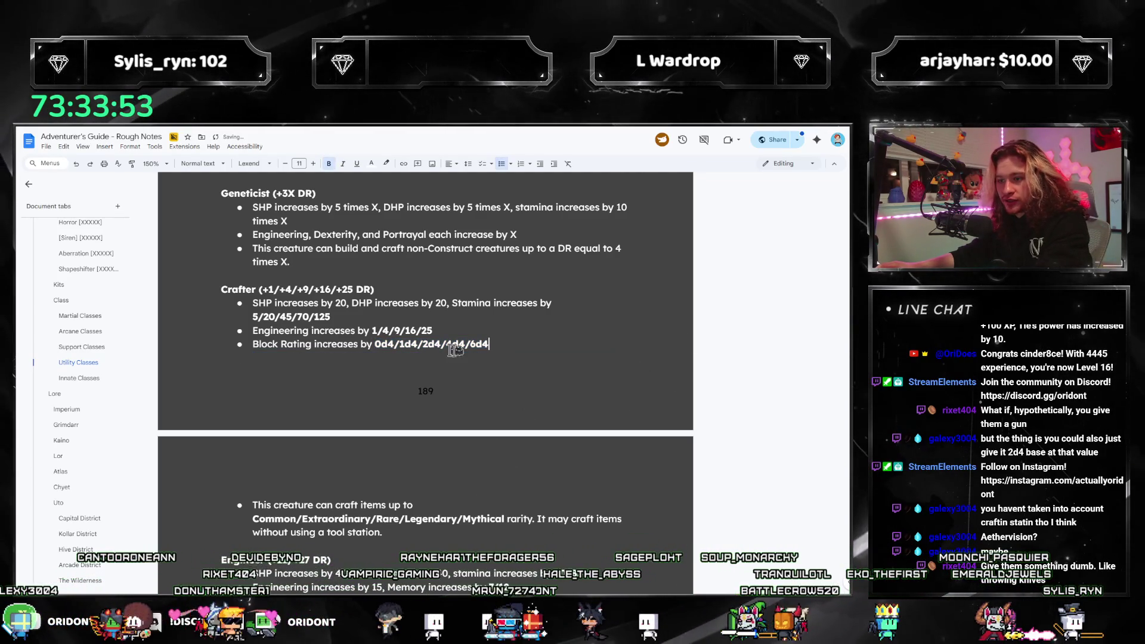
pyautogui.scroll(-2, 457, 495)
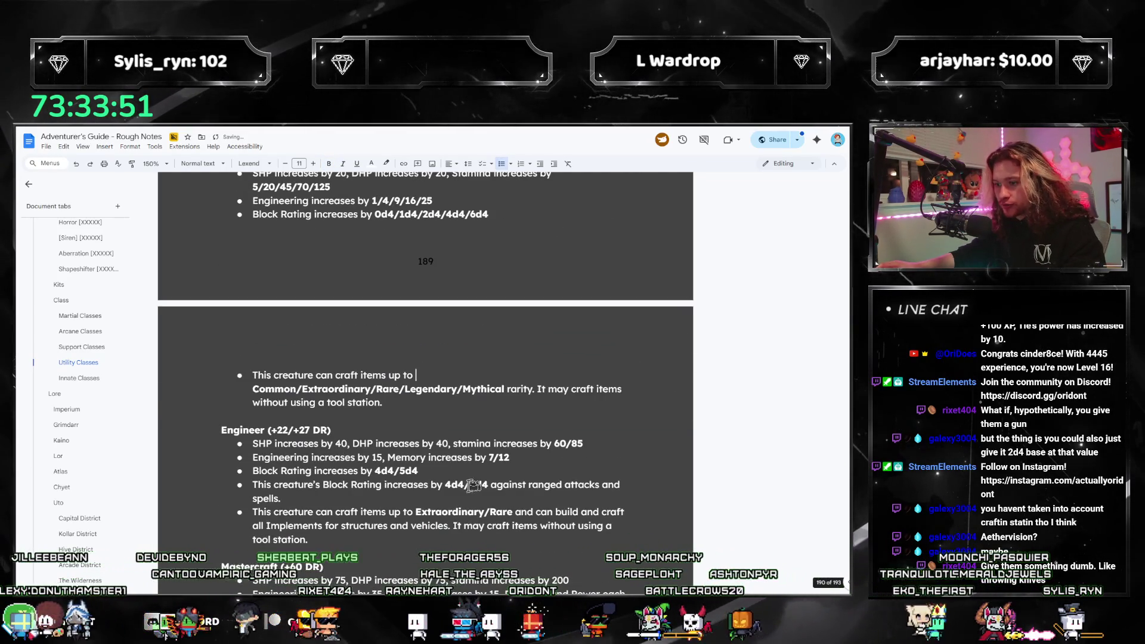
pyautogui.scroll(3, 406, 515)
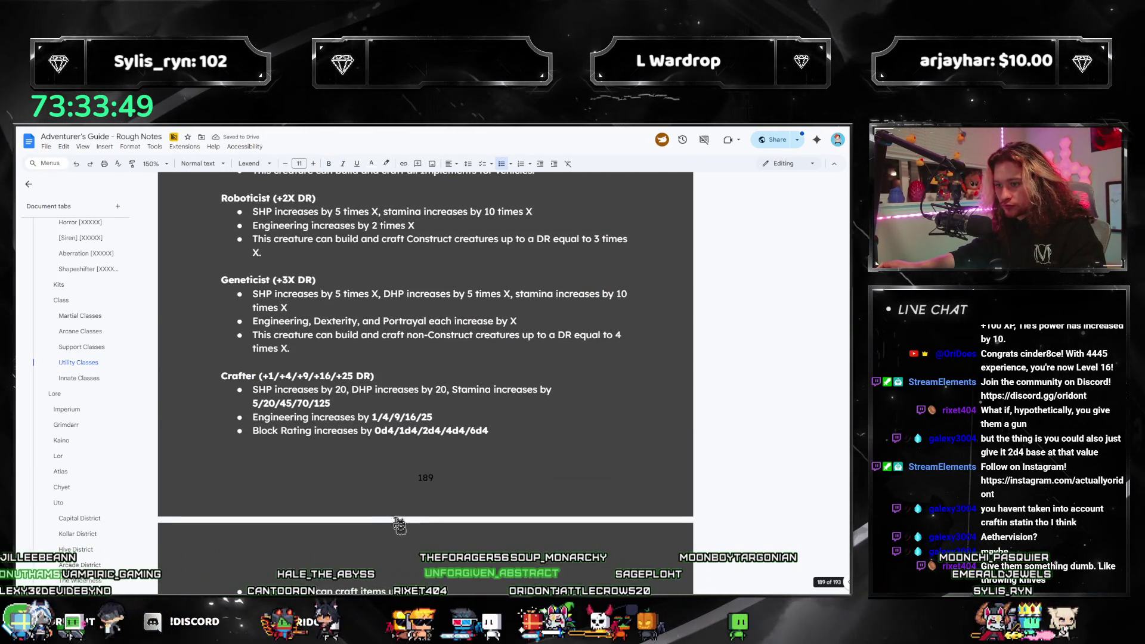
pyautogui.scroll(-3, 401, 523)
pyautogui.scroll(-1, 393, 526)
pyautogui.scroll(2, 382, 531)
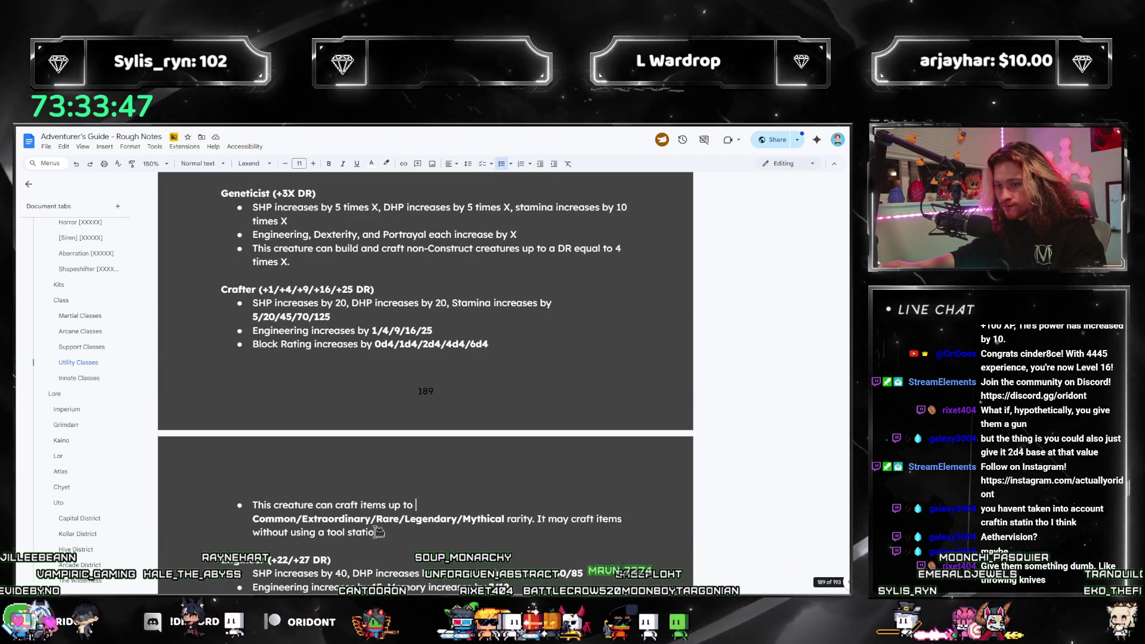
pyautogui.scroll(-2, 379, 532)
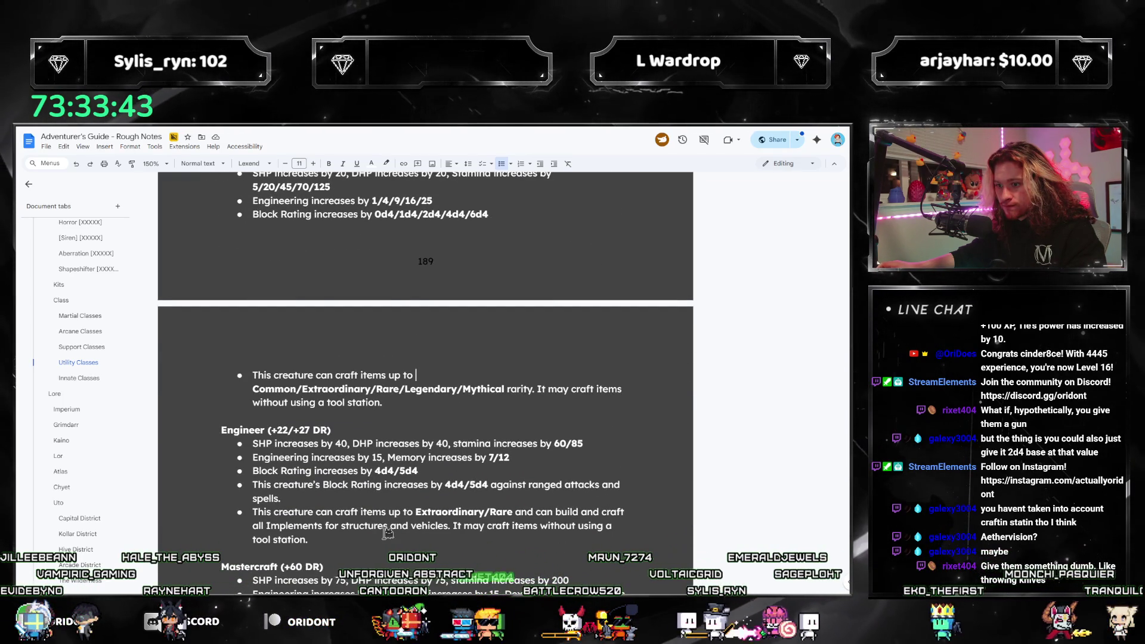
# Look back over the notes and jump to the Arcane Classes heading.
pyautogui.scroll(6, 388, 533)
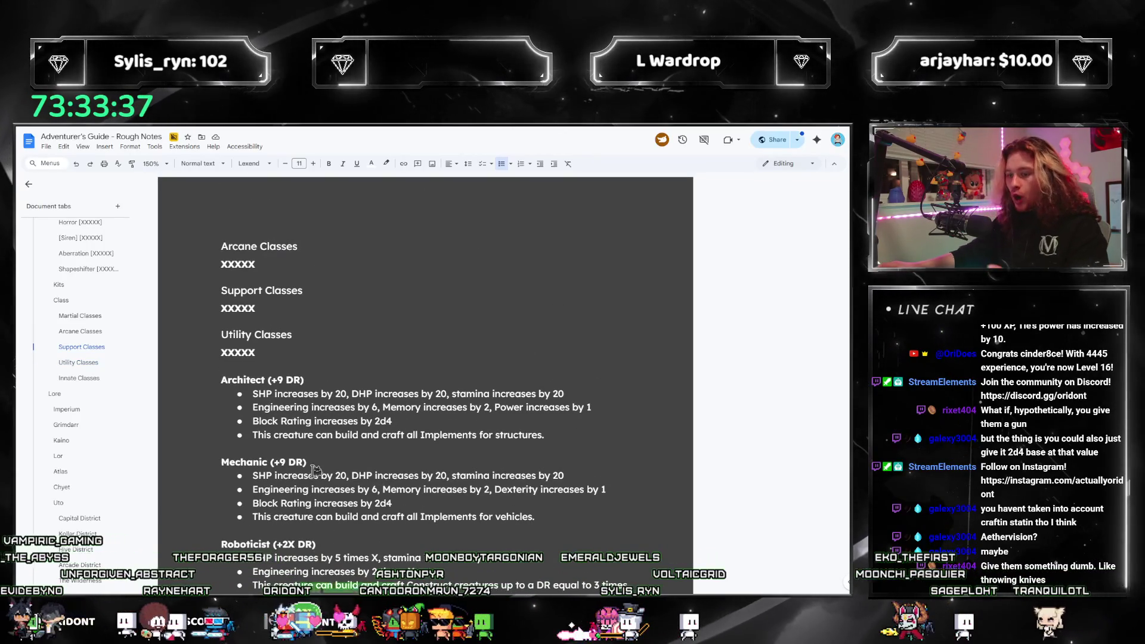
pyautogui.scroll(-15, 544, 447)
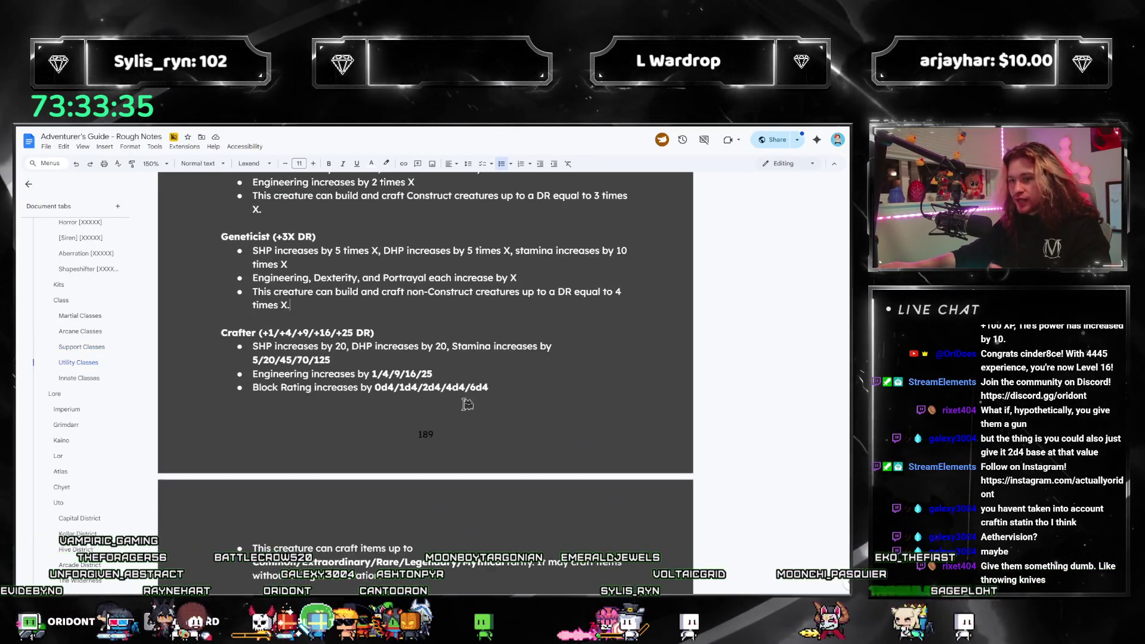
pyautogui.scroll(2, 460, 452)
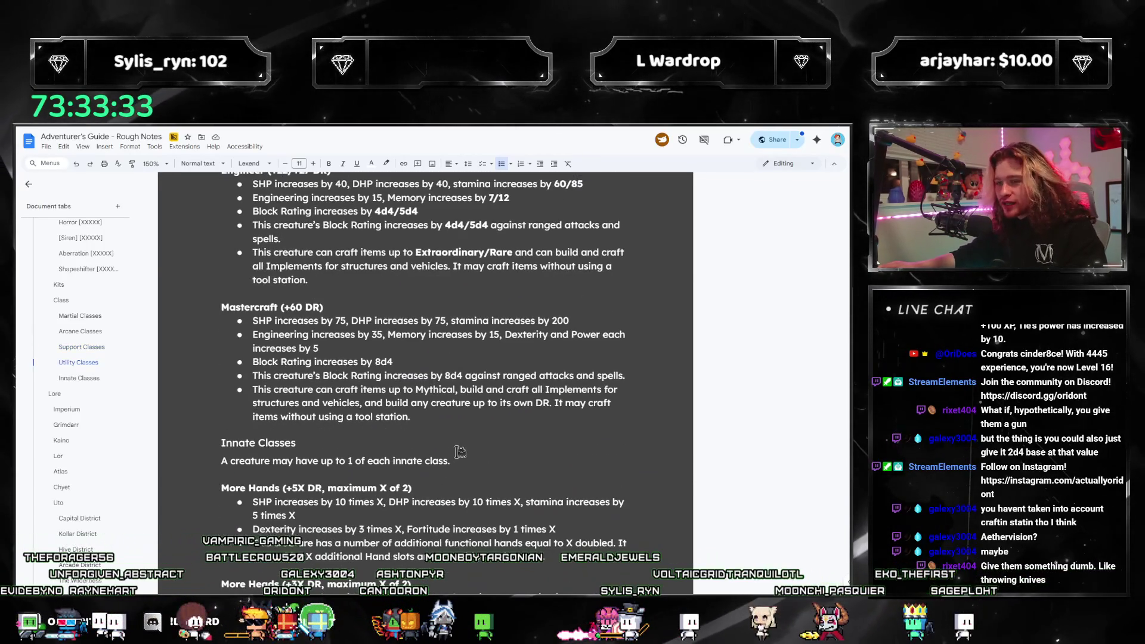
pyautogui.scroll(-9, 391, 479)
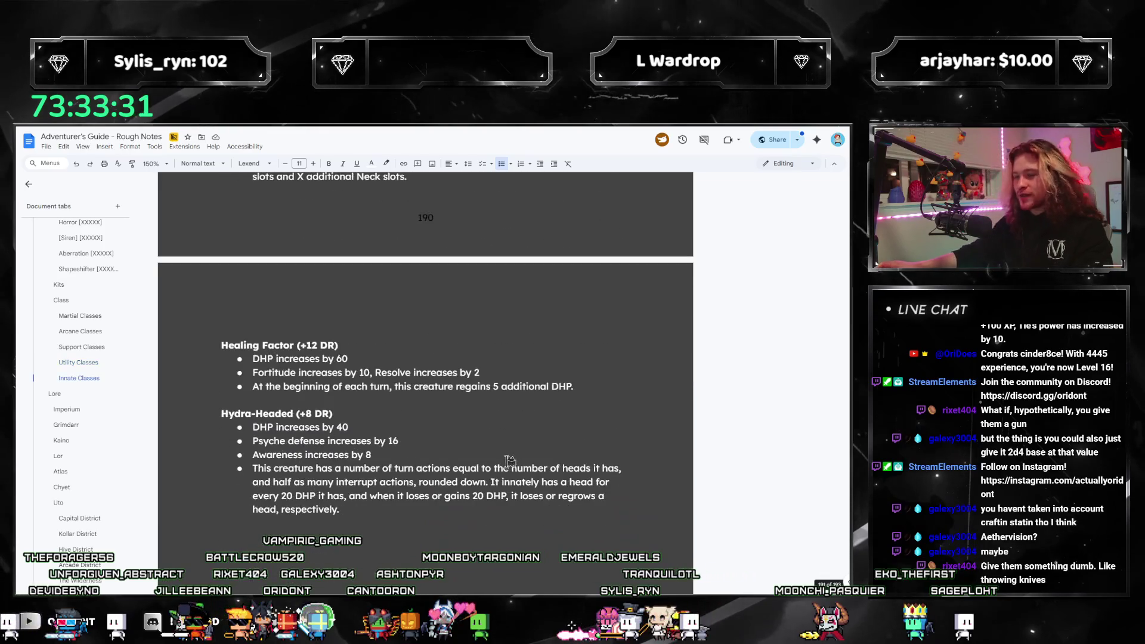
pyautogui.scroll(9, 440, 494)
pyautogui.scroll(4, 439, 493)
pyautogui.scroll(10, 398, 523)
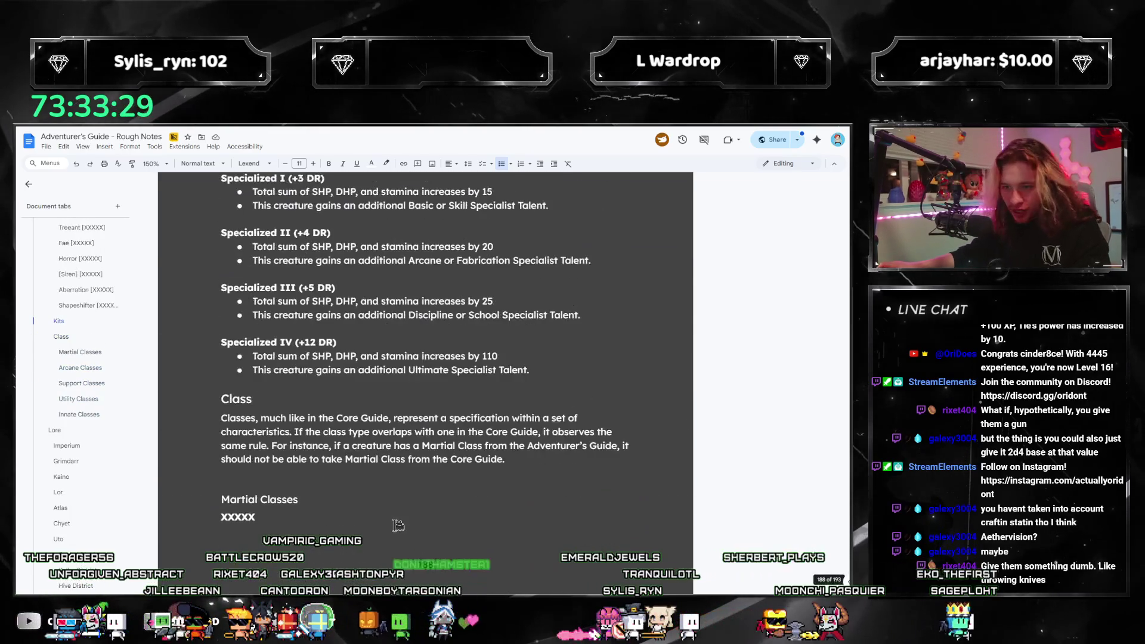
pyautogui.scroll(10, 397, 524)
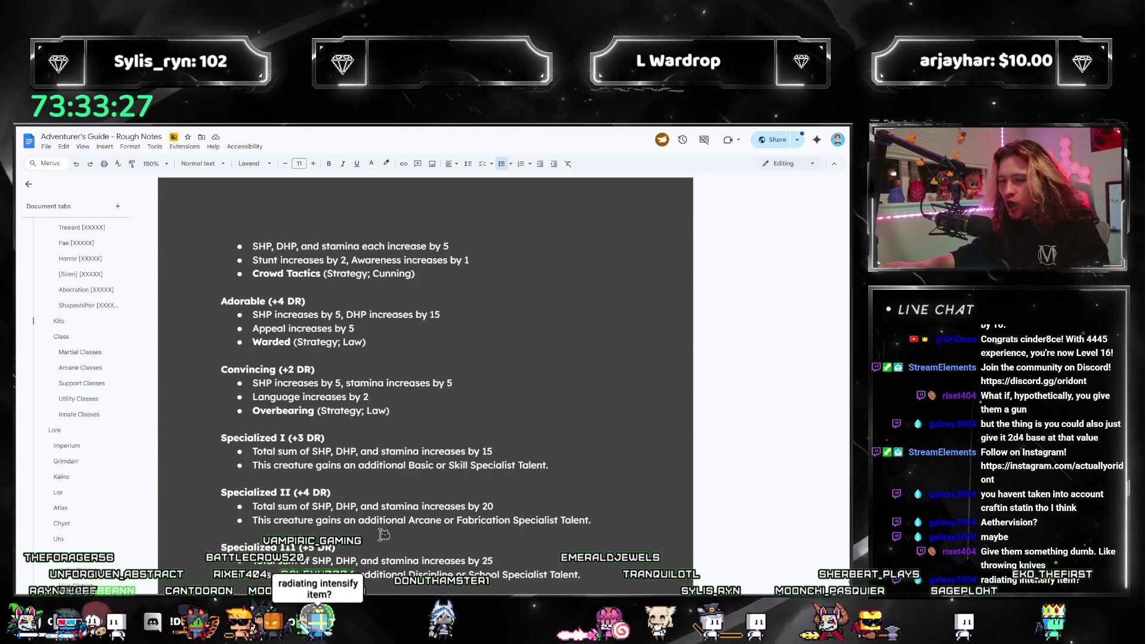
pyautogui.scroll(12, 381, 538)
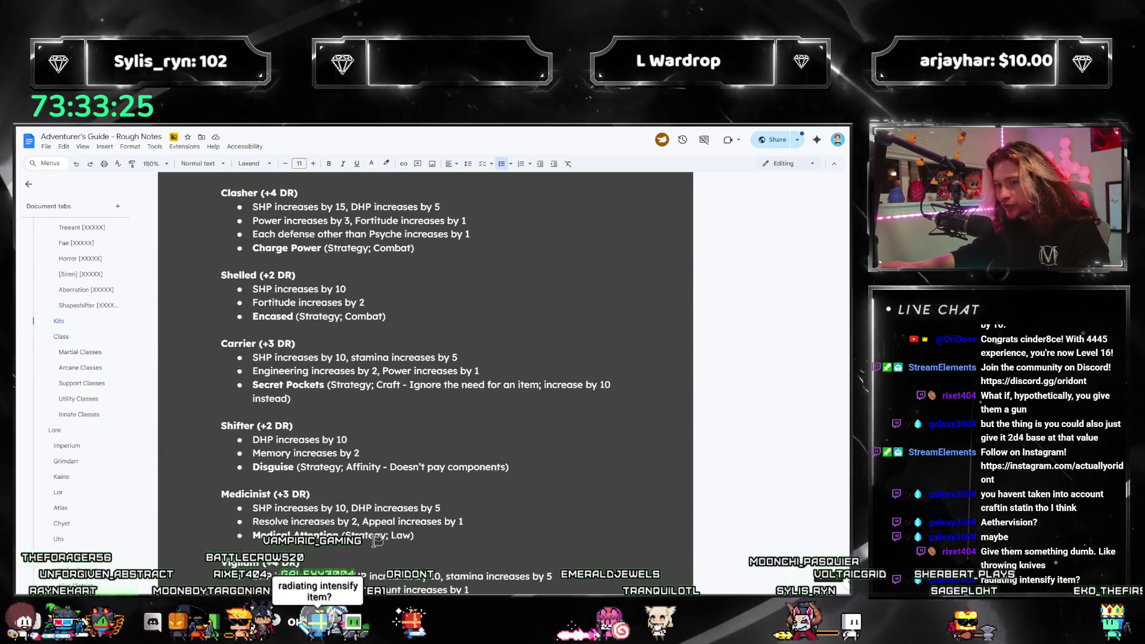
pyautogui.scroll(-7, 377, 542)
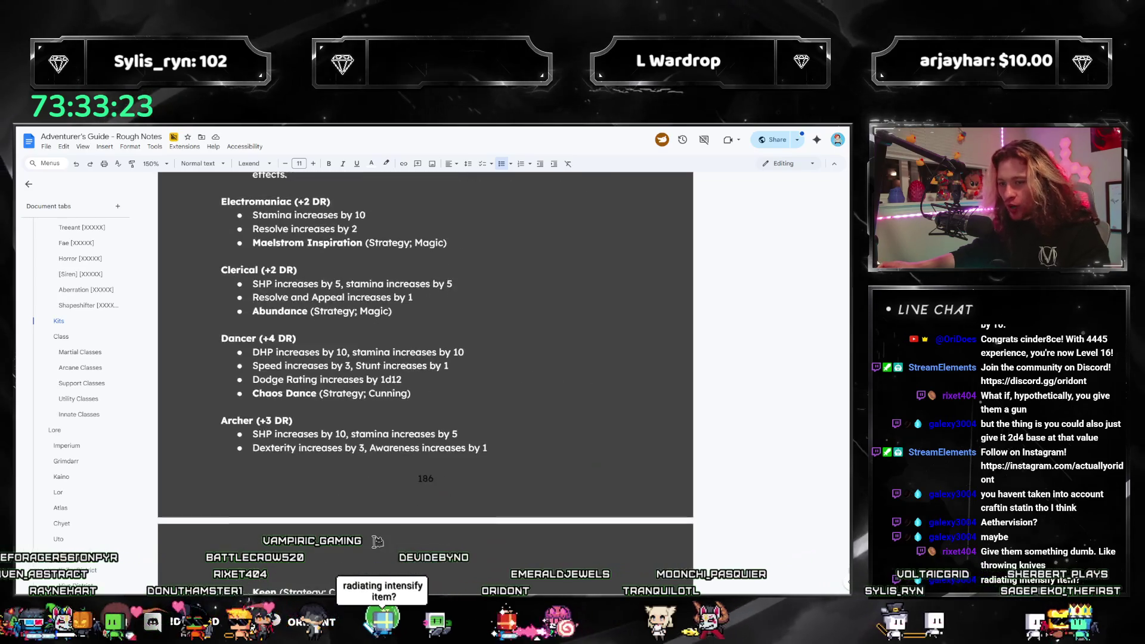
pyautogui.click(76, 369)
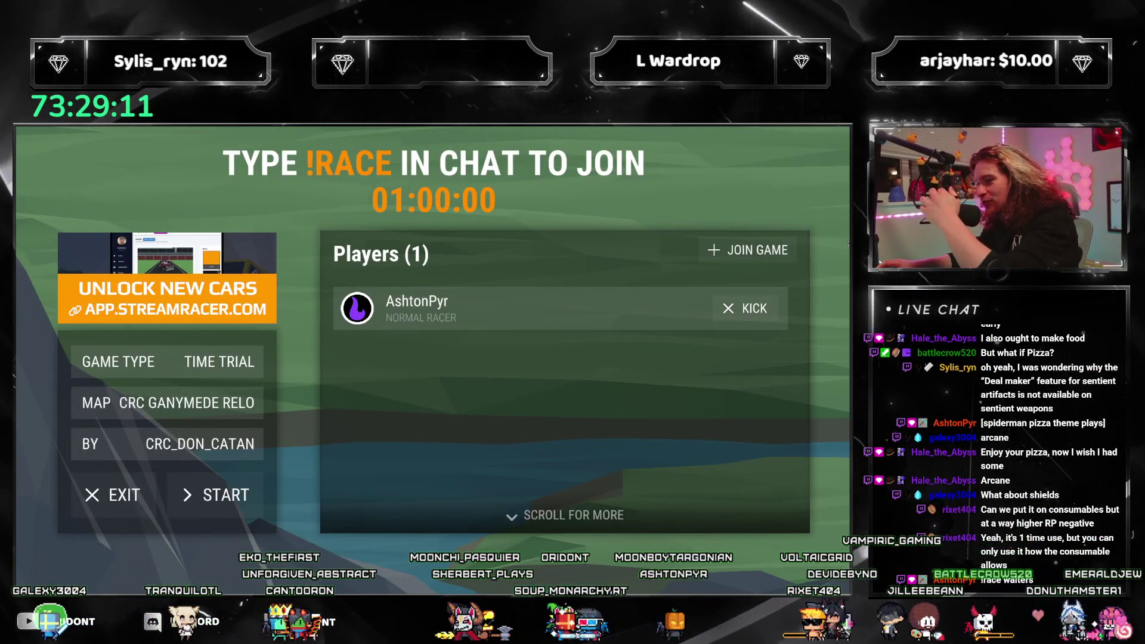
# Join the Time Trial race as a player and start the one-minute join countdown.
pyautogui.click(746, 257)
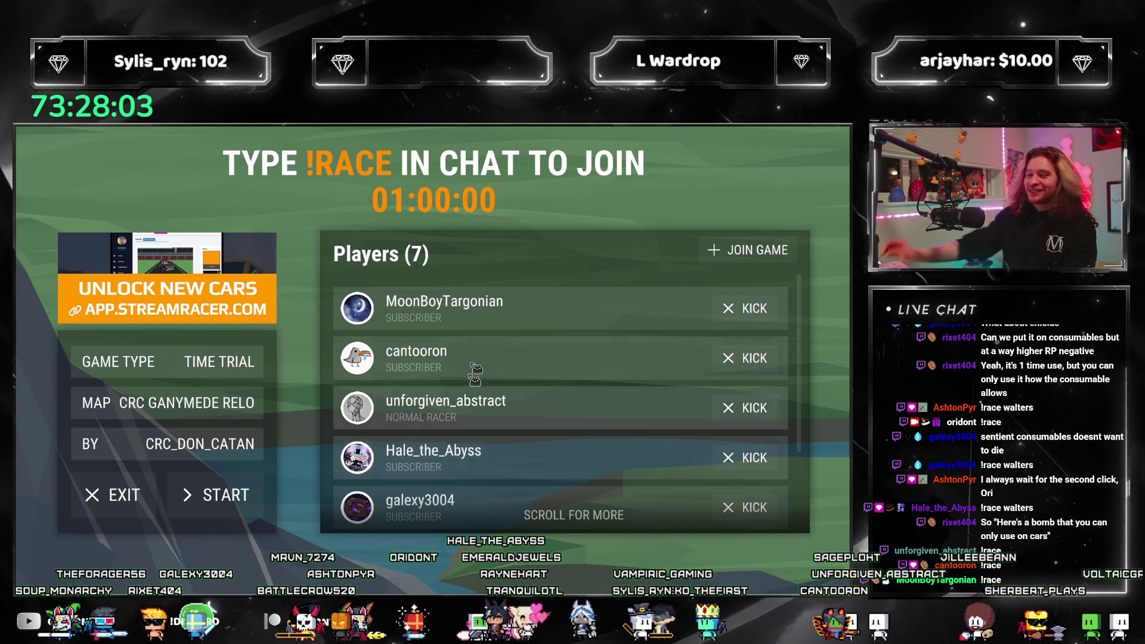
pyautogui.click(216, 495)
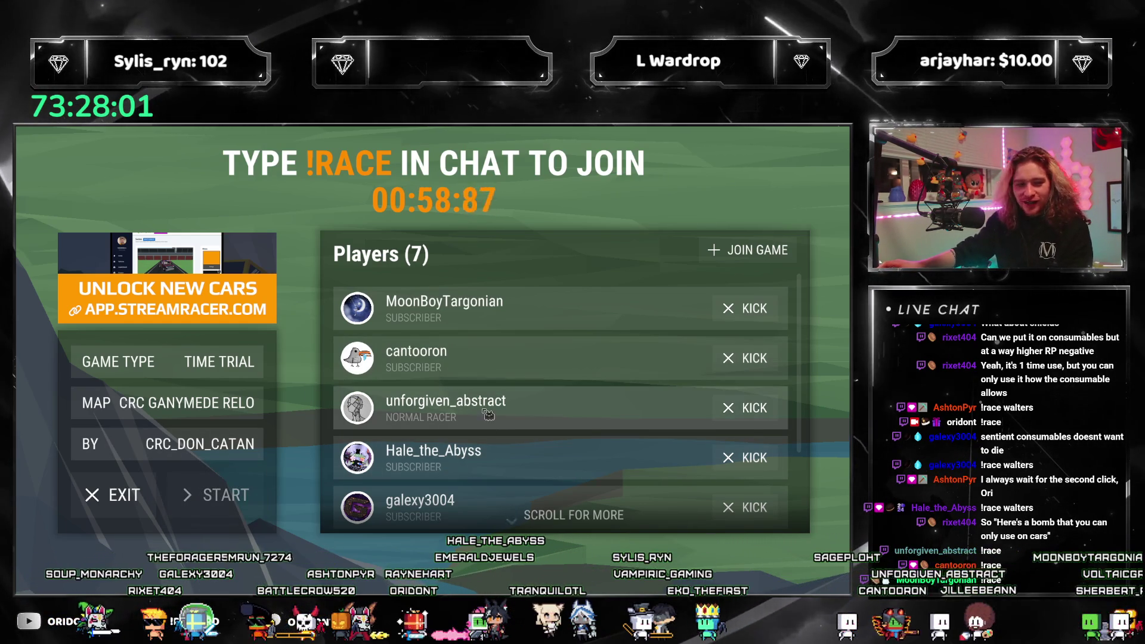
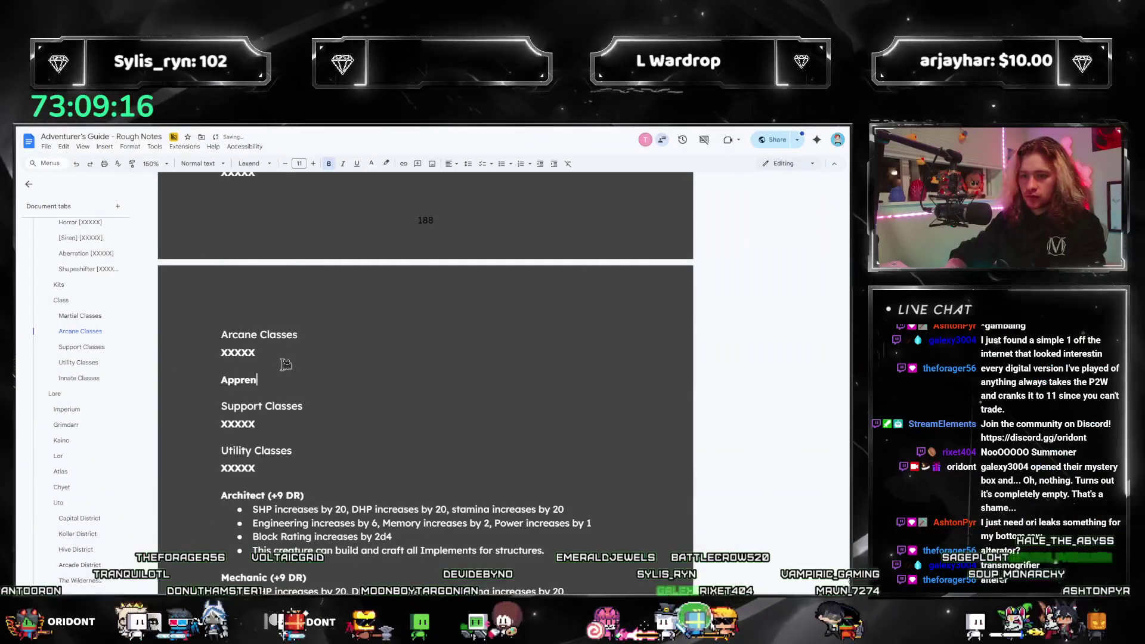
# Add Apprentice Pyromancer and Maven Pyromancer headings under Arcane Classes.
pyautogui.write('tice Pyromancer')
pyautogui.press('Return')
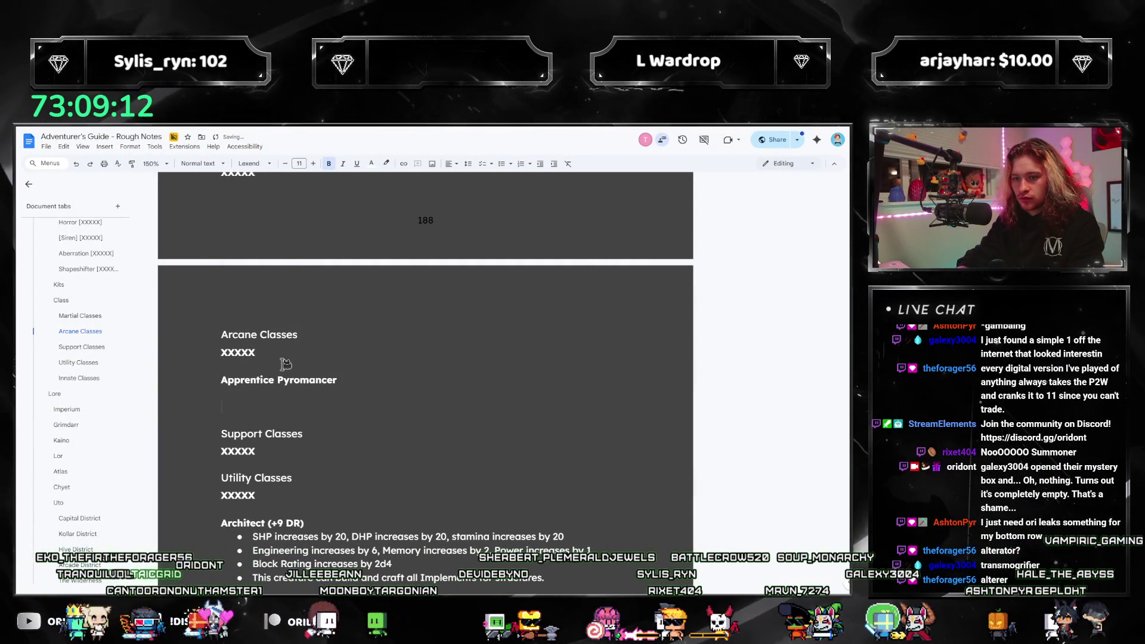
pyautogui.write('Ad')
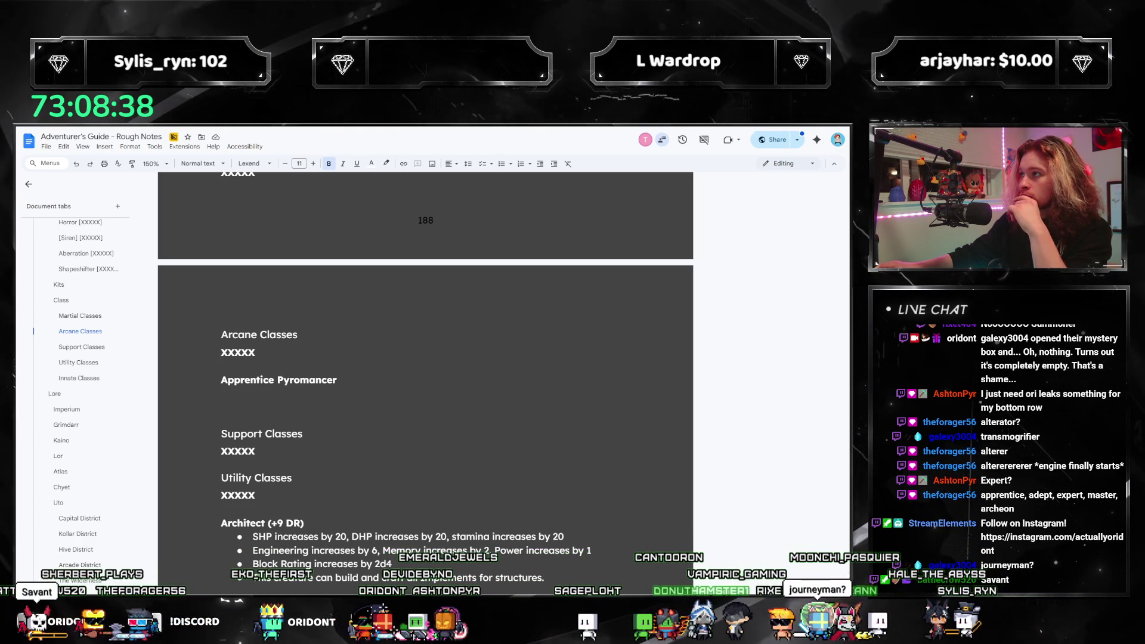
pyautogui.click(296, 402)
pyautogui.write('Maven Pyromancer')
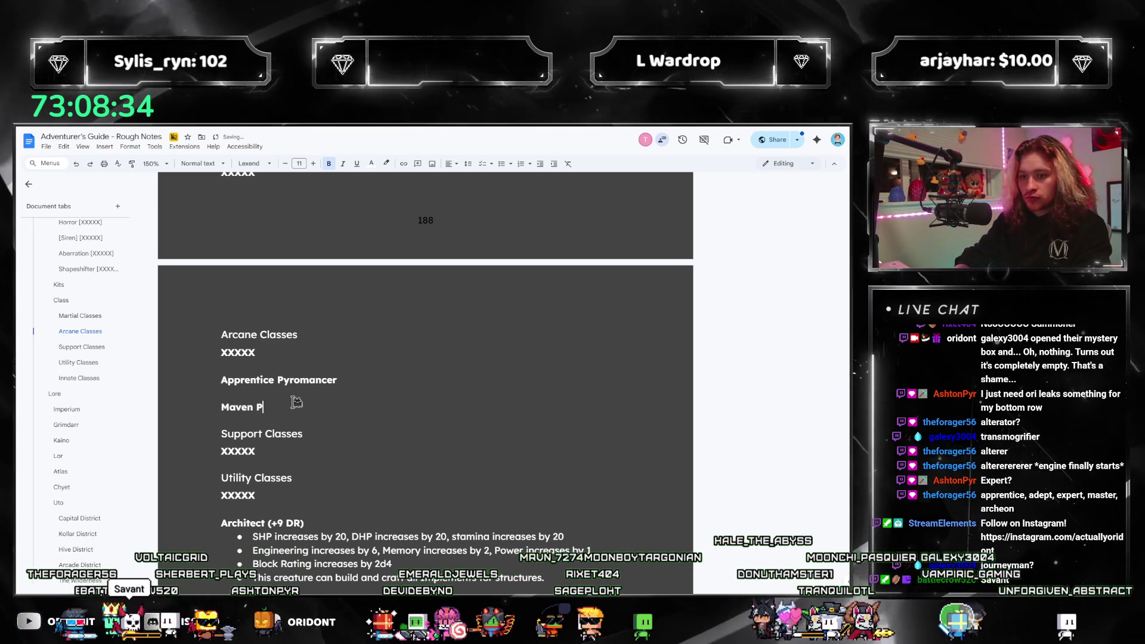
pyautogui.press('Return')
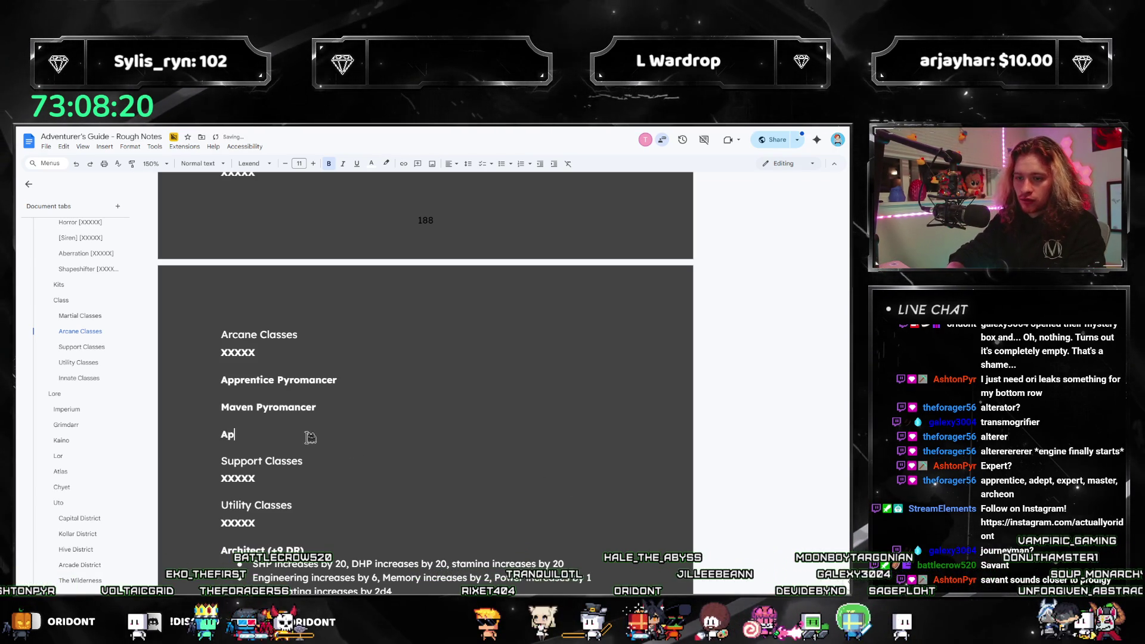
# Add Apprentice Cryomancer and Maven Cryomancer headings below the Pyromancer entries.
pyautogui.write('prentice Cryom')
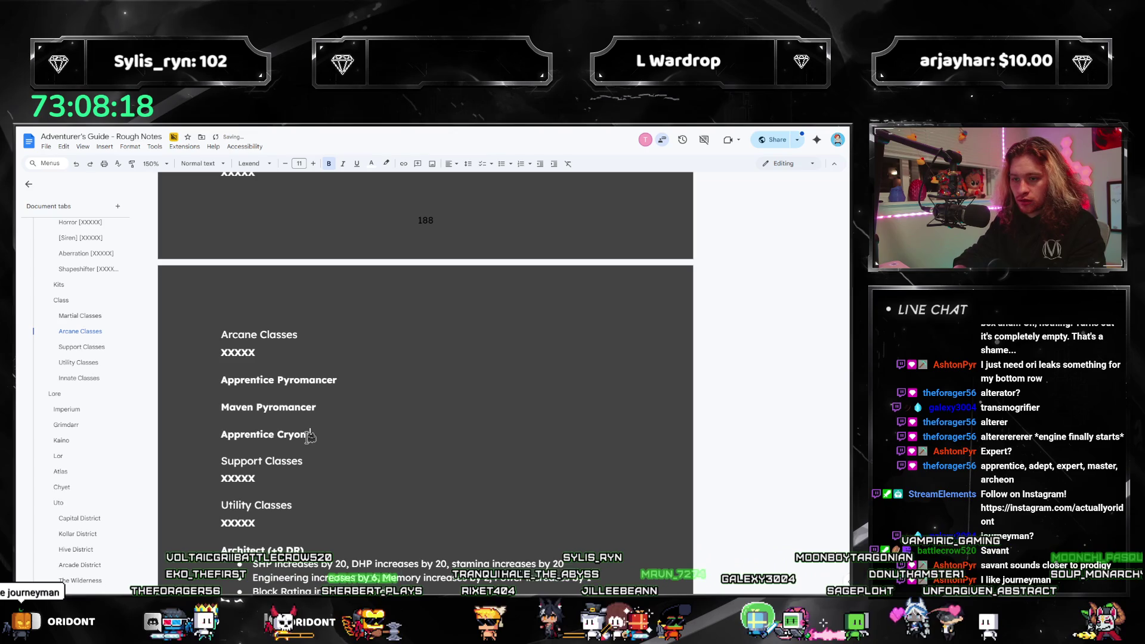
pyautogui.write('ancer')
pyautogui.press('Return')
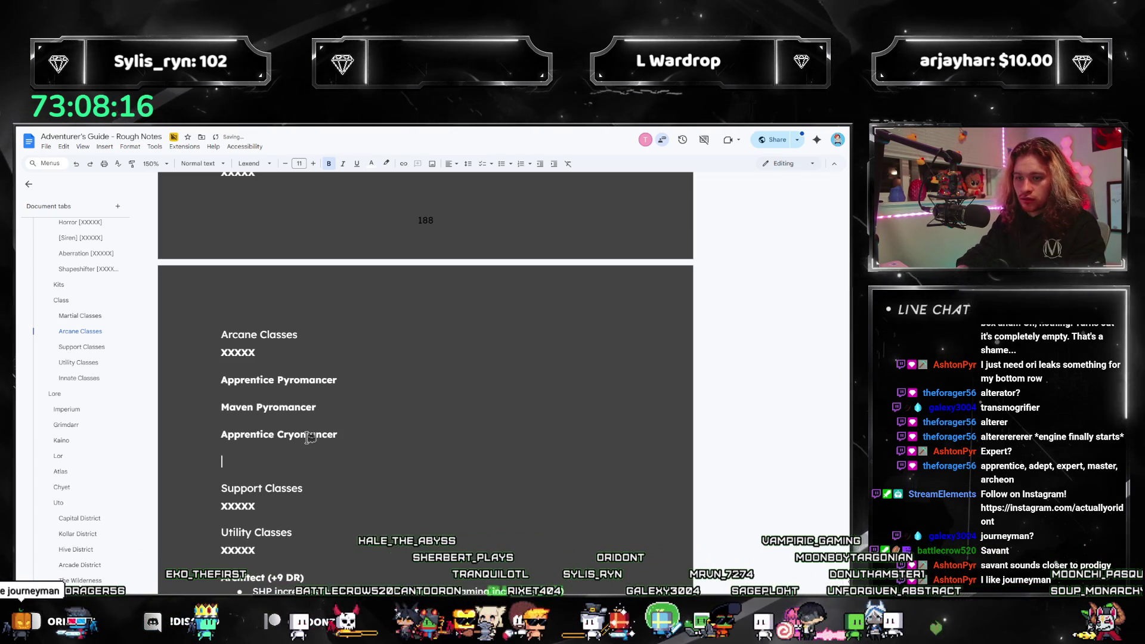
pyautogui.write('Maven C')
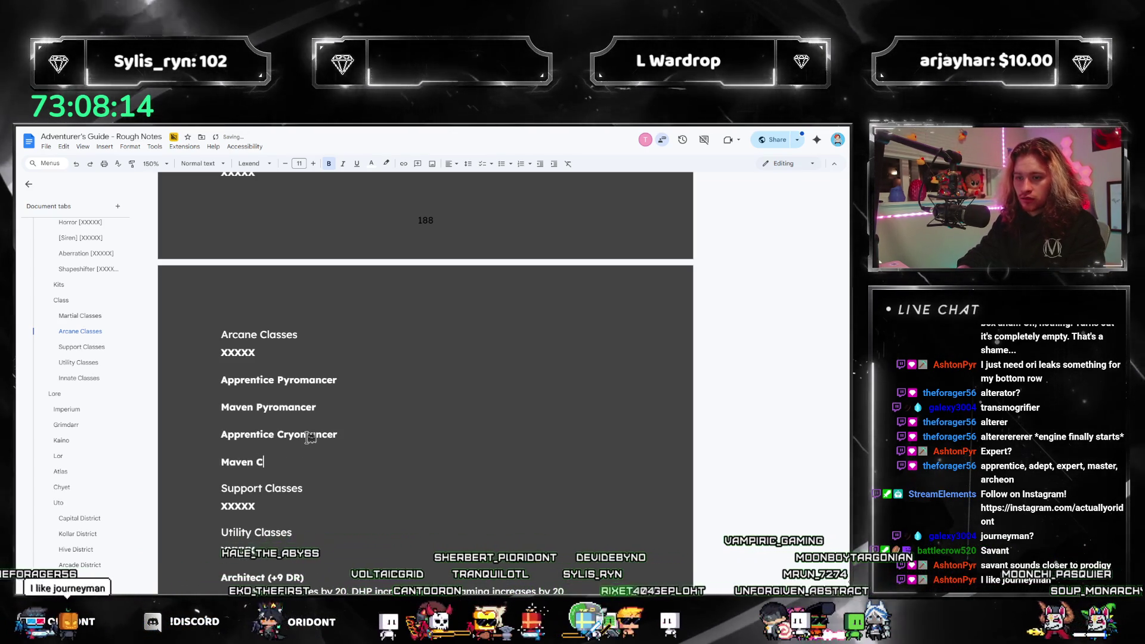
pyautogui.write('ryomancer')
pyautogui.press('Return')
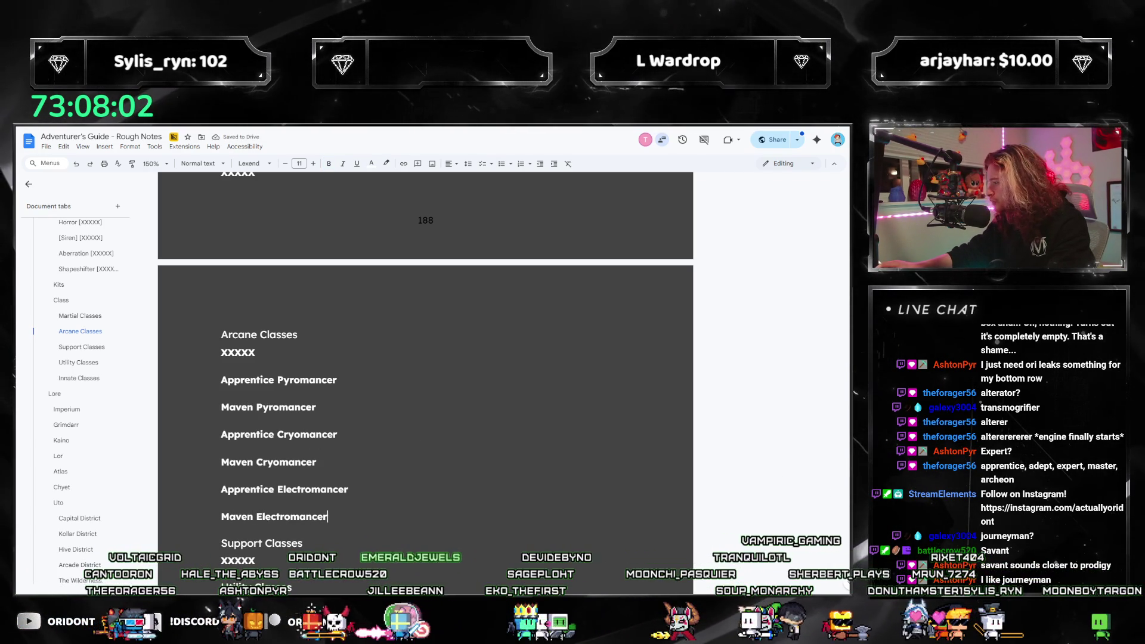
pyautogui.hotkey('alt', 'Tab')
# Jump to the Fabrication Specialist Talents page using the guide's bookmarks.
pyautogui.scroll(5, 101, 413)
pyautogui.click(98, 399)
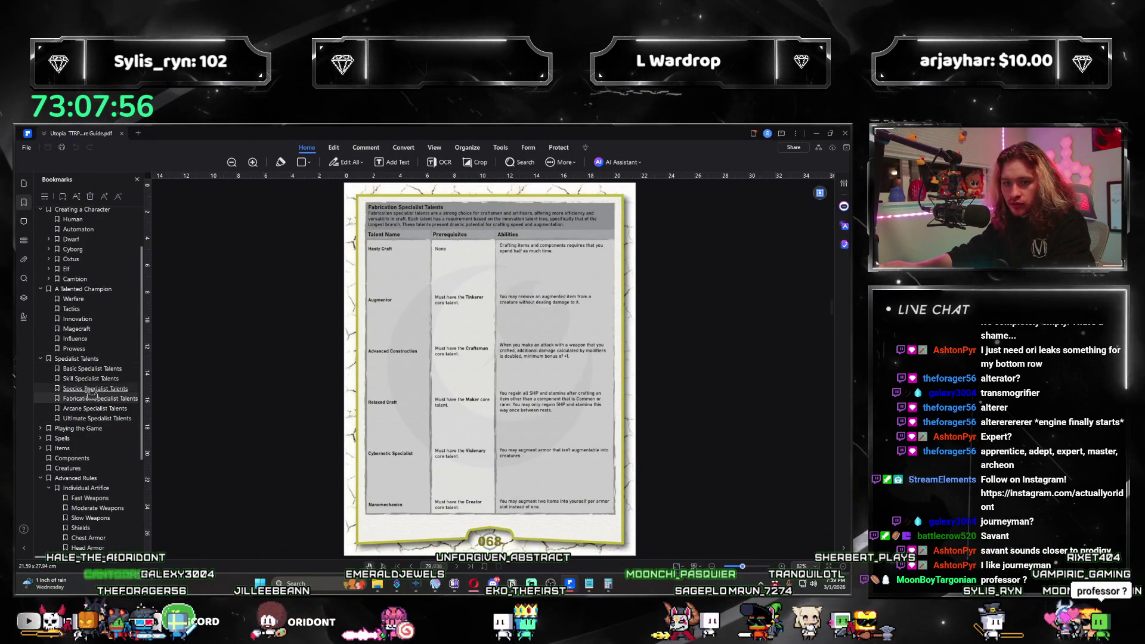
pyautogui.scroll(2, 92, 391)
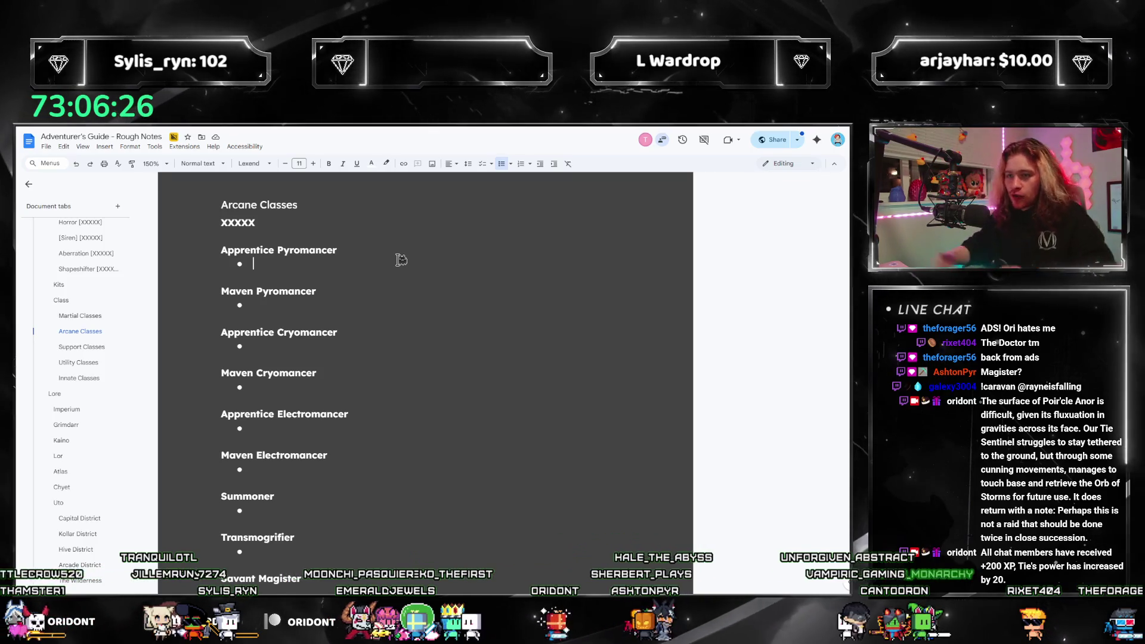
# Append '()' to the Apprentice Pyromancer, Maven Electromancer and Savant Magister headings.
pyautogui.click(388, 251)
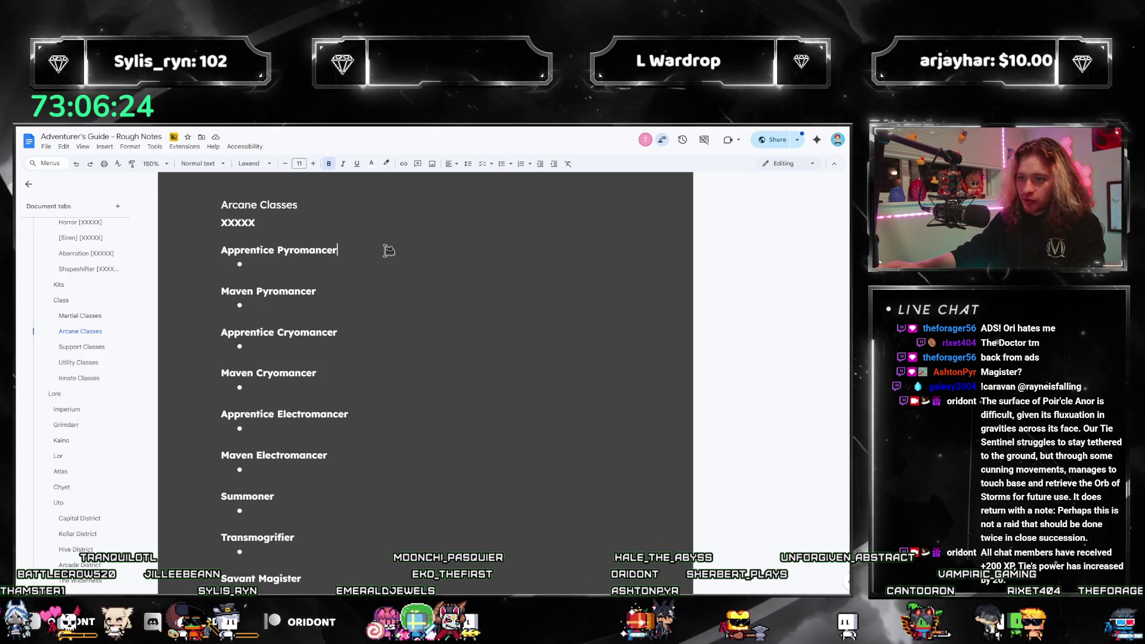
pyautogui.write('()')
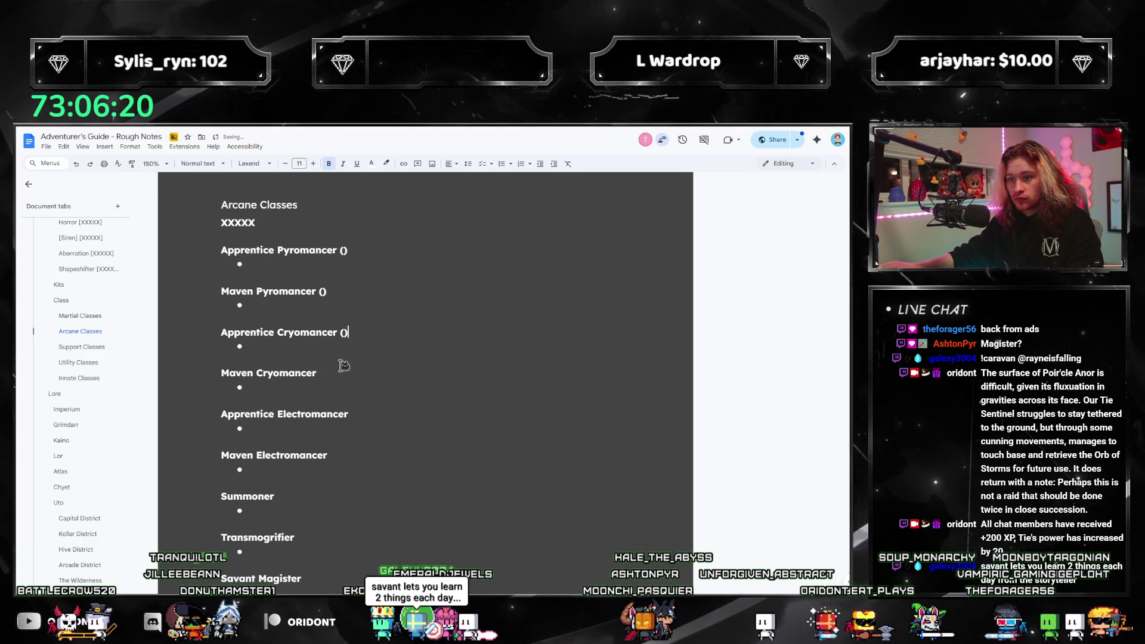
pyautogui.click(344, 459)
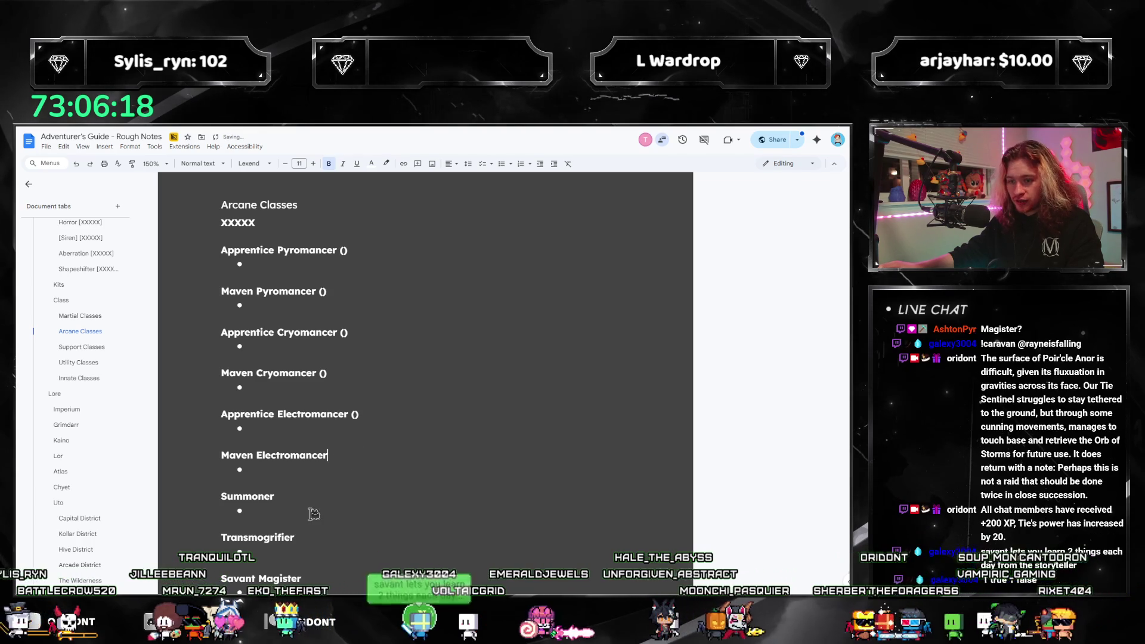
pyautogui.write('()')
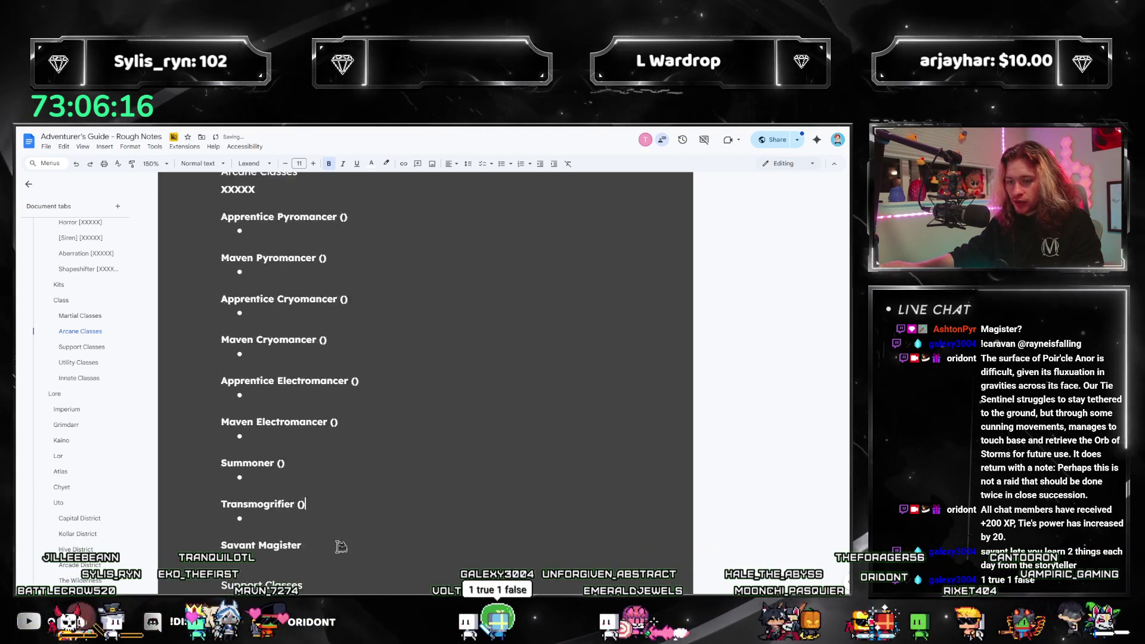
pyautogui.scroll(-2, 324, 531)
pyautogui.click(311, 491)
pyautogui.write('()')
pyautogui.scroll(3, 318, 508)
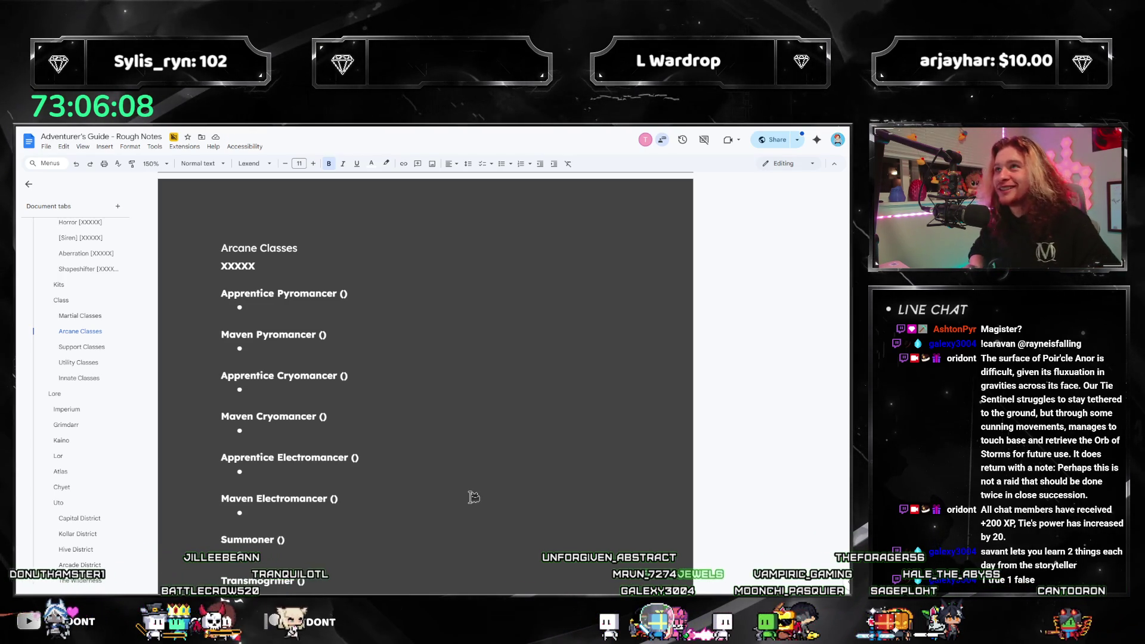
pyautogui.click(355, 305)
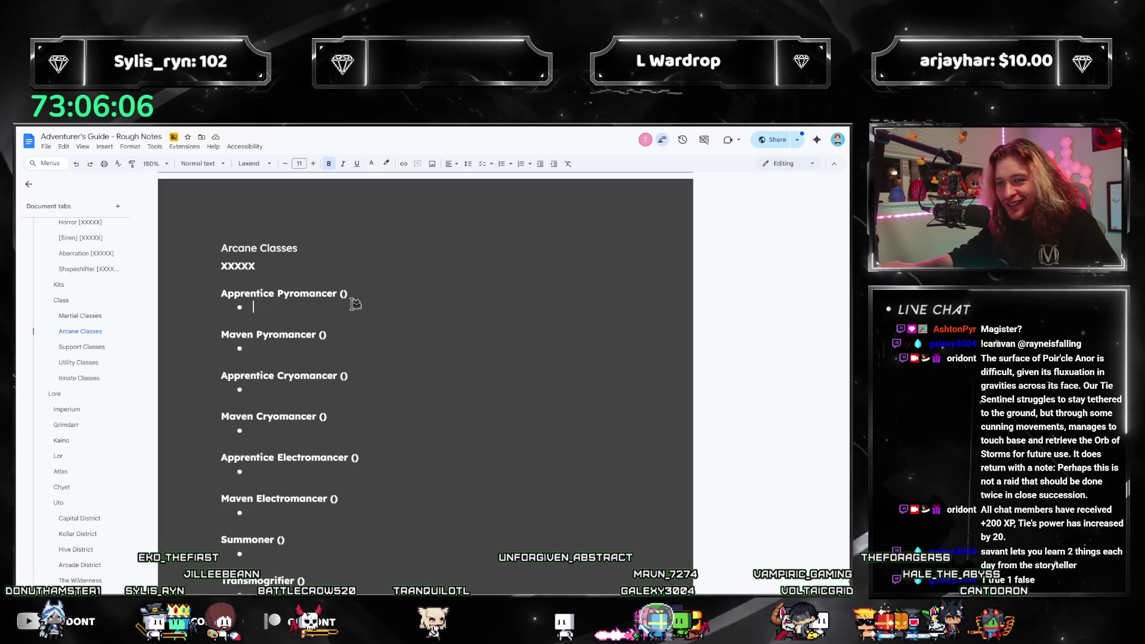
pyautogui.scroll(-10, 69, 362)
pyautogui.scroll(-10, 68, 362)
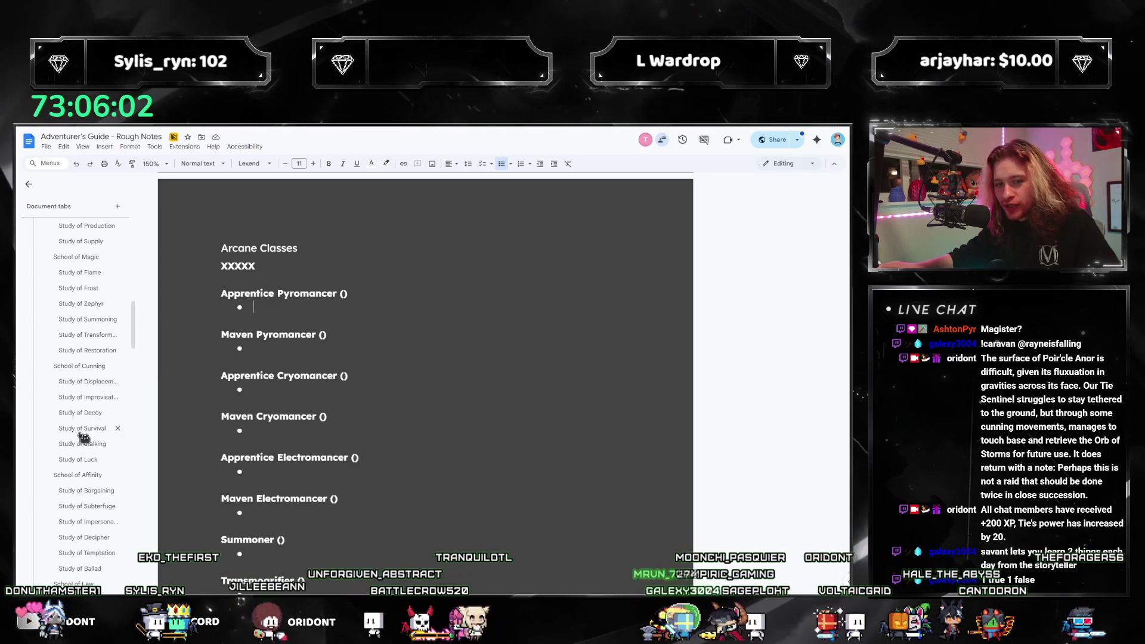
pyautogui.scroll(1, 71, 346)
pyautogui.click(78, 321)
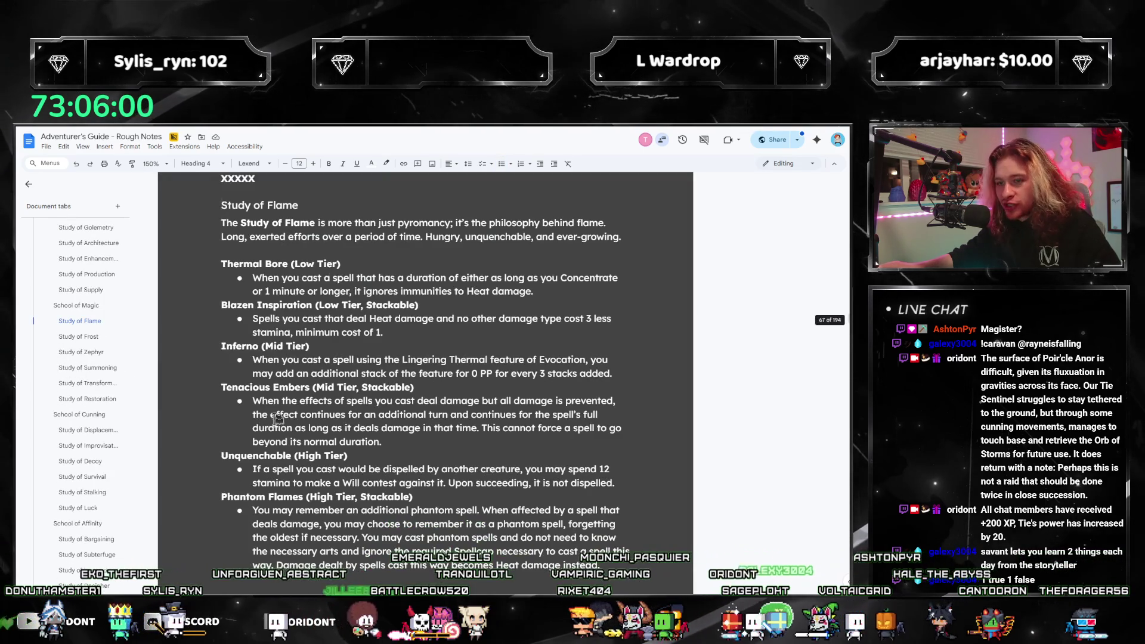
pyautogui.moveTo(441, 335); pyautogui.dragTo(218, 318)
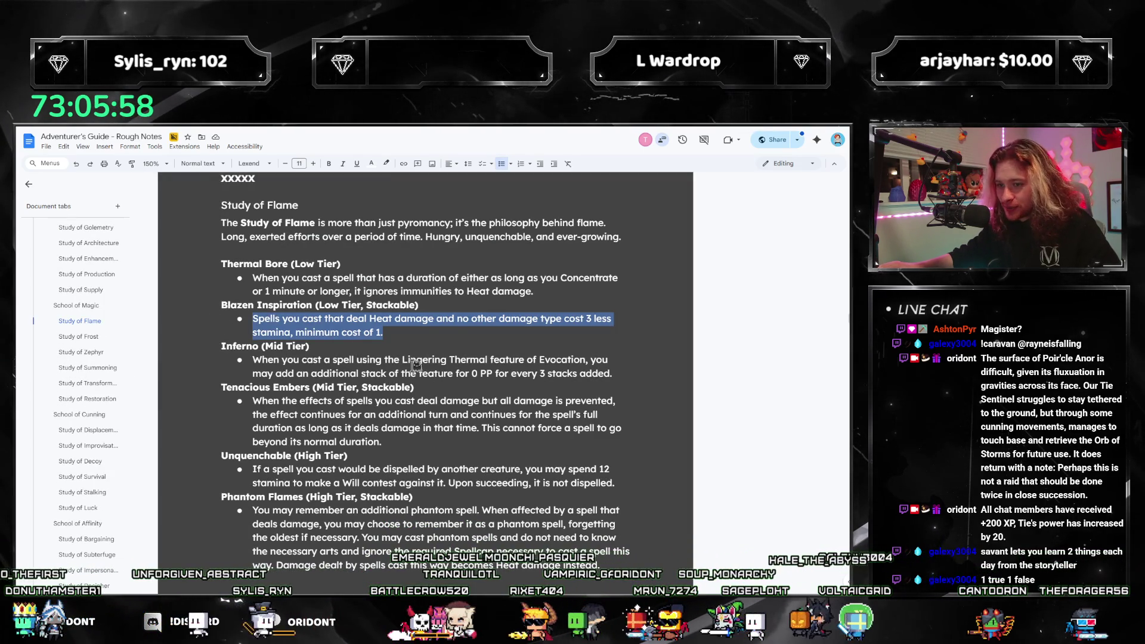
pyautogui.click(413, 361)
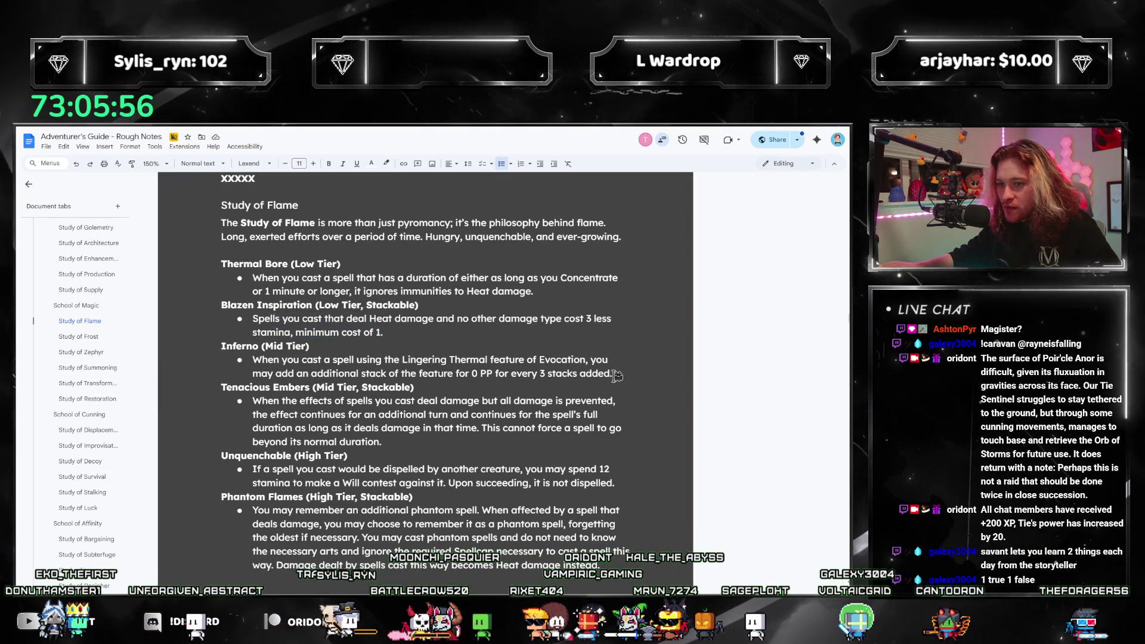
pyautogui.moveTo(614, 374); pyautogui.dragTo(251, 318)
pyautogui.click(390, 483)
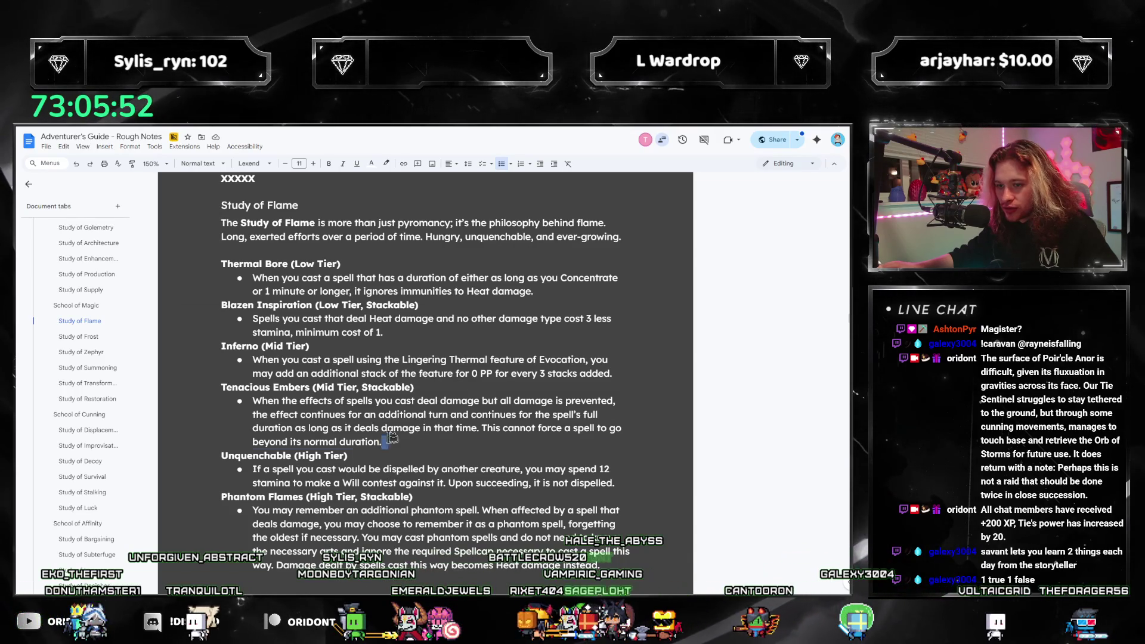
pyautogui.moveTo(419, 443); pyautogui.dragTo(227, 398)
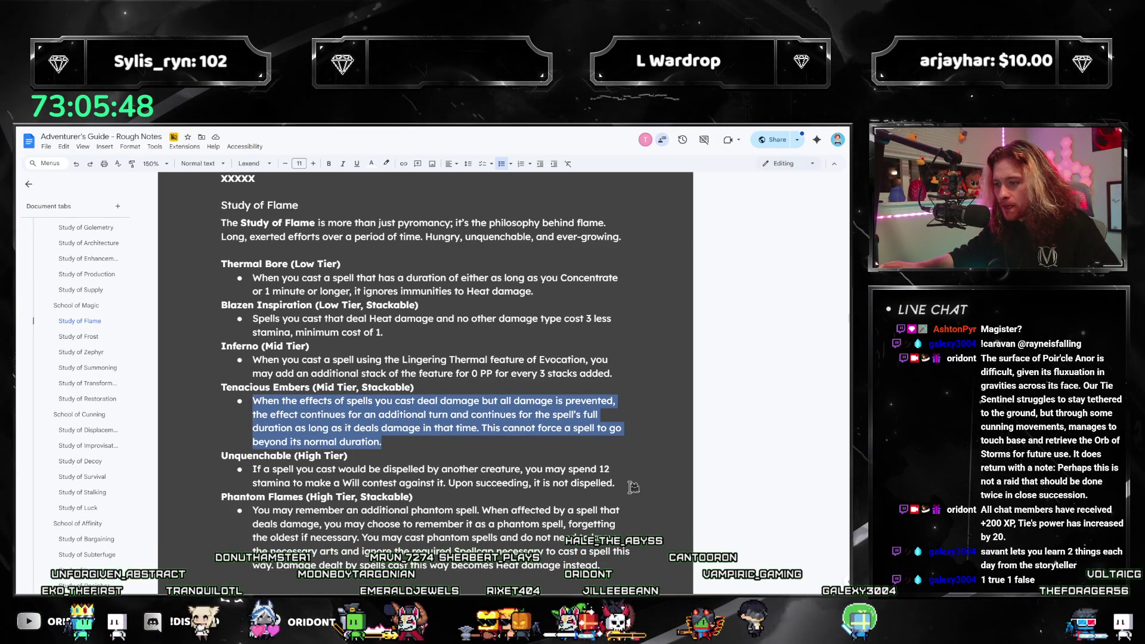
pyautogui.moveTo(633, 488); pyautogui.dragTo(252, 469)
pyautogui.click(682, 491)
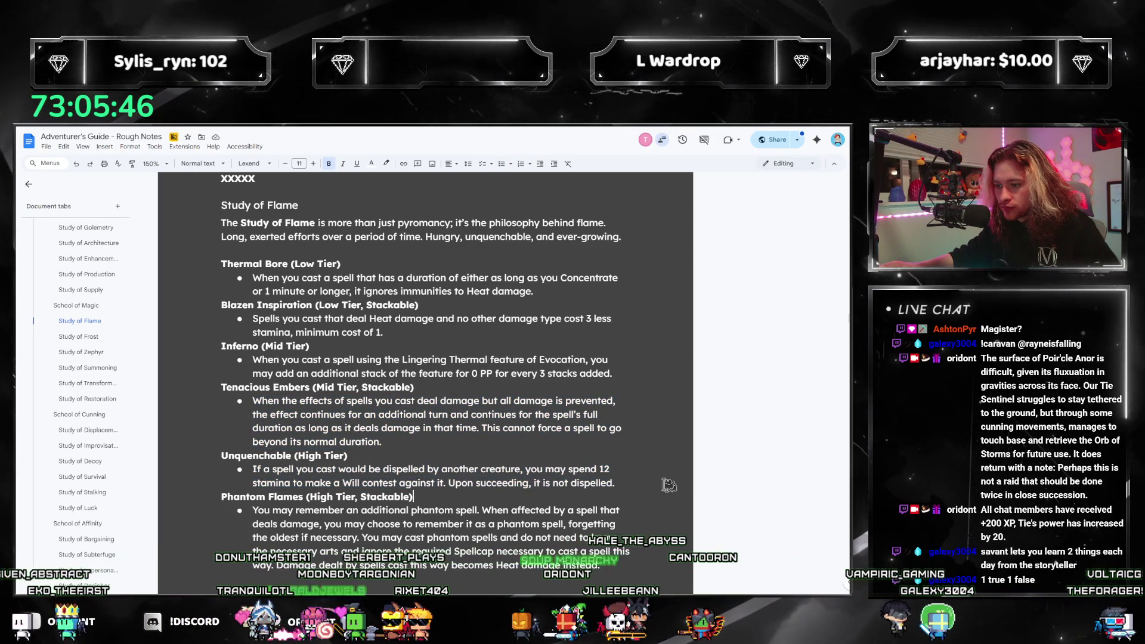
pyautogui.moveTo(621, 484); pyautogui.dragTo(251, 471)
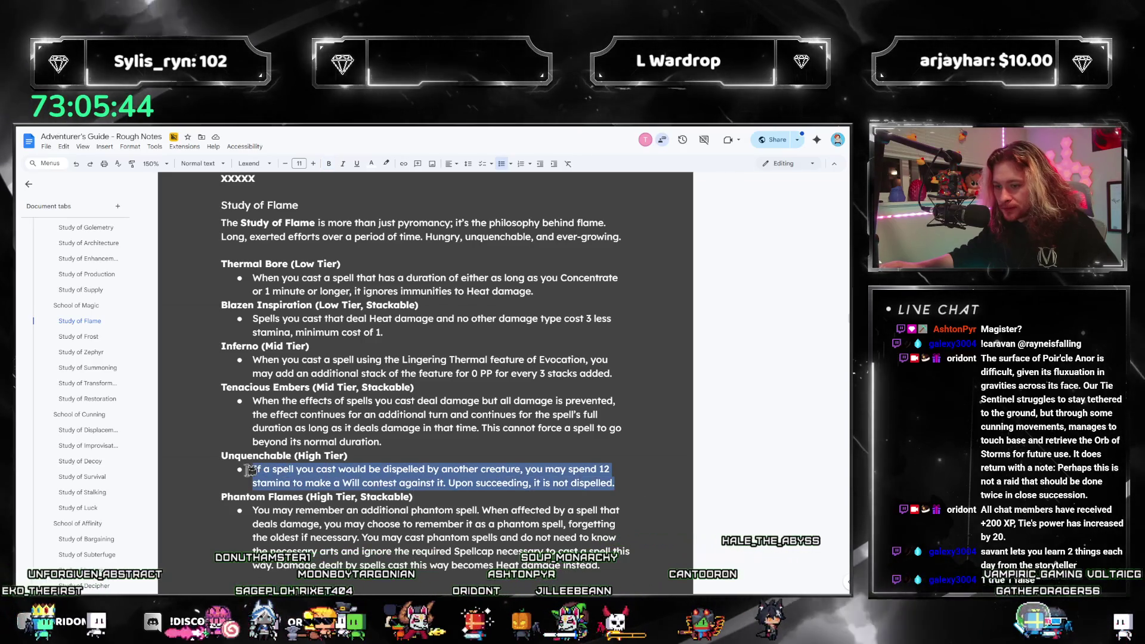
pyautogui.click(314, 483)
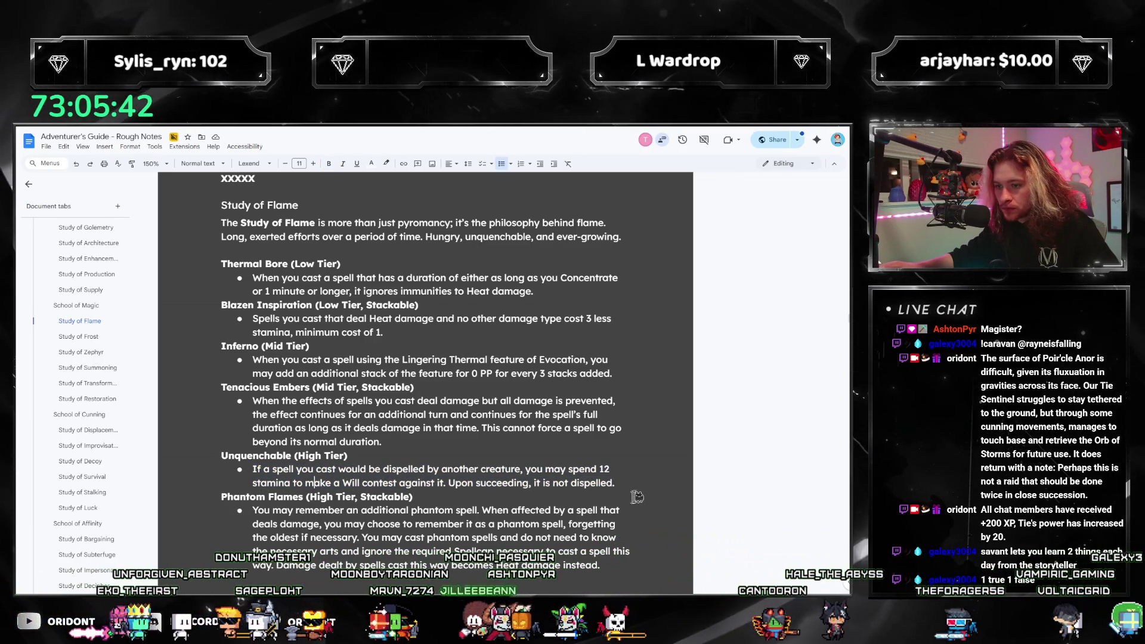
pyautogui.moveTo(626, 483); pyautogui.dragTo(253, 401)
pyautogui.click(318, 414)
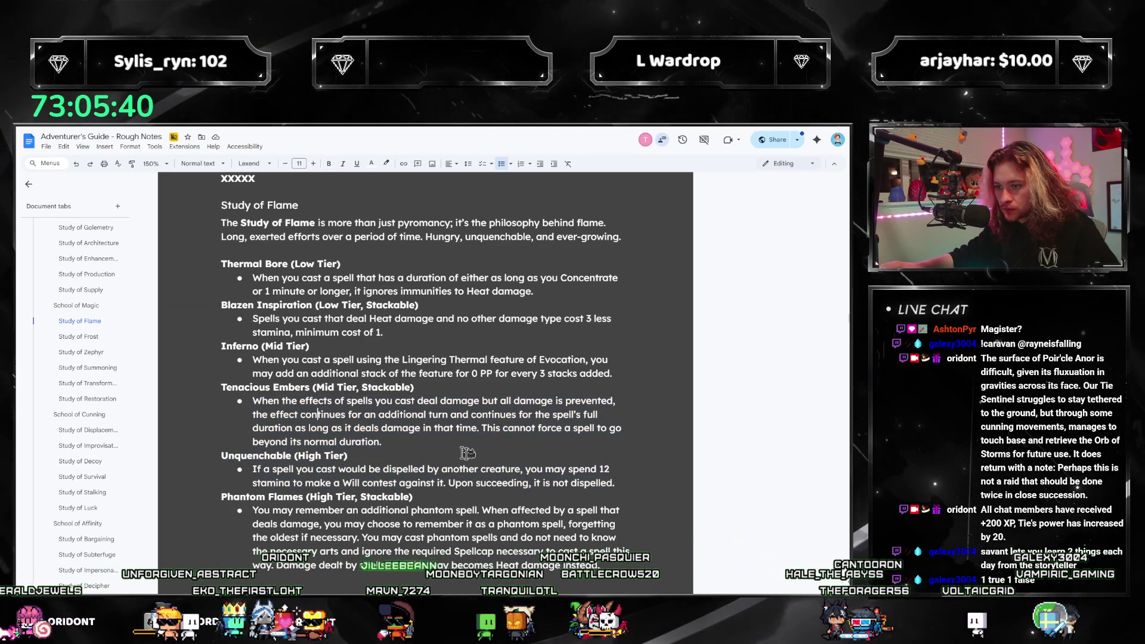
pyautogui.moveTo(640, 484); pyautogui.dragTo(158, 409)
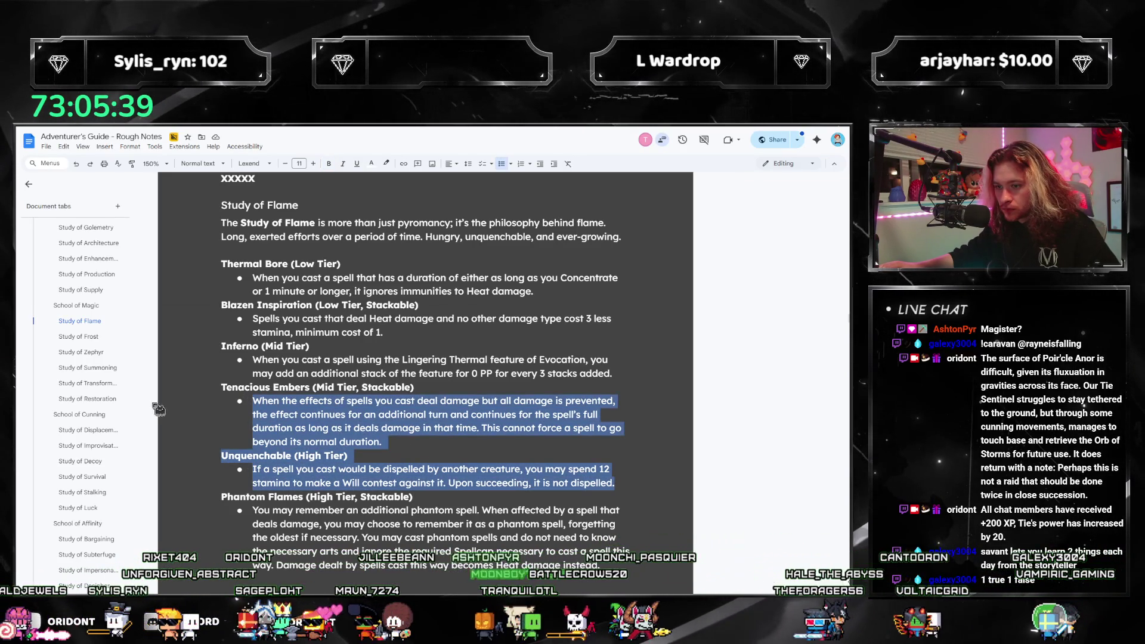
pyautogui.click(403, 457)
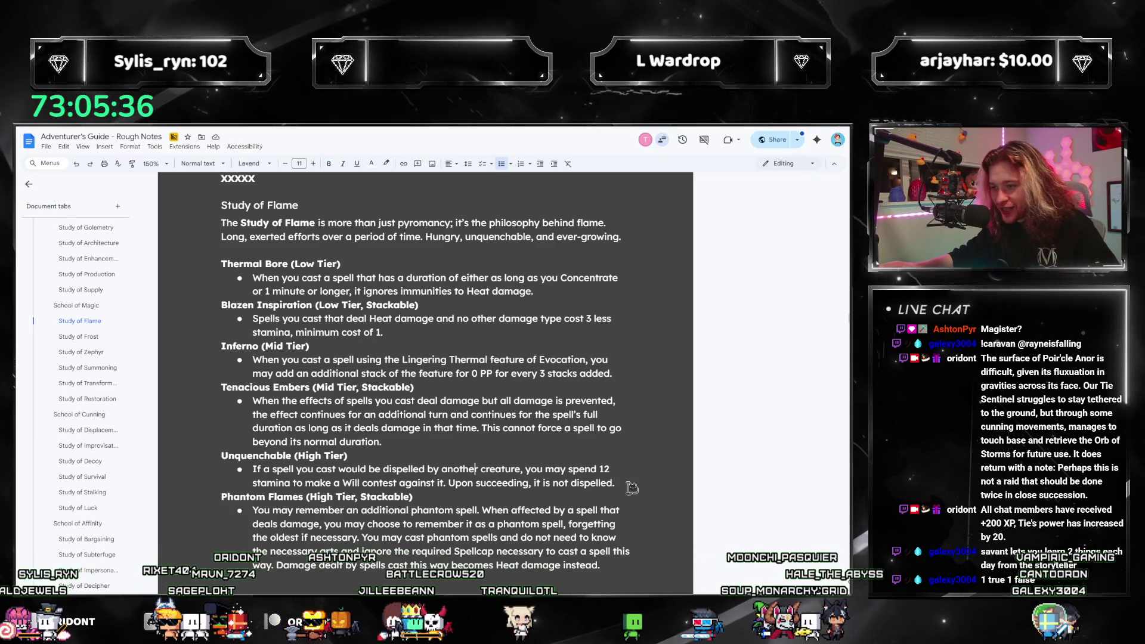
pyautogui.click(456, 439)
pyautogui.moveTo(615, 483)
pyautogui.mouseDown()
pyautogui.moveTo(224, 456)
pyautogui.moveTo(238, 325)
pyautogui.moveTo(216, 307)
pyautogui.mouseUp()
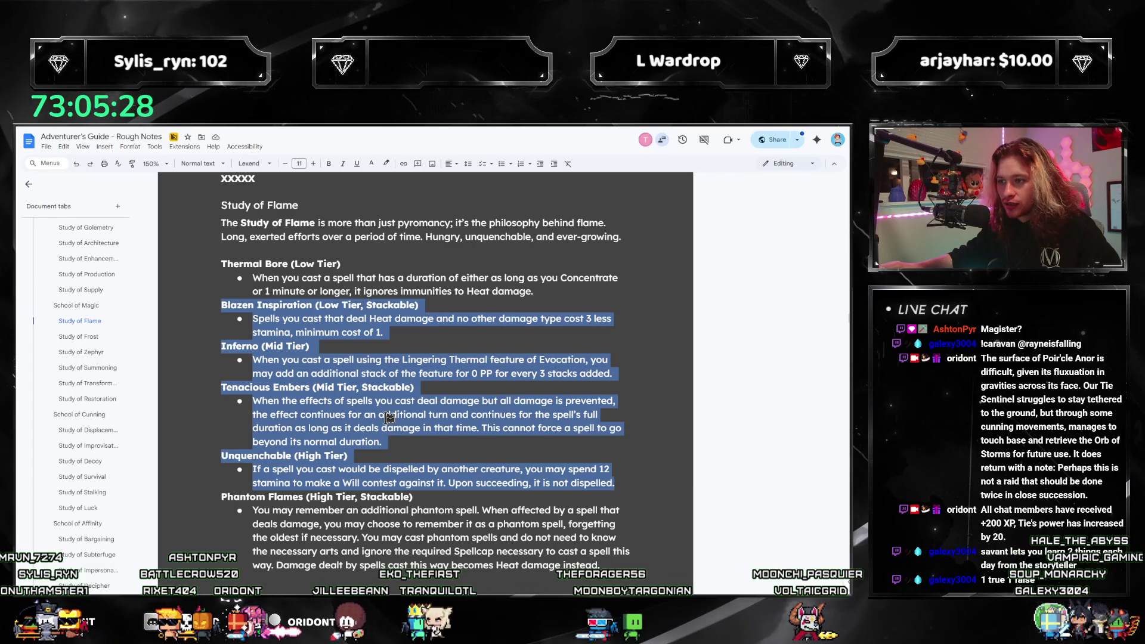
pyautogui.click(432, 445)
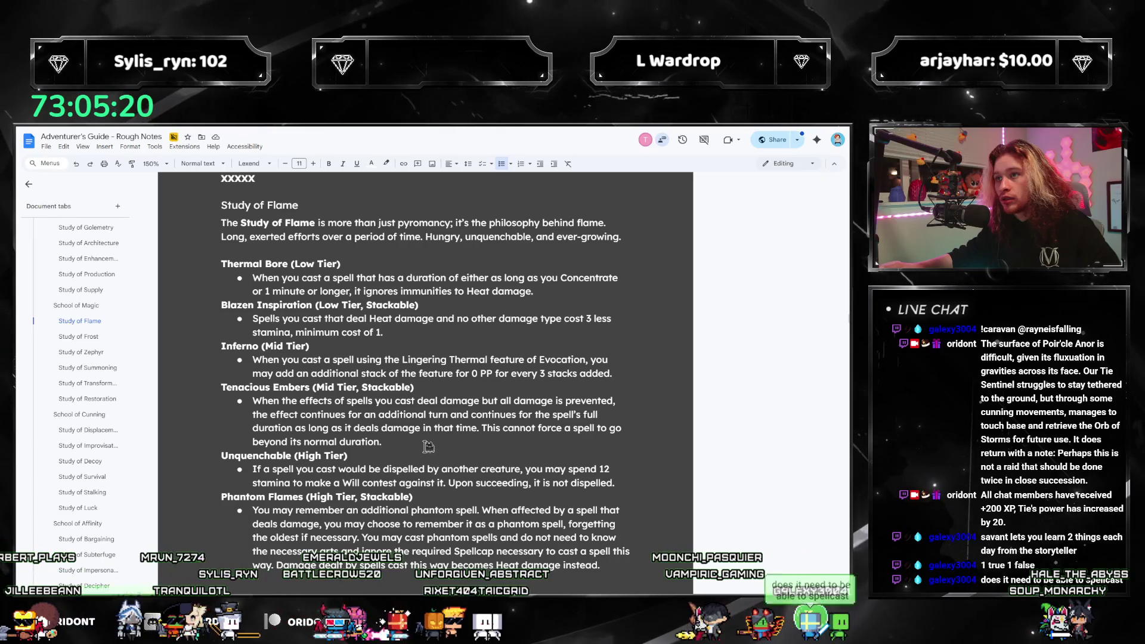
pyautogui.scroll(10, 75, 410)
pyautogui.scroll(-10, 76, 411)
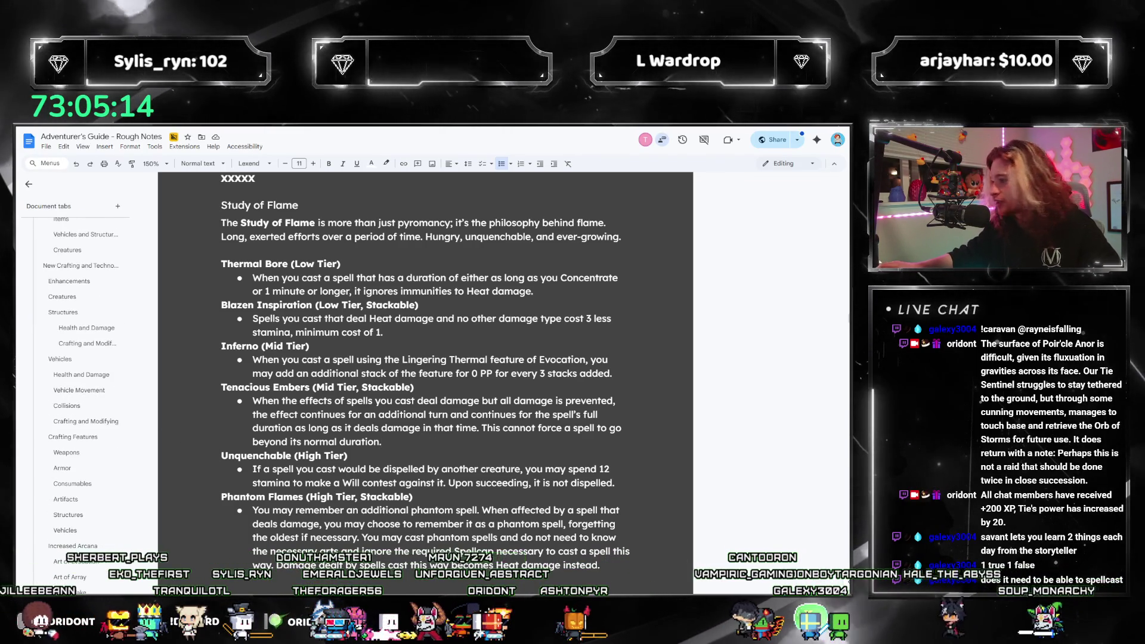
pyautogui.scroll(1, 382, 406)
pyautogui.scroll(-1, 696, 425)
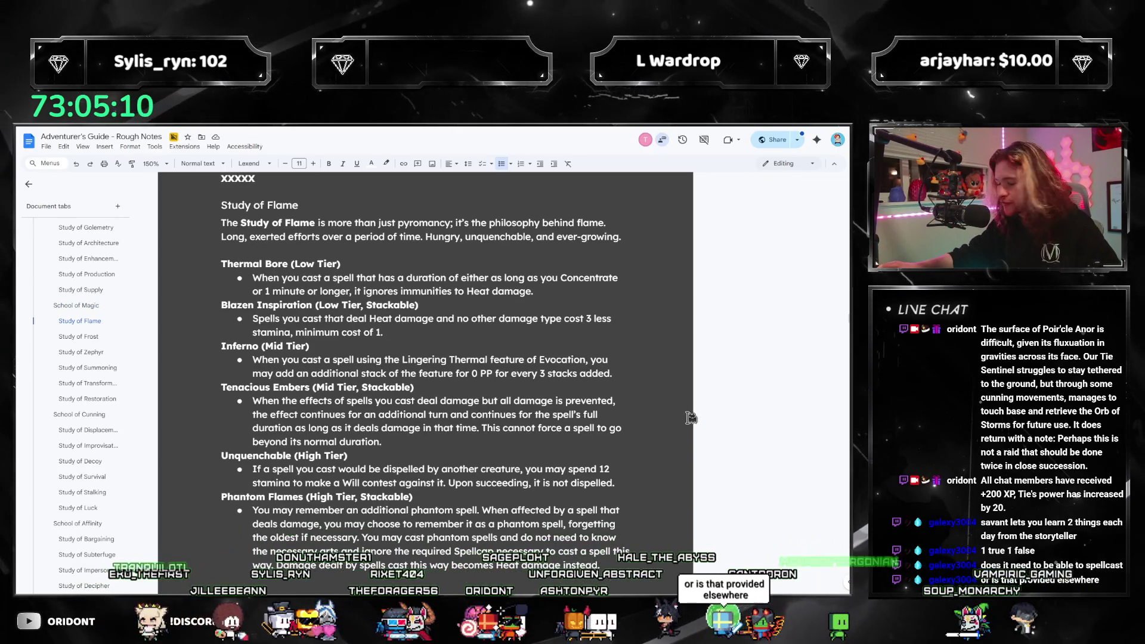
pyautogui.scroll(2, 513, 525)
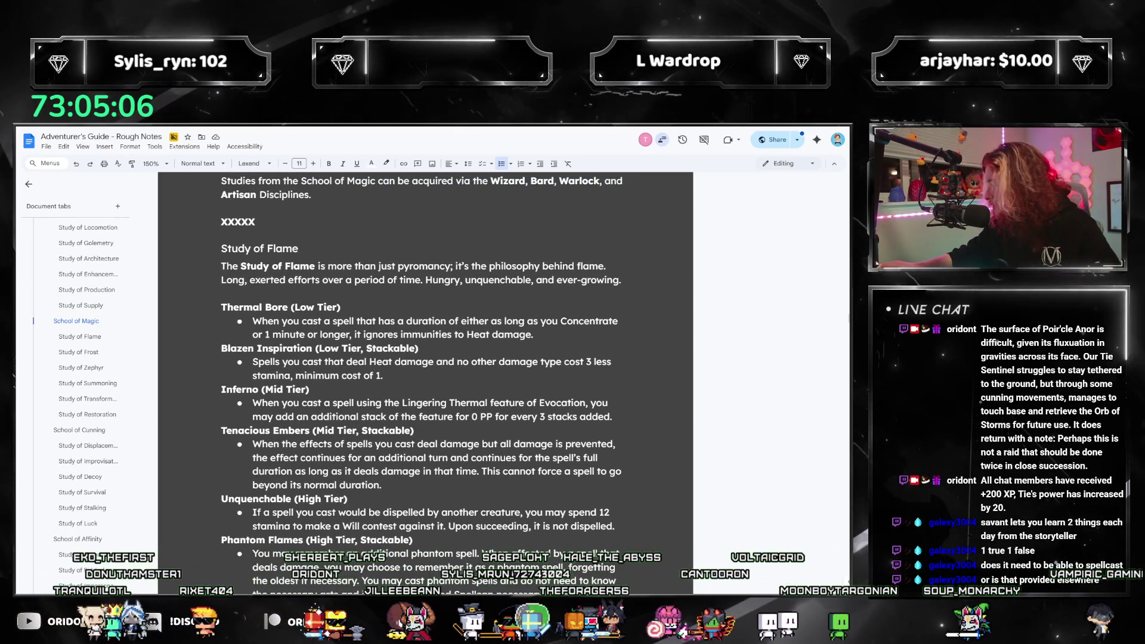
pyautogui.hotkey('alt', 'Tab')
# Look up the Arcane Classes rules via the Kits and Classes bookmarks, then return to the notes.
pyautogui.scroll(-5, 87, 417)
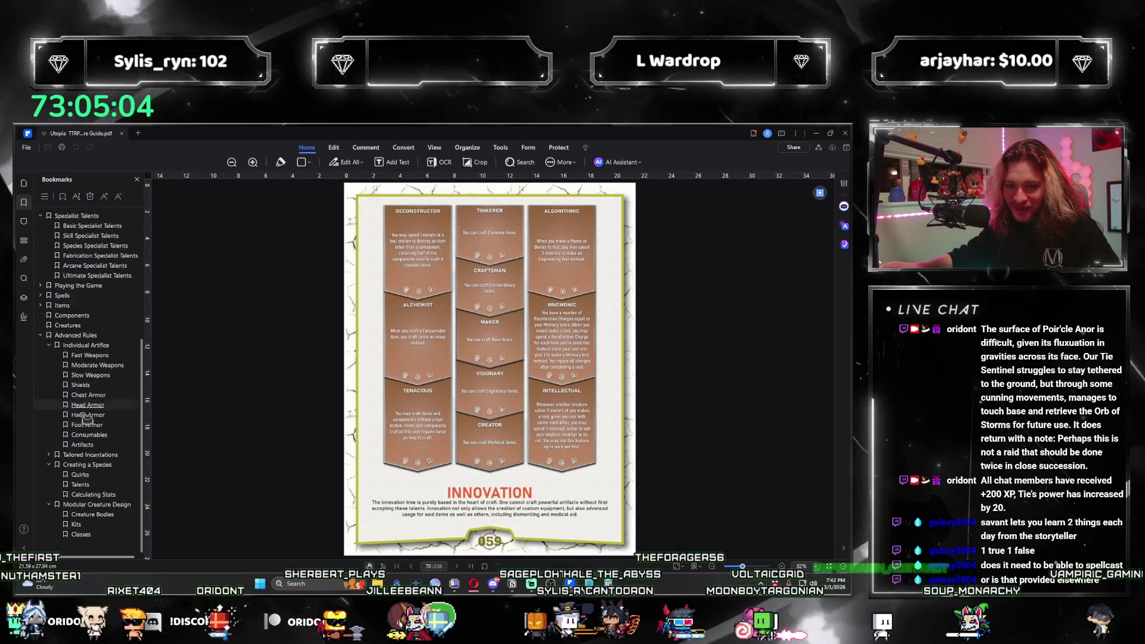
pyautogui.click(119, 525)
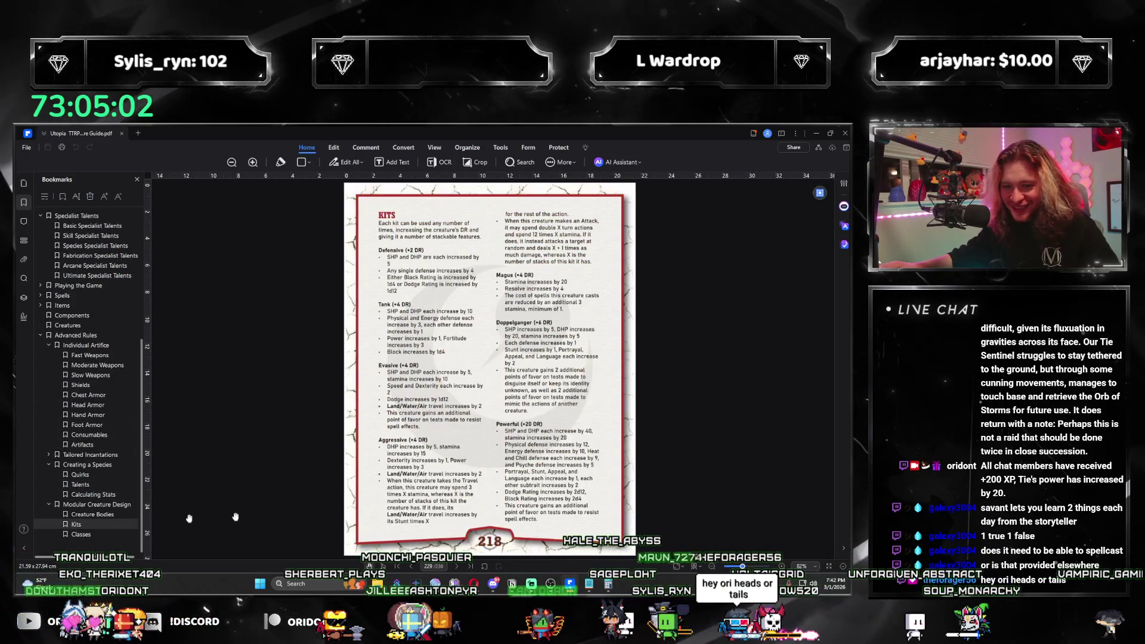
pyautogui.click(95, 536)
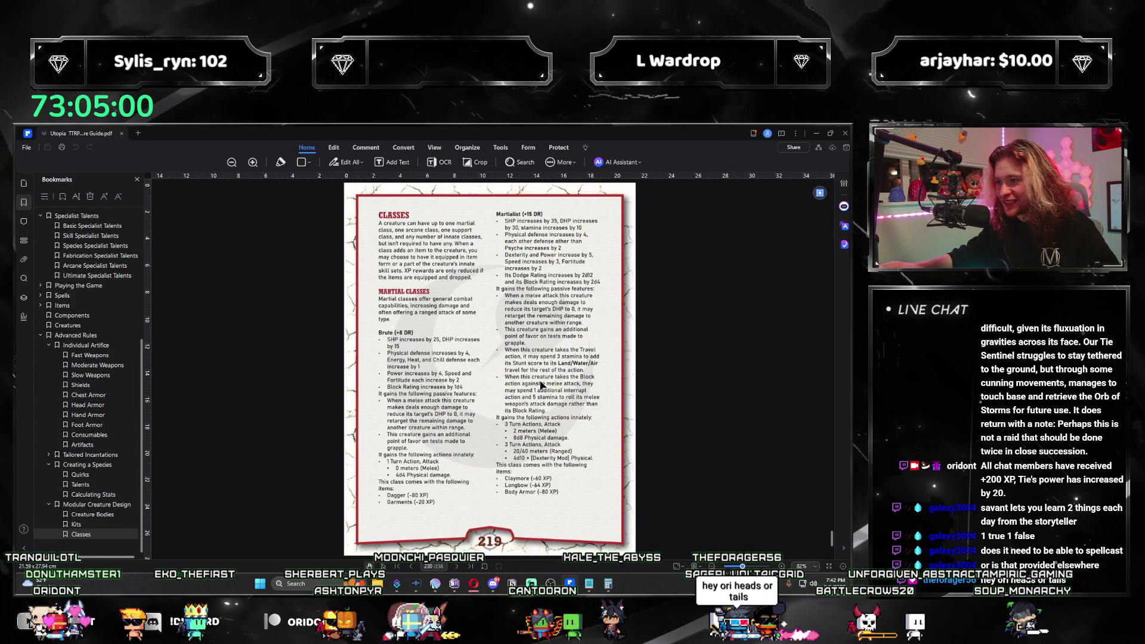
pyautogui.scroll(-10, 542, 385)
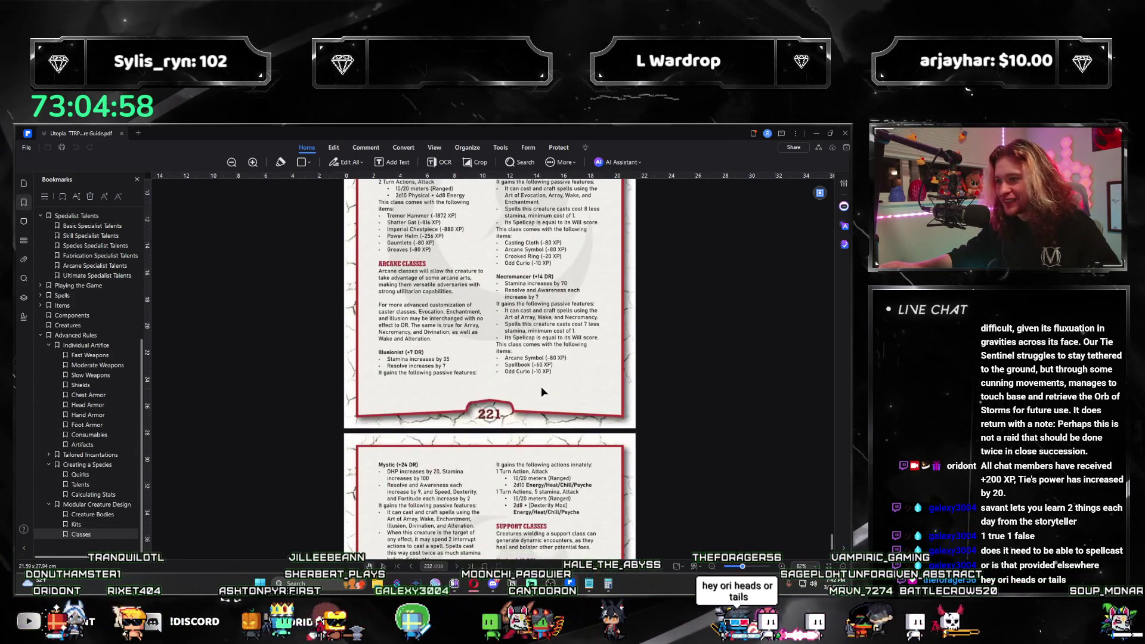
pyautogui.scroll(3, 540, 391)
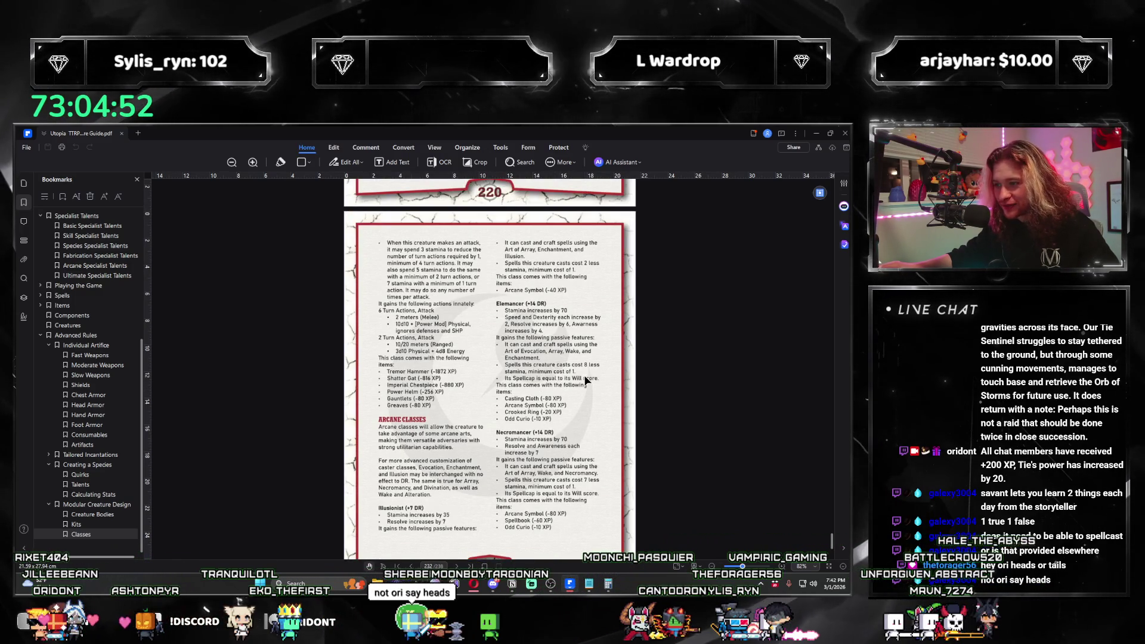
pyautogui.hotkey('alt', 'Tab')
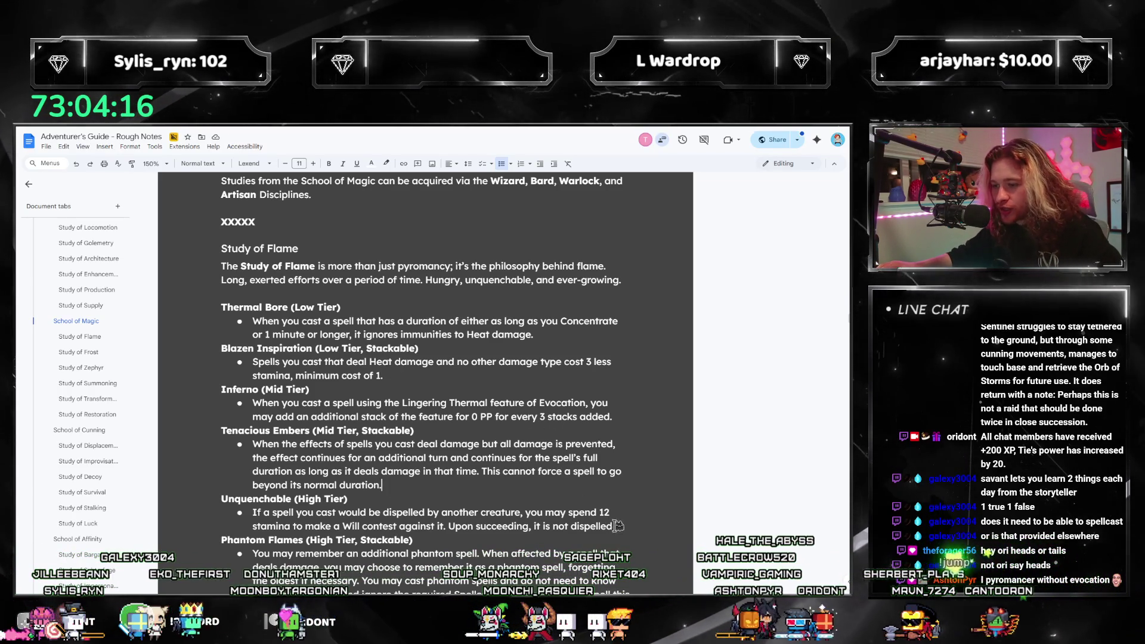
# Review the Blazen Inspiration through Tenacious Embers text, then go to Study of Frost.
pyautogui.moveTo(615, 526); pyautogui.dragTo(245, 440)
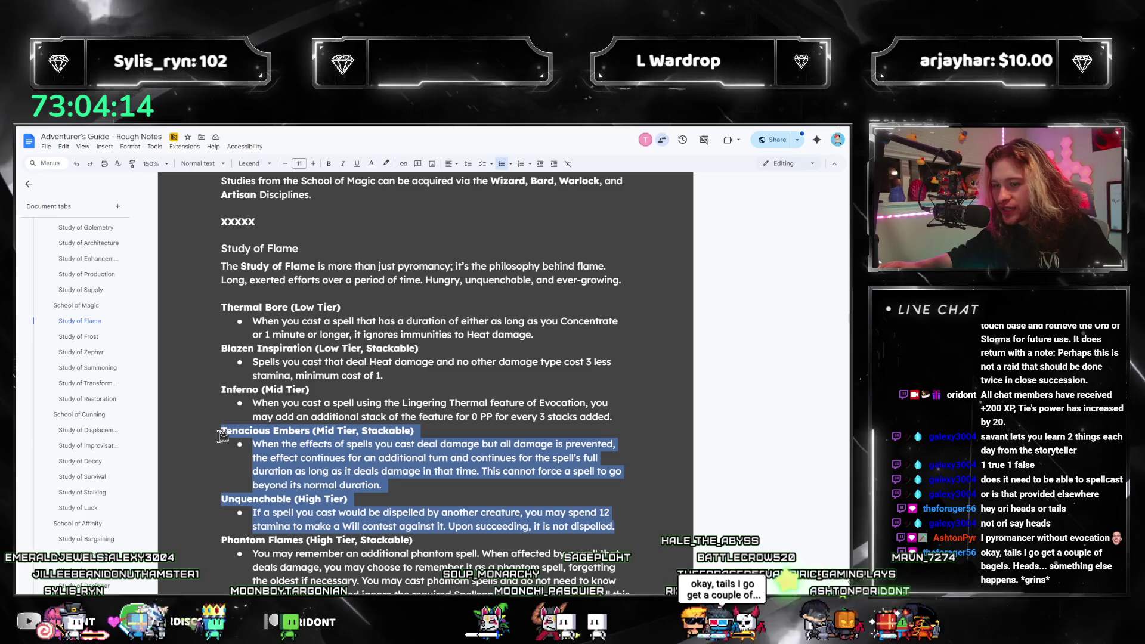
pyautogui.click(620, 528)
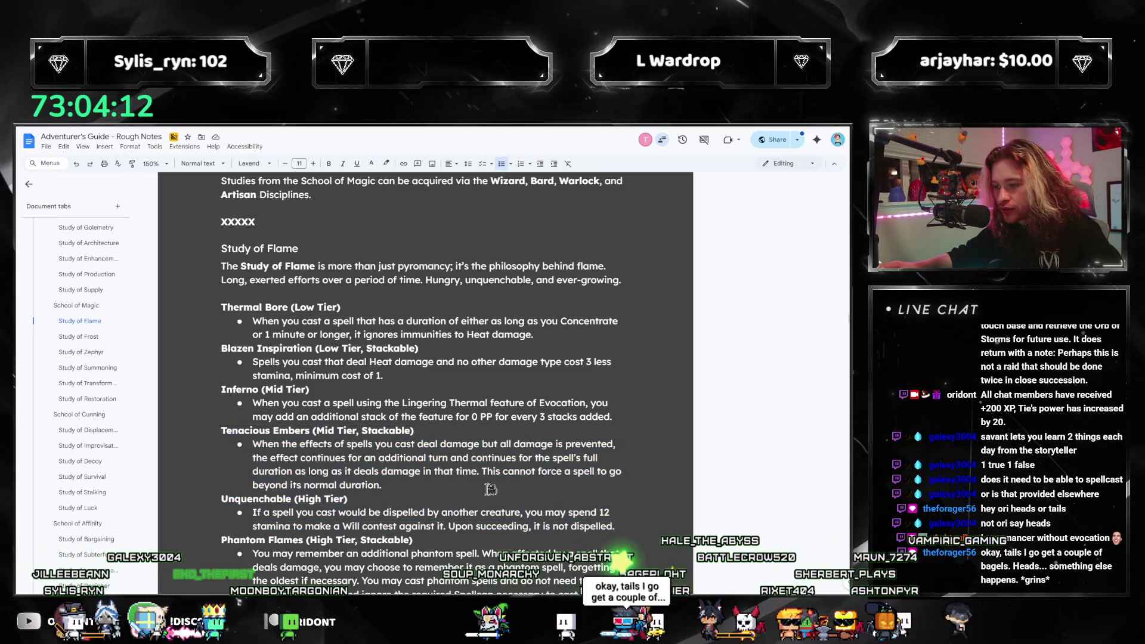
pyautogui.keyDown('shift'); pyautogui.click(201, 441); pyautogui.keyUp('shift')
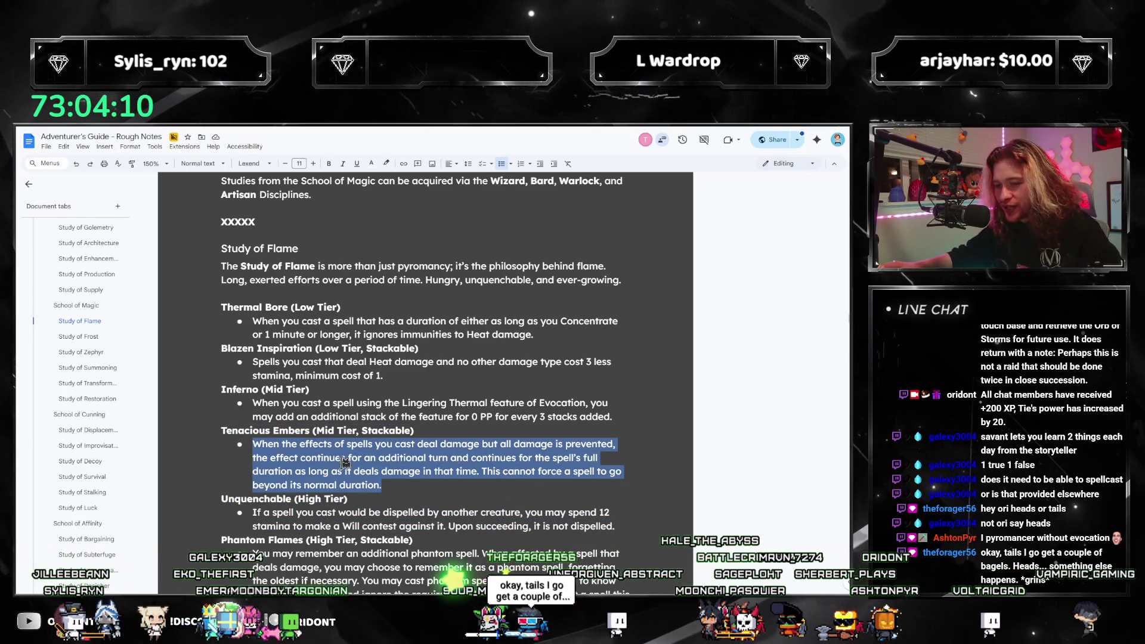
pyautogui.click(437, 484)
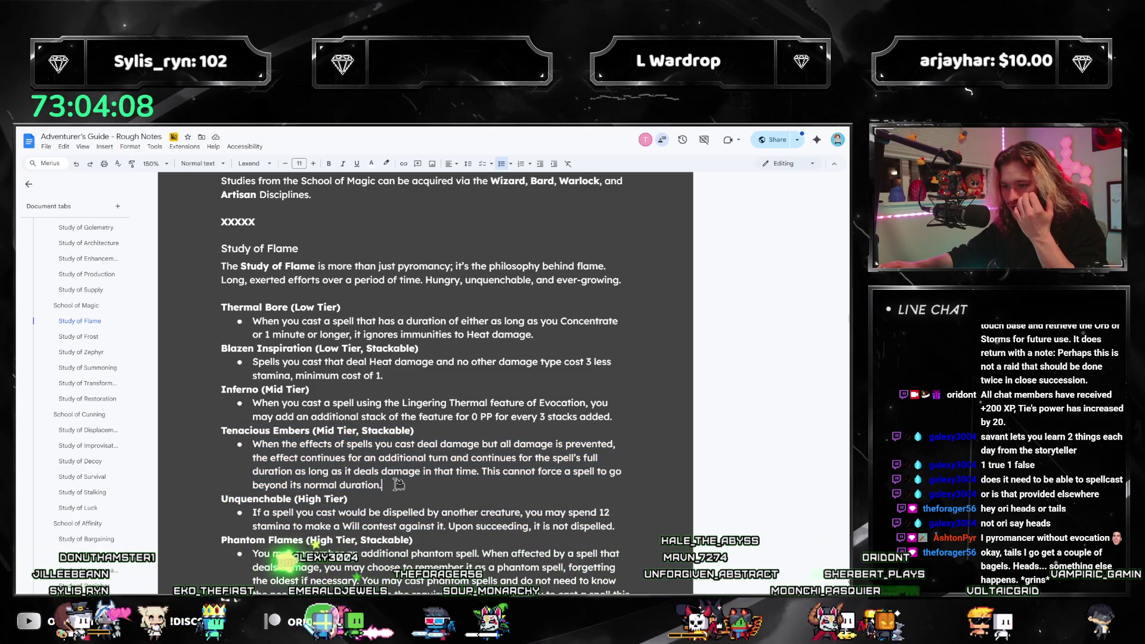
pyautogui.moveTo(398, 484); pyautogui.dragTo(197, 348)
pyautogui.click(81, 337)
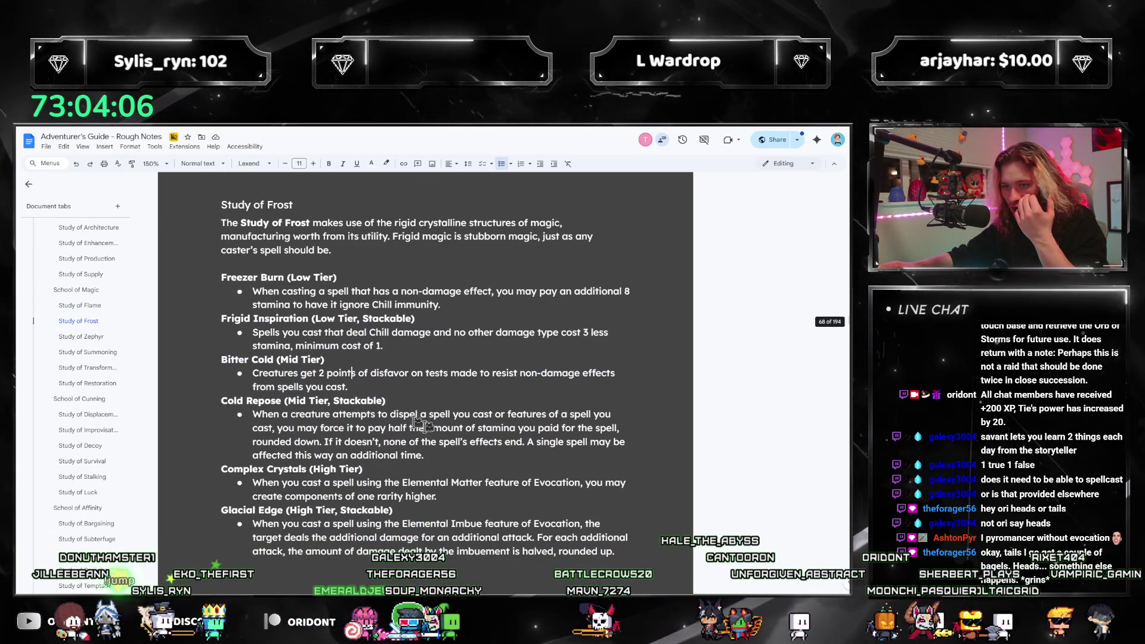
# Add 'spend half the amount of stamina you paid for the spell, forcing' to Cold Repose.
pyautogui.moveTo(424, 455)
pyautogui.mouseDown()
pyautogui.moveTo(230, 357)
pyautogui.moveTo(220, 318)
pyautogui.mouseUp()
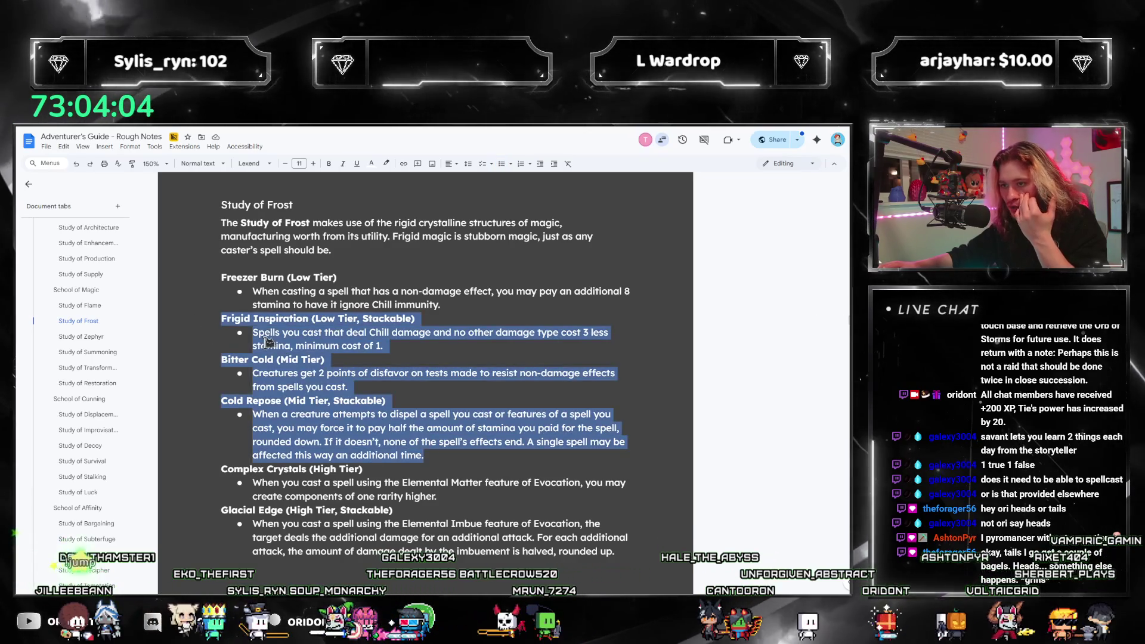
pyautogui.click(340, 385)
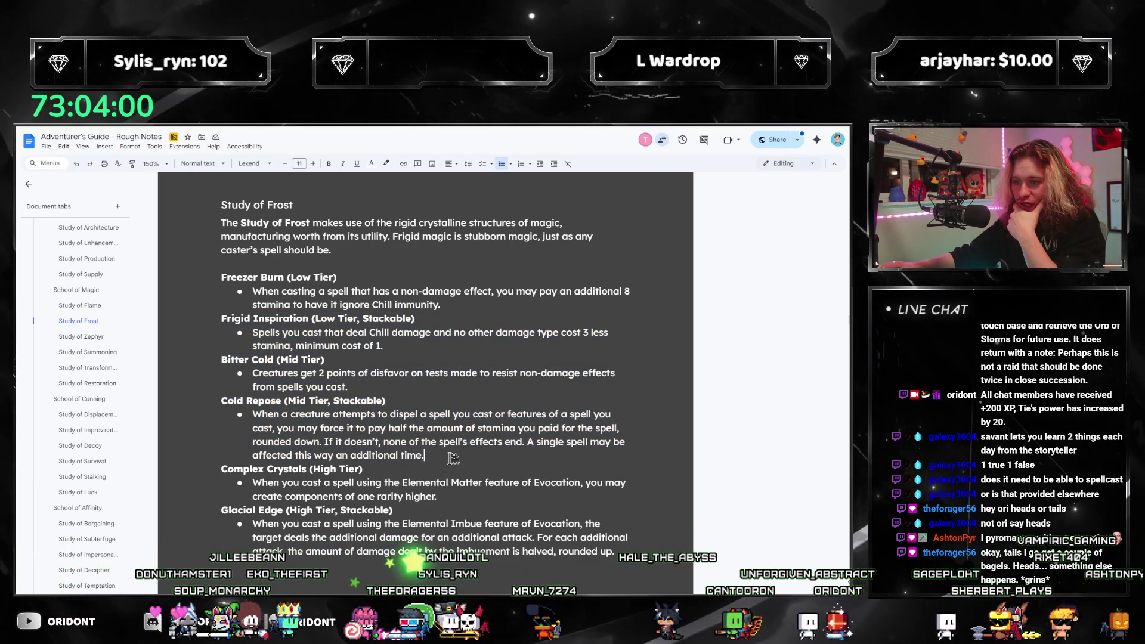
pyautogui.moveTo(451, 458); pyautogui.dragTo(199, 404)
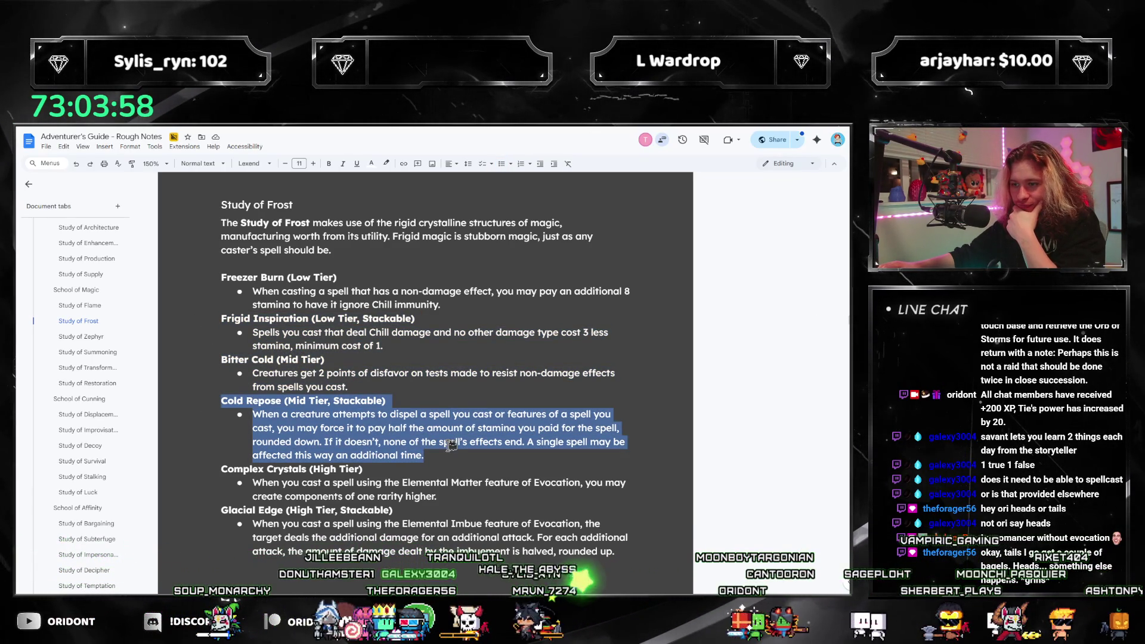
pyautogui.click(446, 443)
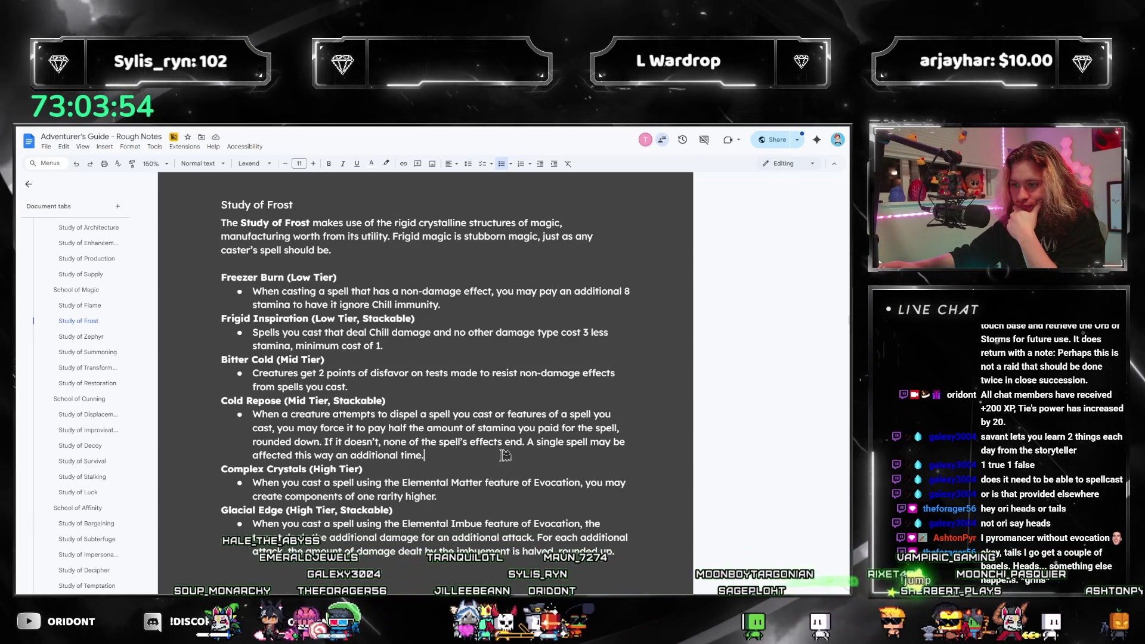
pyautogui.click(480, 457)
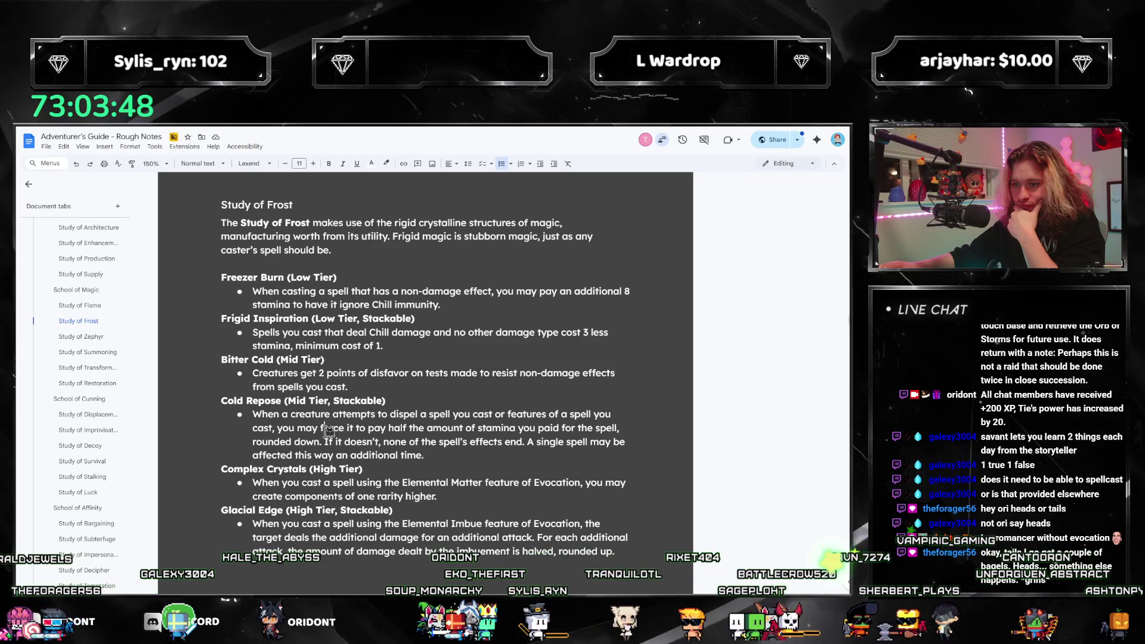
pyautogui.write('spend half the amount ')
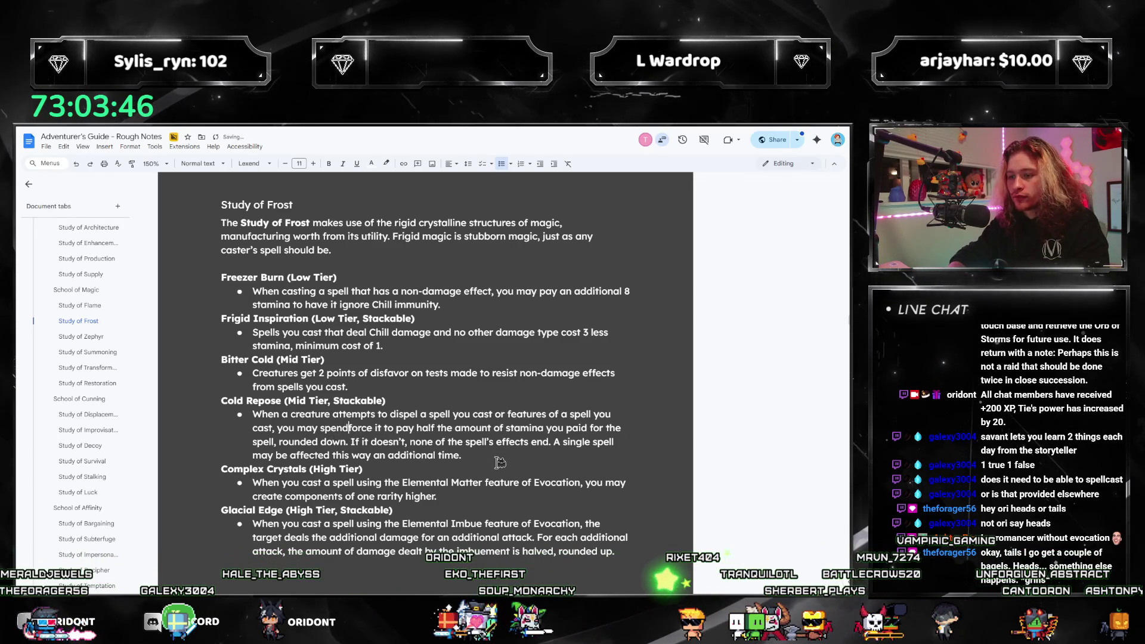
pyautogui.write('of')
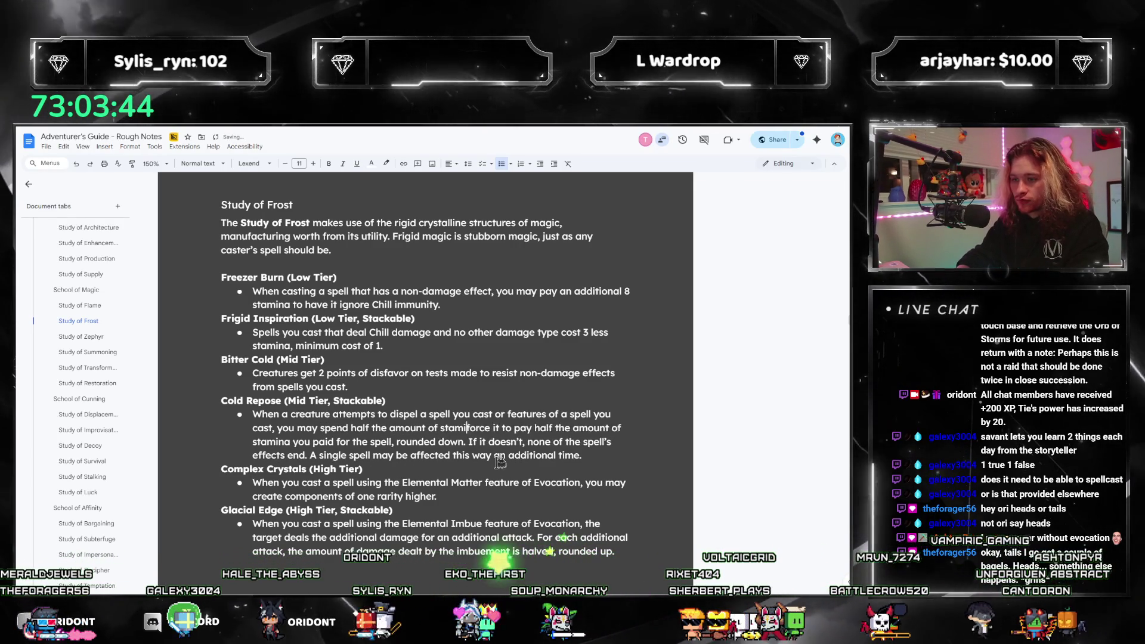
pyautogui.write(' stamina you paid for the spell, forc')
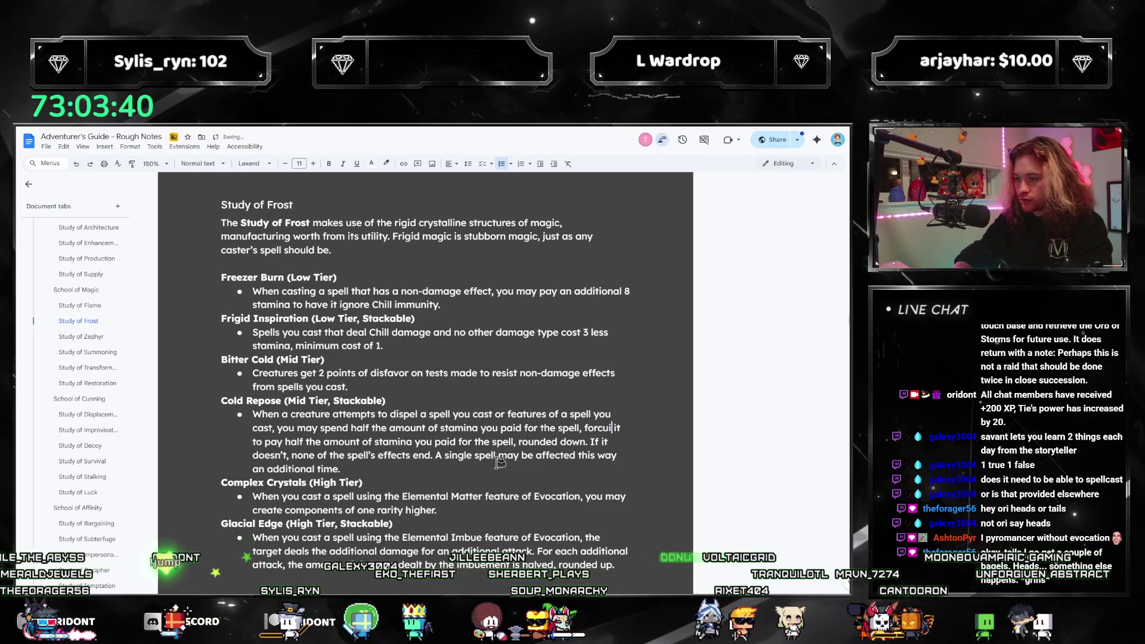
pyautogui.write('ing')
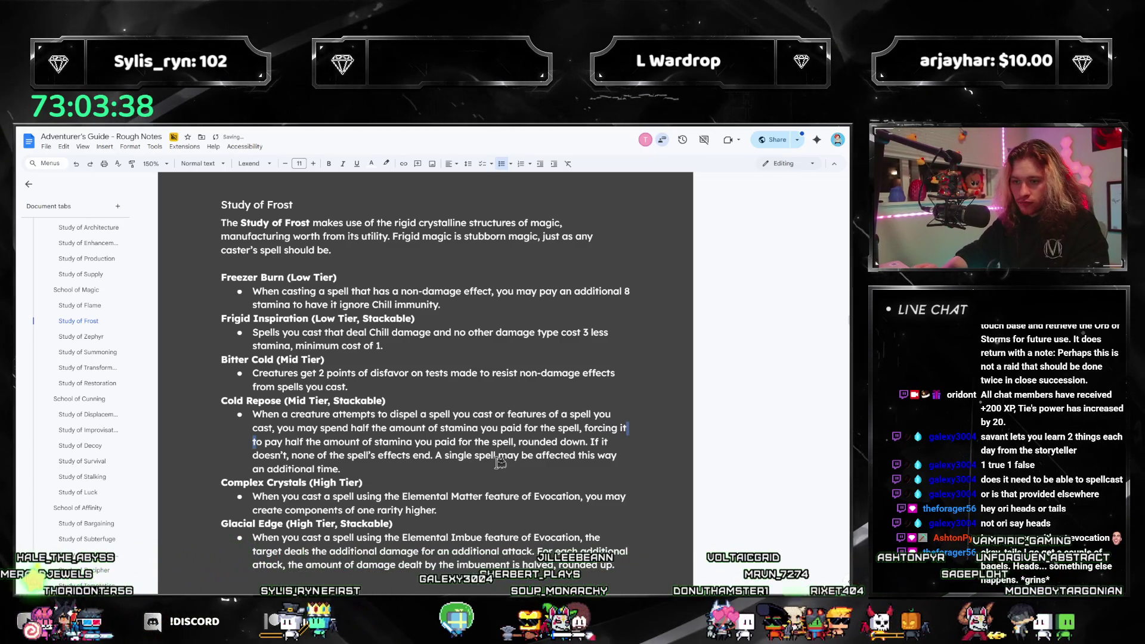
# Delete the duplicated stamina phrase and move ', rounded down' right after 'spell,'.
pyautogui.hotkey('shift', 'Right')
pyautogui.hotkey('shift', 'Right')
pyautogui.hotkey('shift', 'Right')
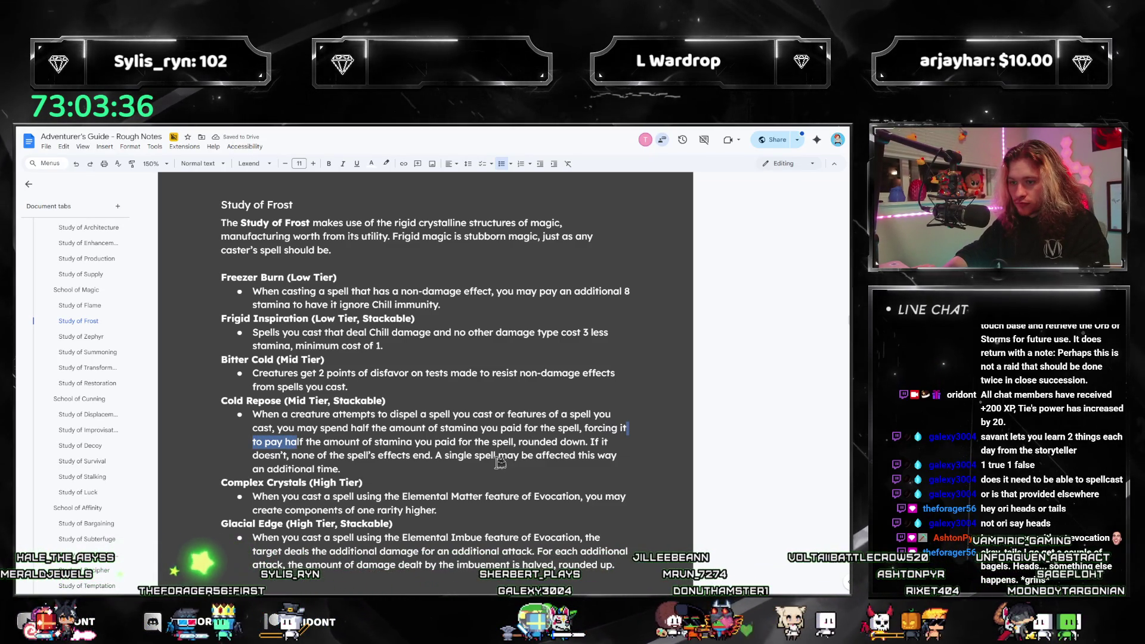
pyautogui.hotkey('shift', 'Right')
pyautogui.hotkey('shift', 'Right')
pyautogui.hotkey('shift', 'Right')
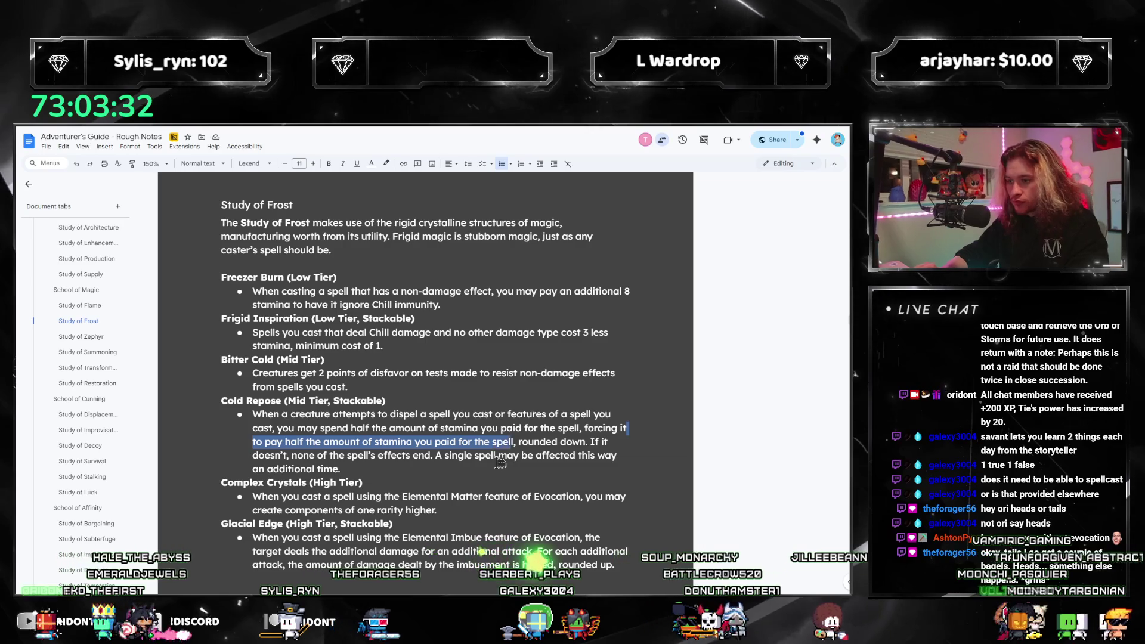
pyautogui.hotkey('shift', 'Right')
pyautogui.hotkey('shift', 'Right')
pyautogui.hotkey('shift', 'Right')
pyautogui.press('BackSpace')
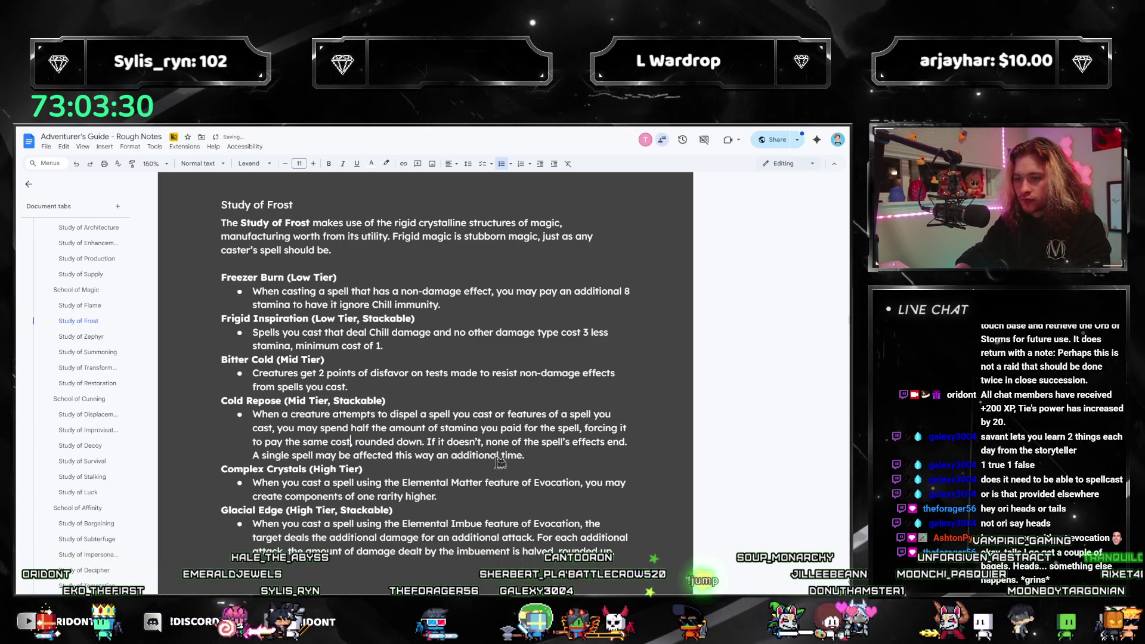
pyautogui.write('t')
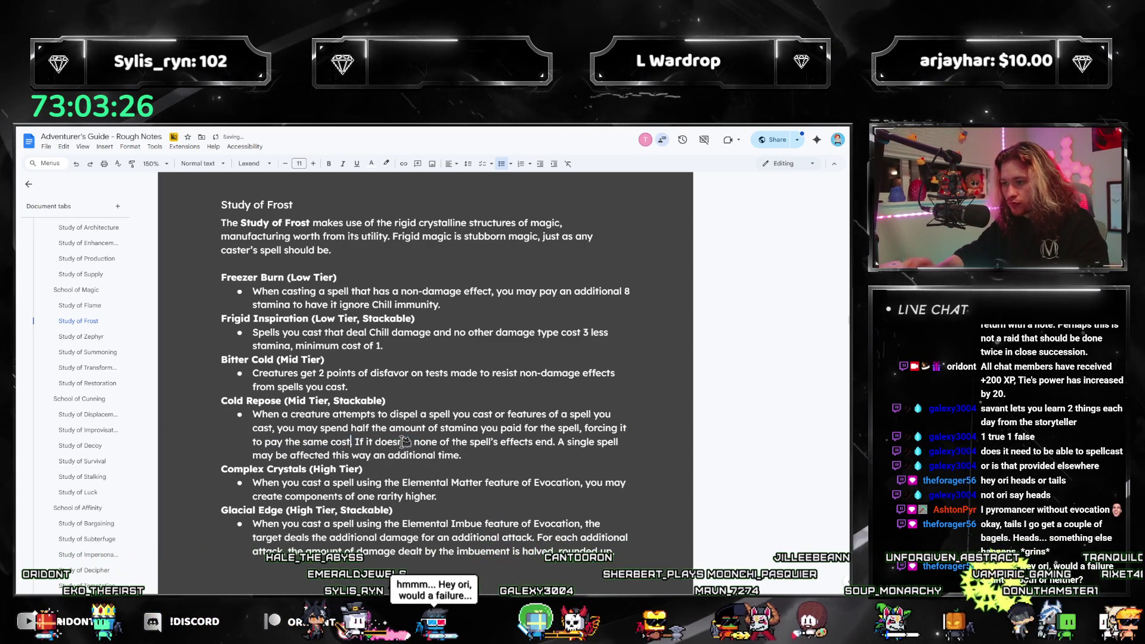
pyautogui.press('BackSpace')
pyautogui.click(582, 428)
pyautogui.hotkey('ctrl', 'v')
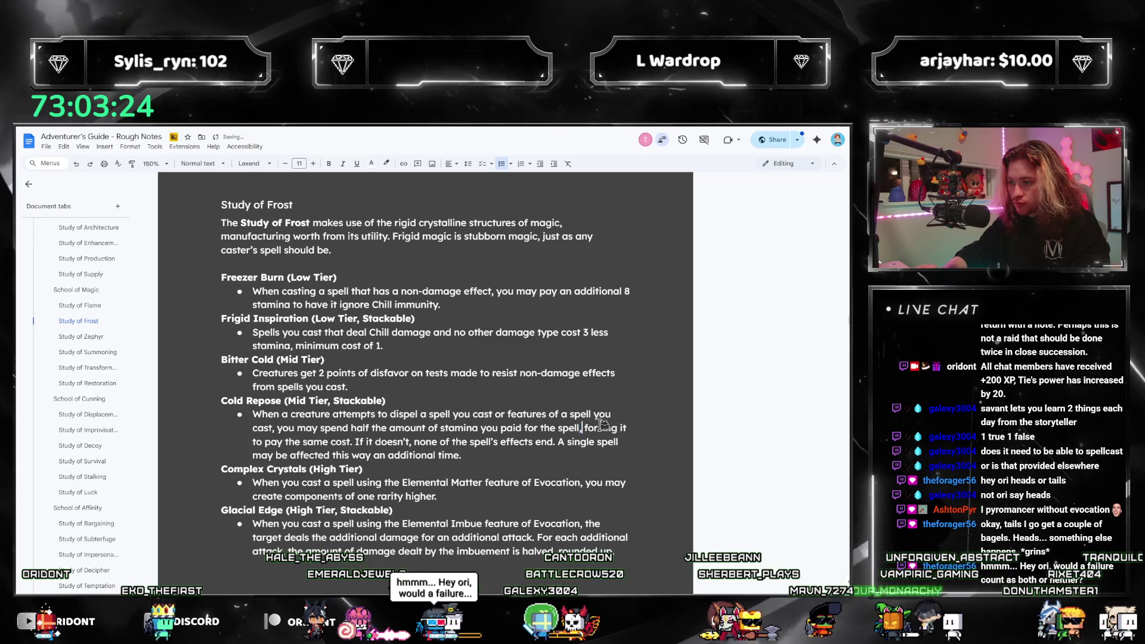
pyautogui.write(',')
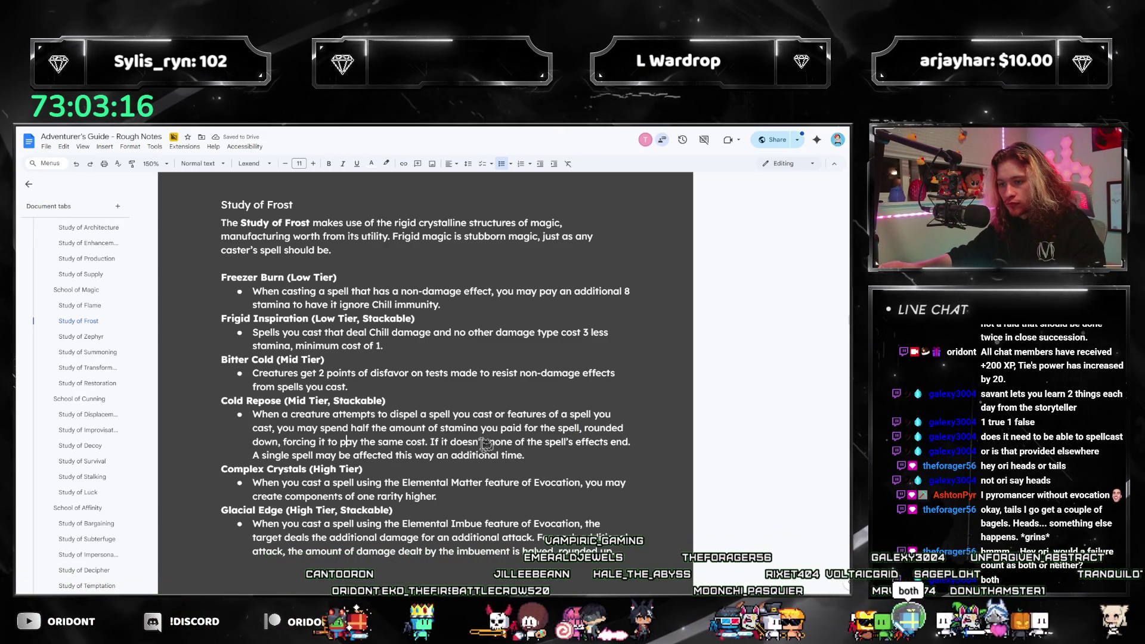
pyautogui.click(545, 452)
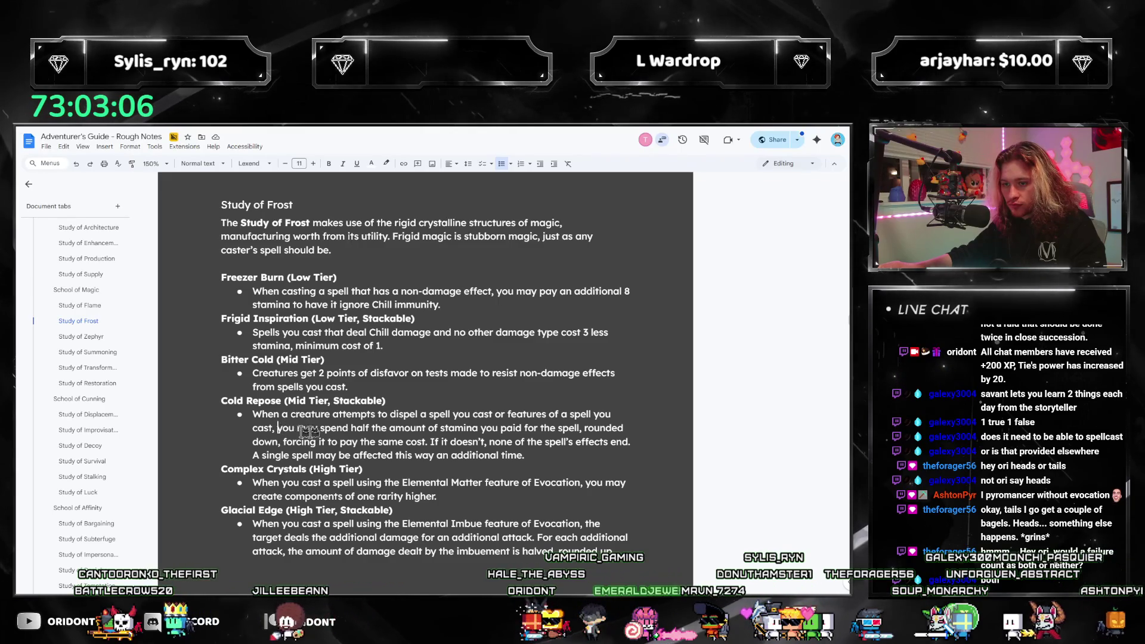
# Undo the last two Cold Repose edits.
pyautogui.click(588, 428)
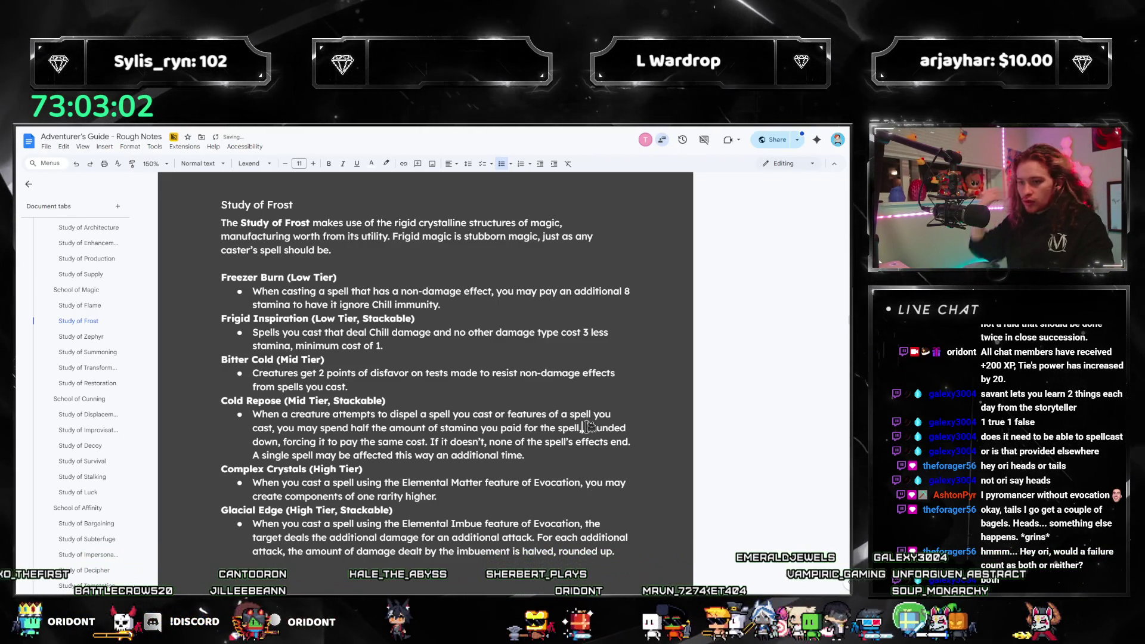
pyautogui.hotkey('ctrl', 'z')
pyautogui.hotkey('ctrl', 'z')
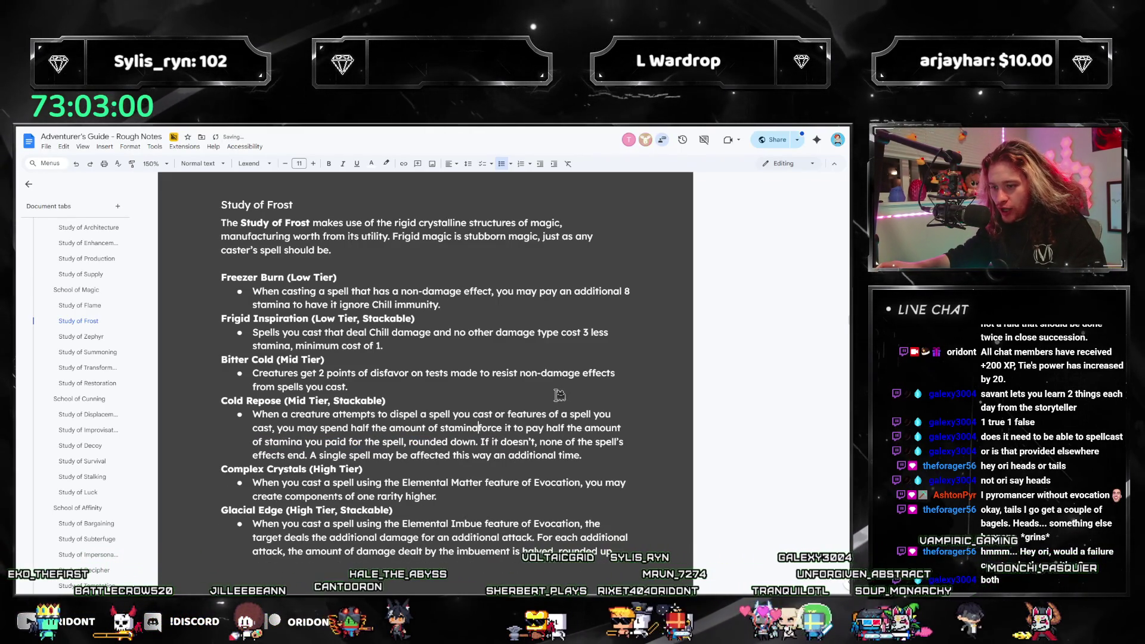
pyautogui.hotkey('ctrl', 'z')
pyautogui.hotkey('ctrl', 'z')
pyautogui.hotkey('ctrl', 'z')
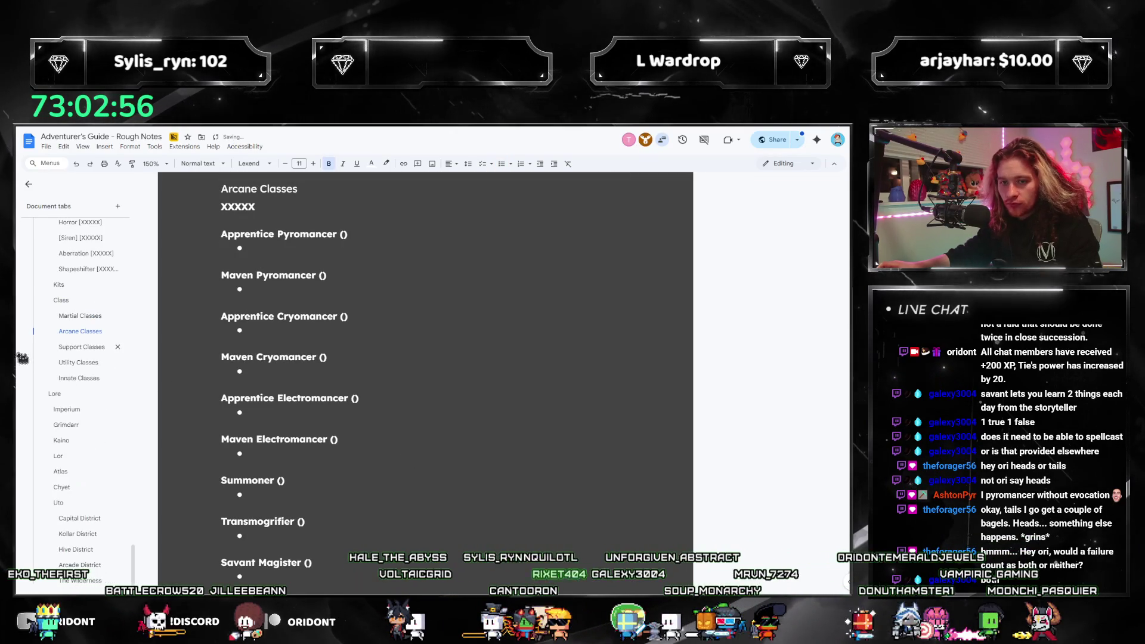
# Reword the Cold Repose bullet so you 'spend 1 interrupt action to' force the payment.
pyautogui.scroll(10, 72, 370)
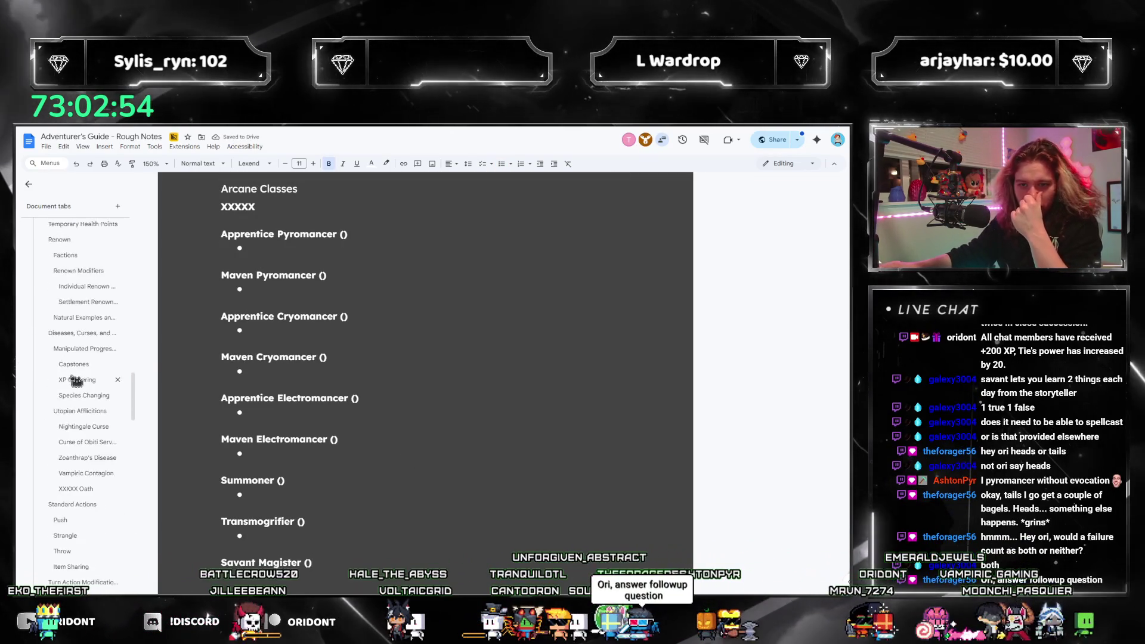
pyautogui.scroll(10, 74, 381)
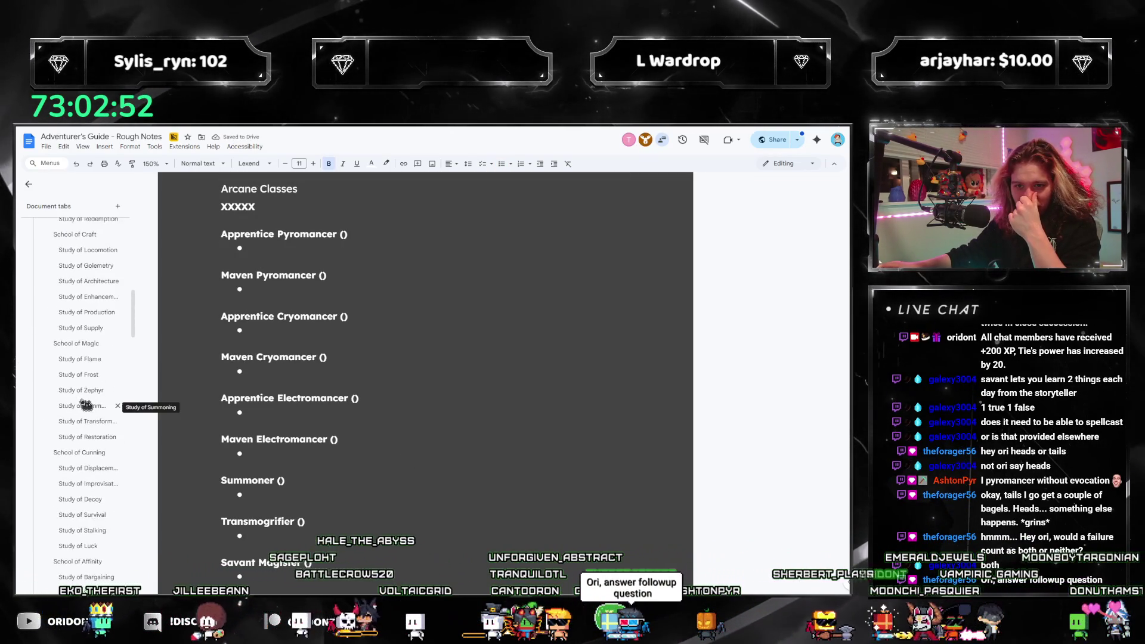
pyautogui.click(79, 468)
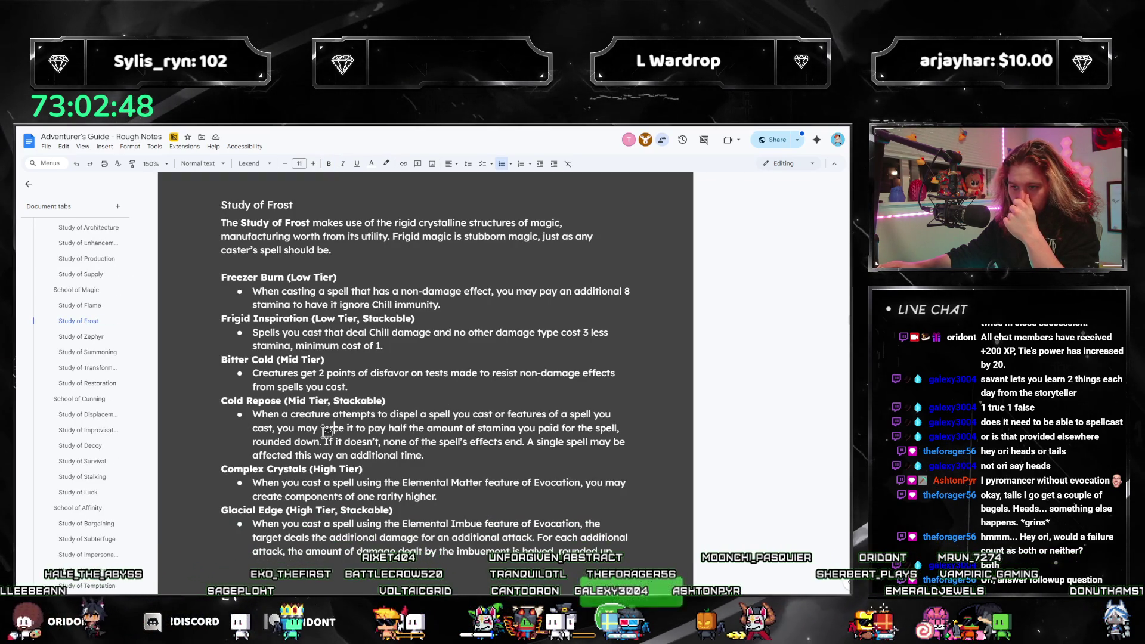
pyautogui.write('ay 10 stamina to')
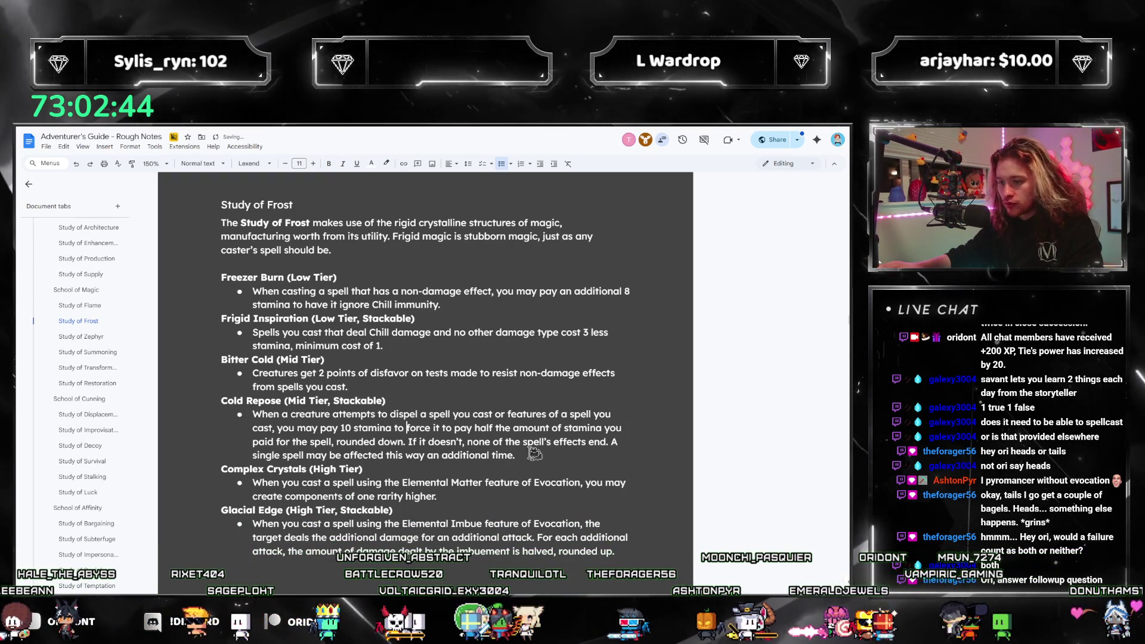
pyautogui.click(516, 455)
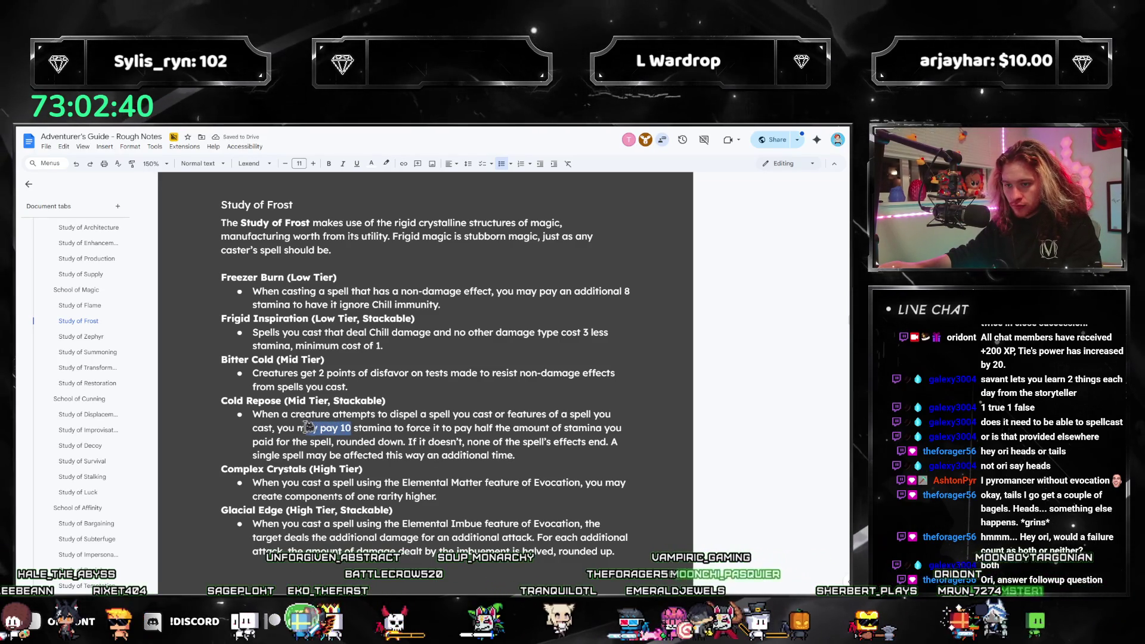
pyautogui.write('spend 1 interrup')
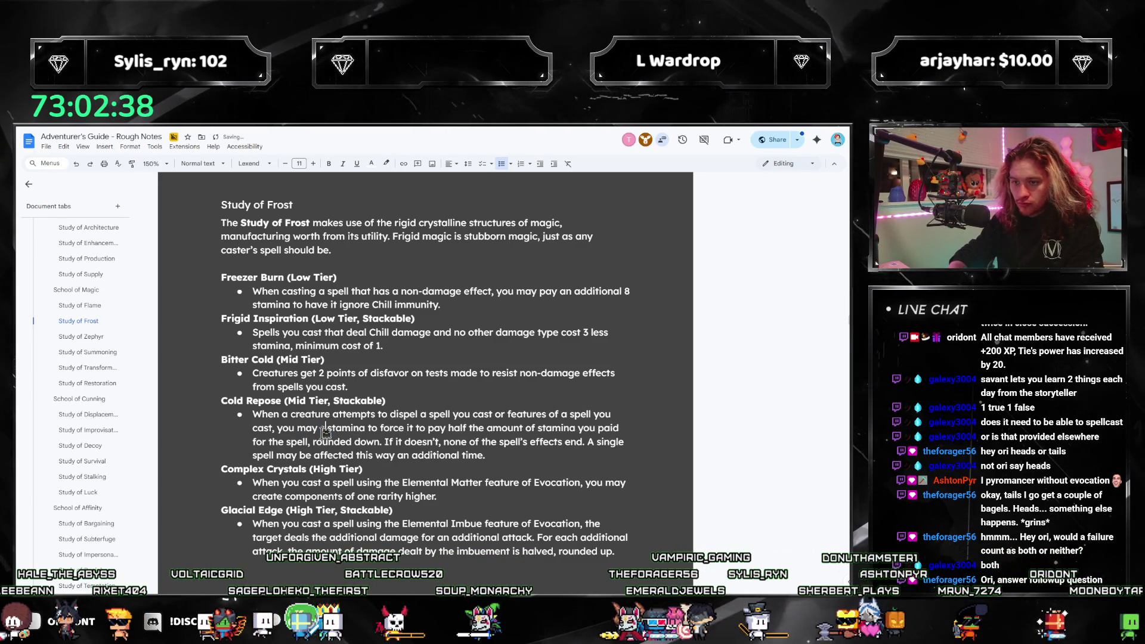
pyautogui.write('t action t')
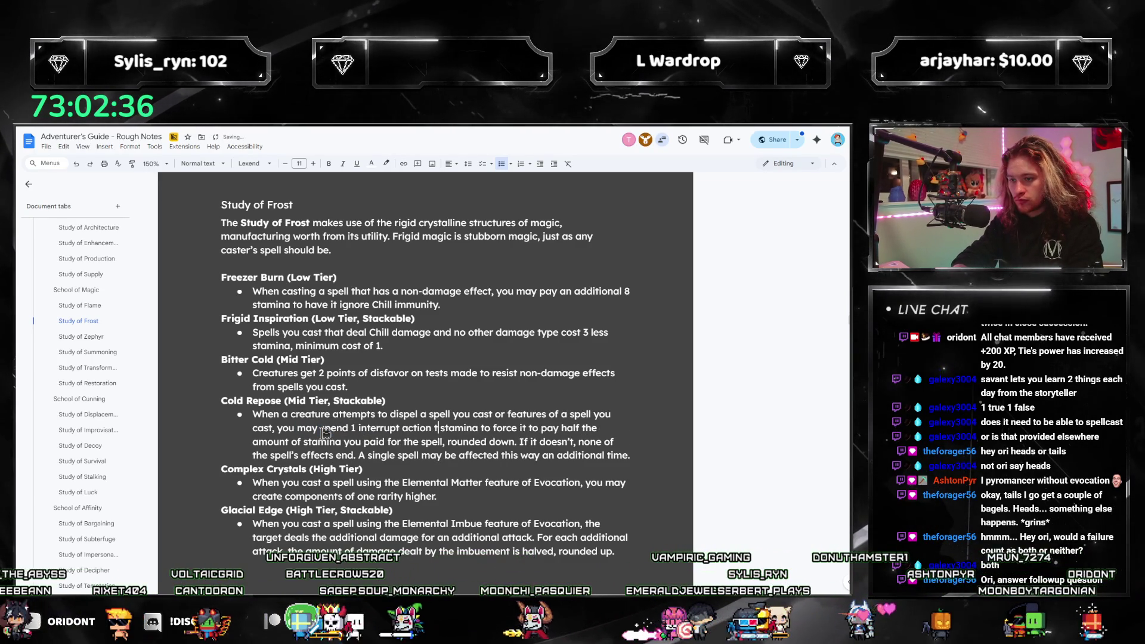
pyautogui.press('BackSpace')
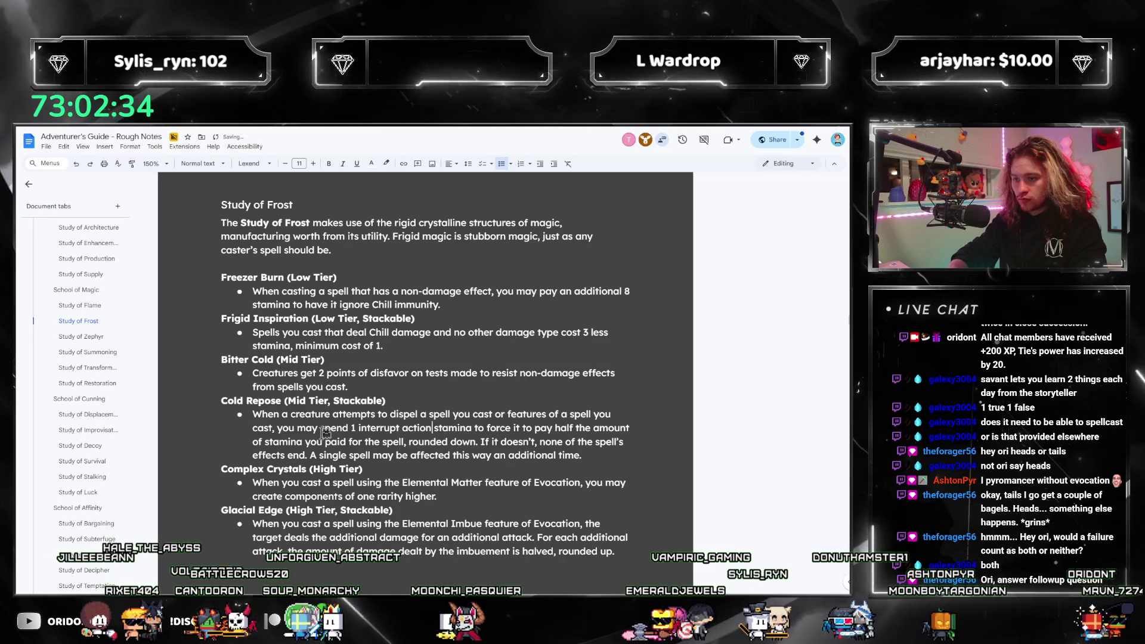
pyautogui.hotkey('ctrl', 'shift', 'Right')
pyautogui.press('Delete')
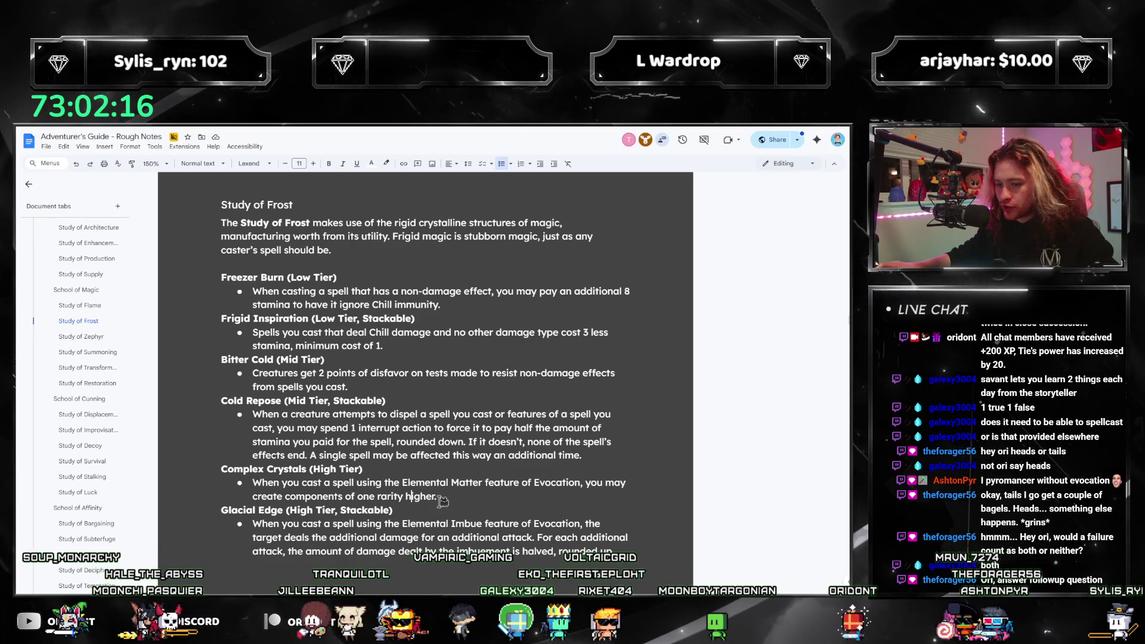
# Review the Cold Repose and Frigid Inspiration text, then open the Study of Zephyr tab.
pyautogui.moveTo(270, 500); pyautogui.dragTo(253, 482)
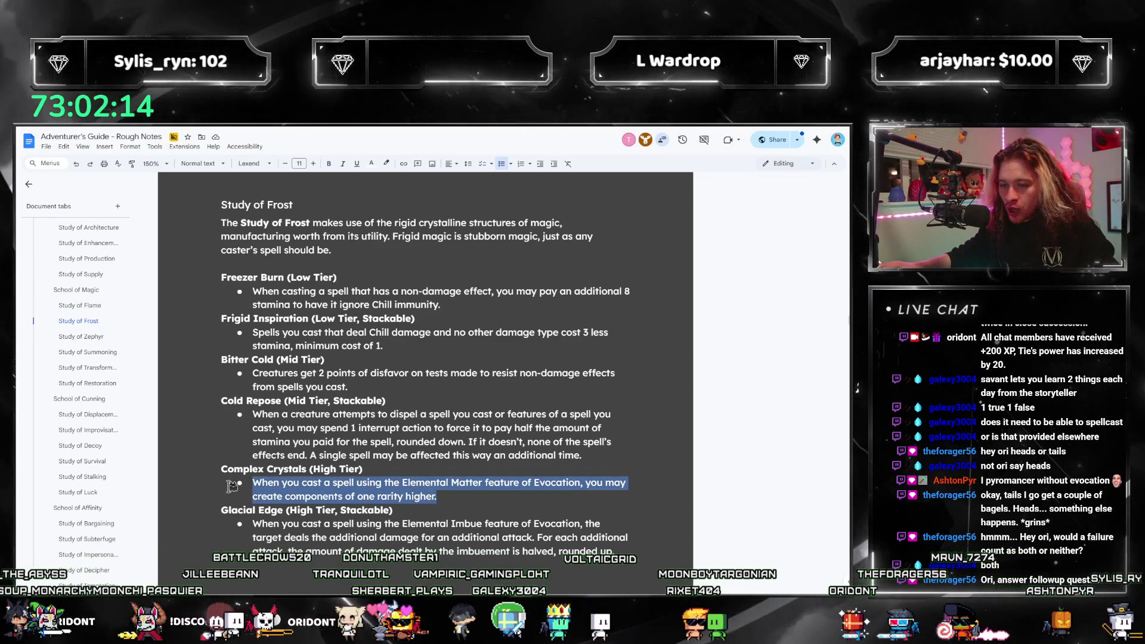
pyautogui.click(598, 455)
pyautogui.moveTo(599, 455); pyautogui.dragTo(233, 416)
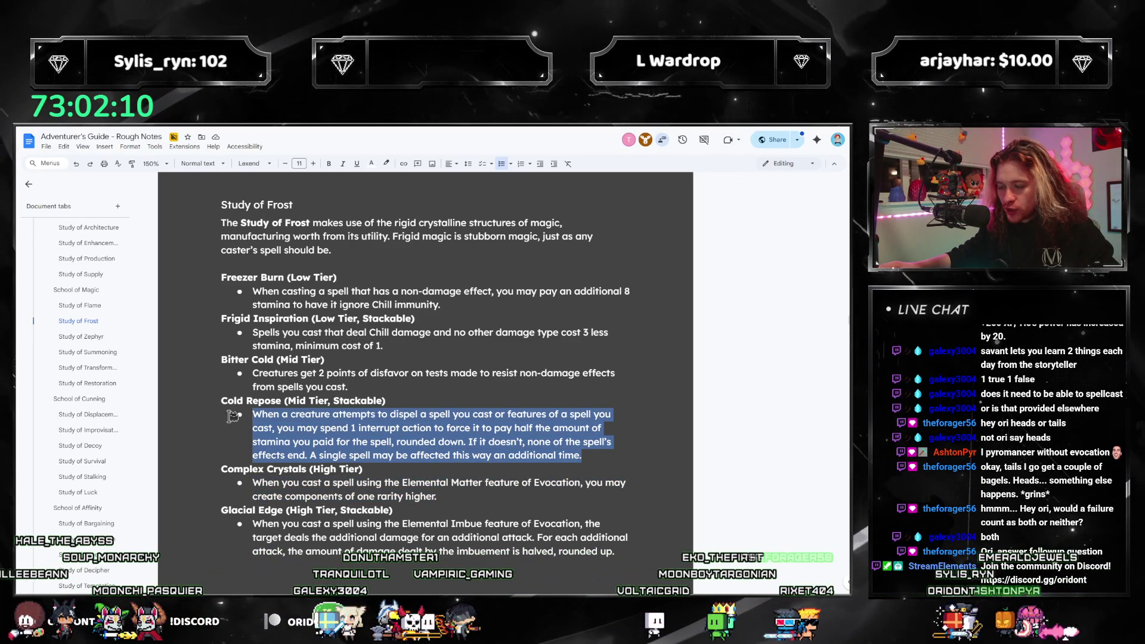
pyautogui.moveTo(233, 416); pyautogui.dragTo(208, 321)
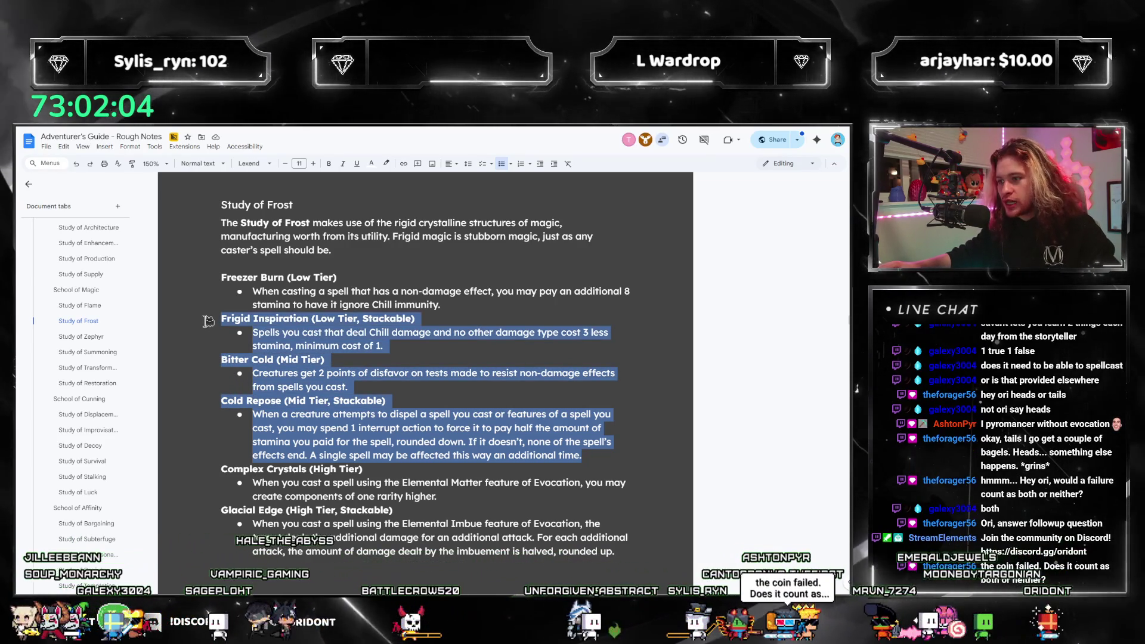
pyautogui.click(491, 418)
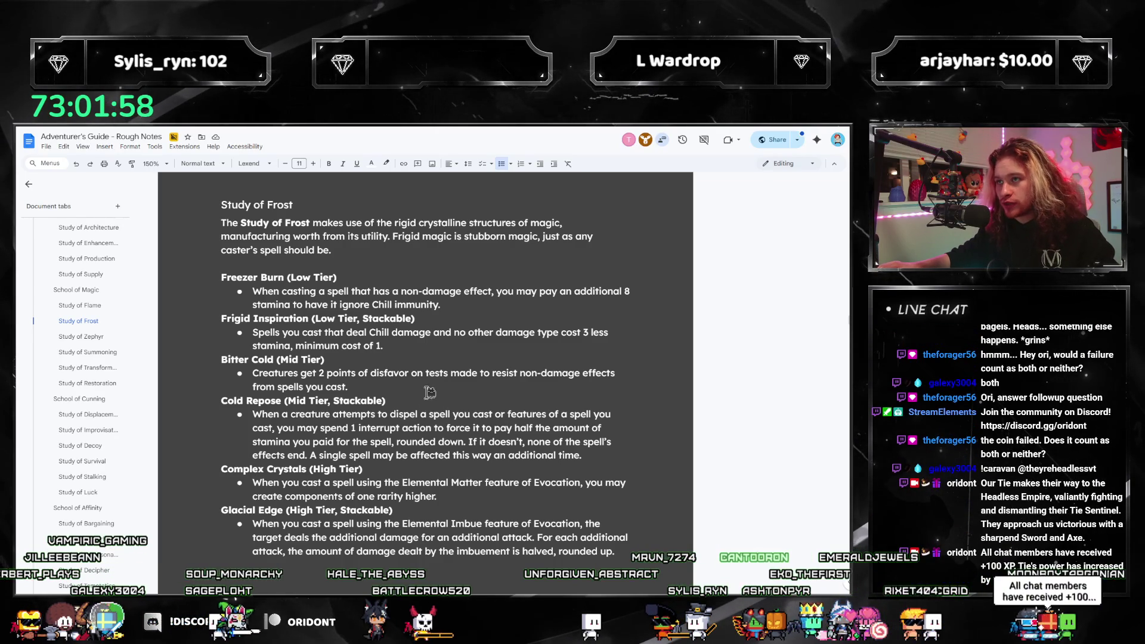
pyautogui.click(92, 337)
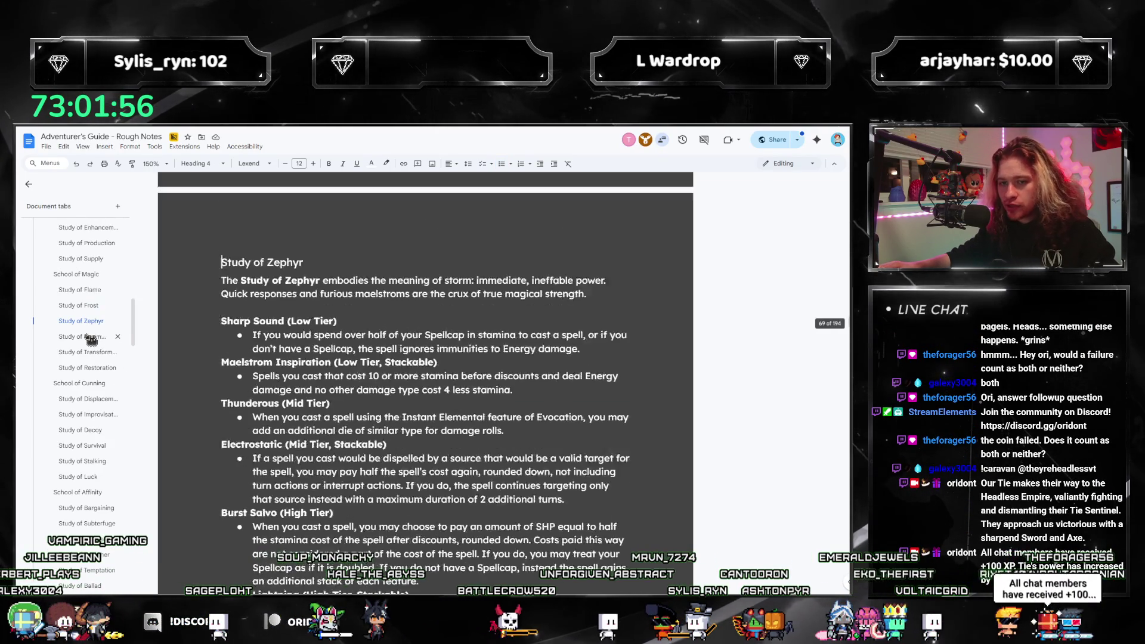
# Select the Electrostatic and Thunderous text for review, then return to Study of Flame.
pyautogui.scroll(-2, 327, 419)
pyautogui.scroll(1, 327, 419)
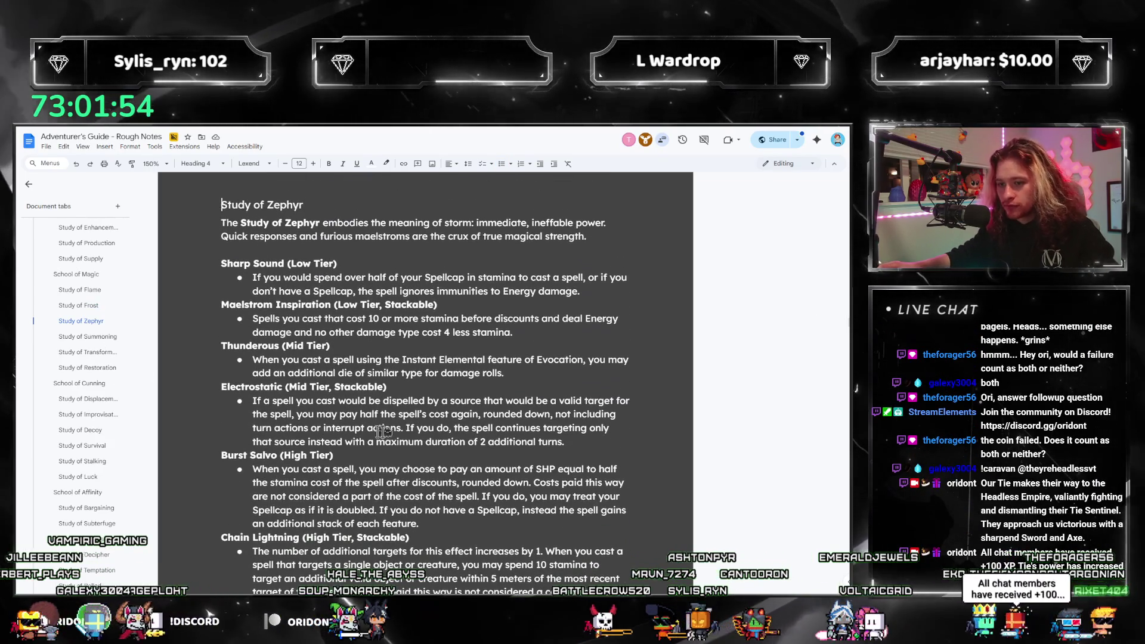
pyautogui.click(521, 442)
pyautogui.moveTo(574, 441)
pyautogui.mouseDown()
pyautogui.moveTo(240, 391)
pyautogui.moveTo(244, 400)
pyautogui.mouseUp()
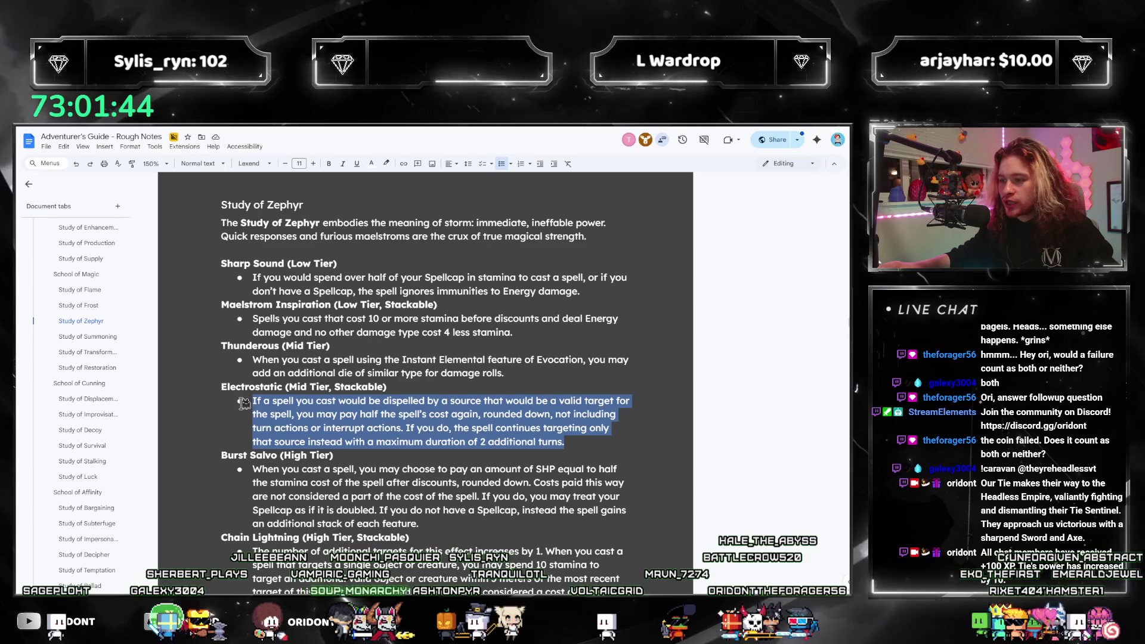
pyautogui.moveTo(244, 403)
pyautogui.mouseDown()
pyautogui.moveTo(210, 345)
pyautogui.moveTo(224, 364)
pyautogui.mouseUp()
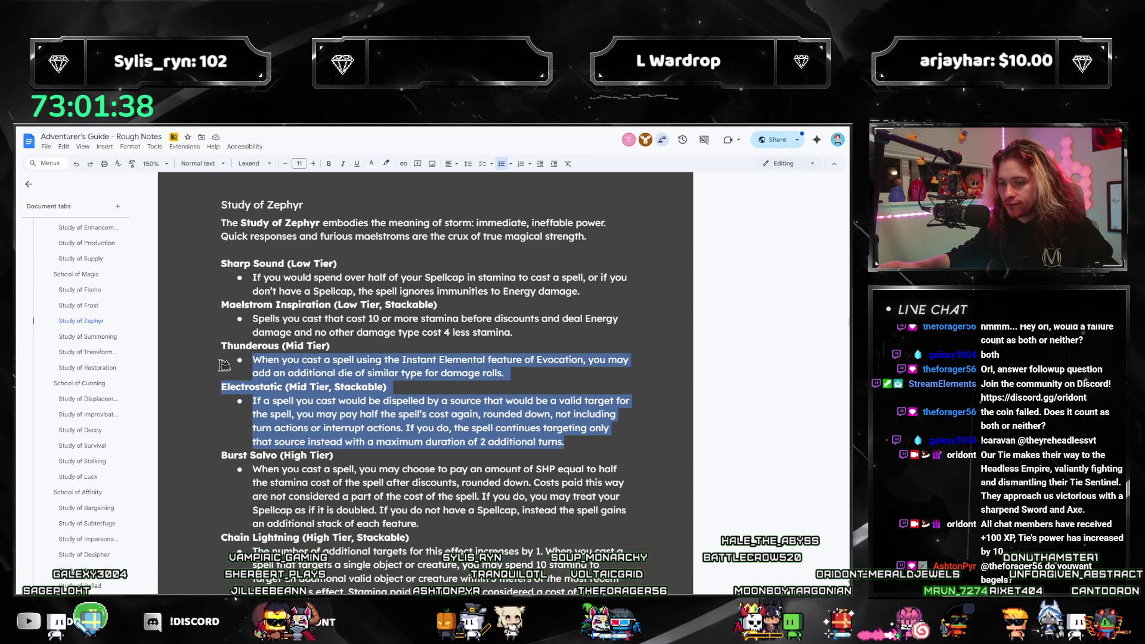
pyautogui.moveTo(224, 365)
pyautogui.mouseDown()
pyautogui.moveTo(216, 344)
pyautogui.moveTo(225, 385)
pyautogui.moveTo(262, 412)
pyautogui.moveTo(206, 323)
pyautogui.moveTo(239, 358)
pyautogui.moveTo(220, 303)
pyautogui.mouseUp()
pyautogui.click(83, 303)
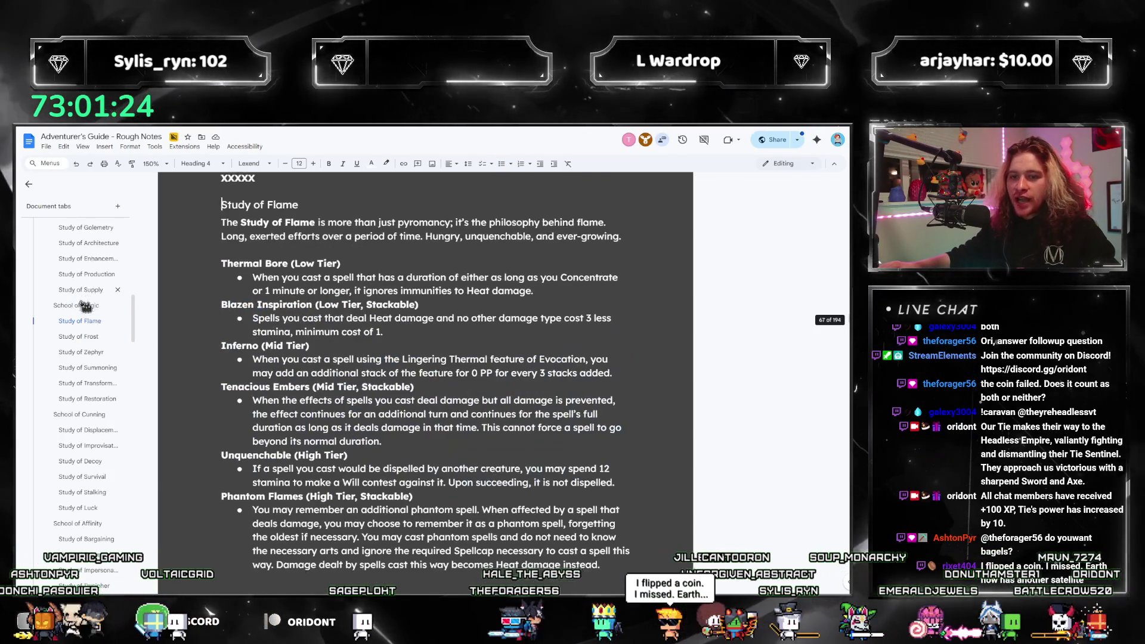
pyautogui.scroll(-1, 59, 341)
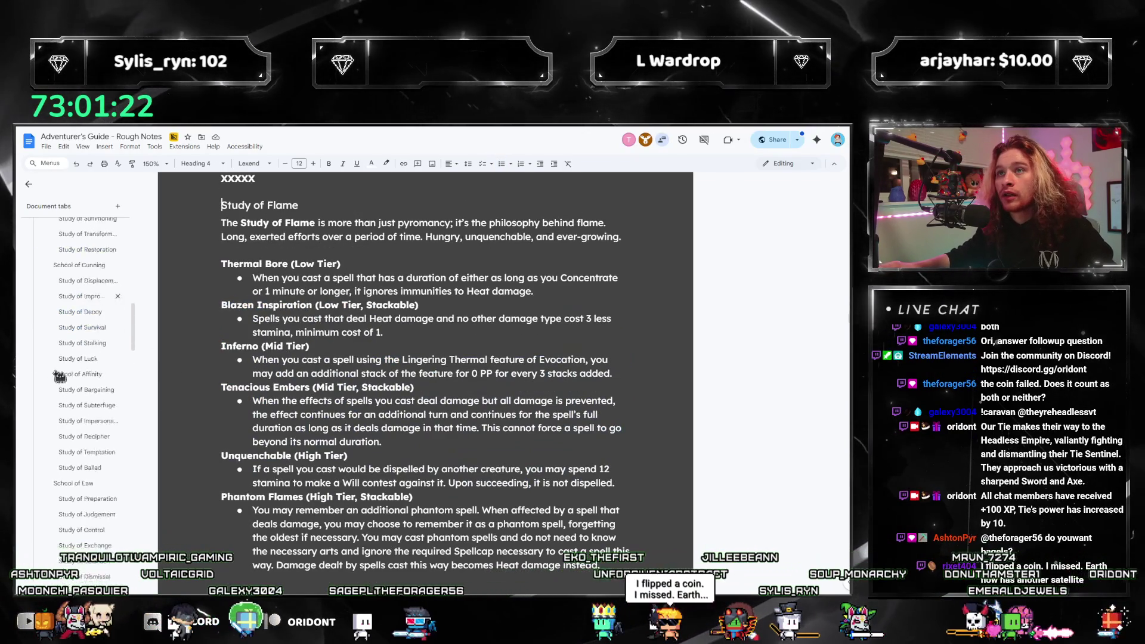
# Scroll the Document tabs list down to Class and open Arcane Classes.
pyautogui.scroll(-10, 60, 388)
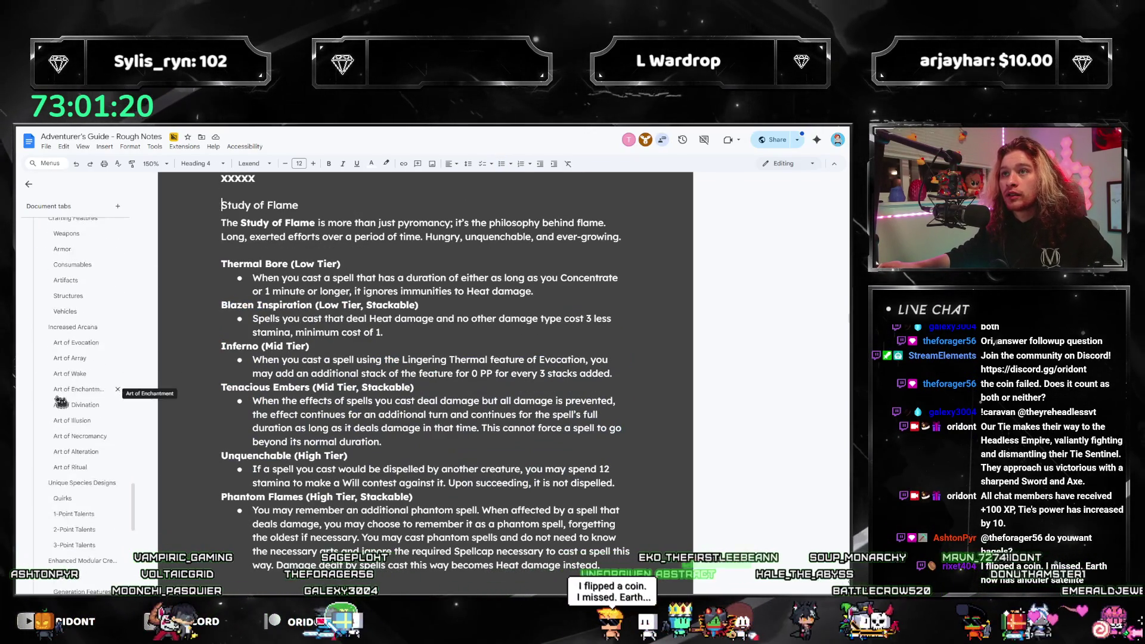
pyautogui.scroll(-4, 60, 399)
pyautogui.scroll(-5, 125, 380)
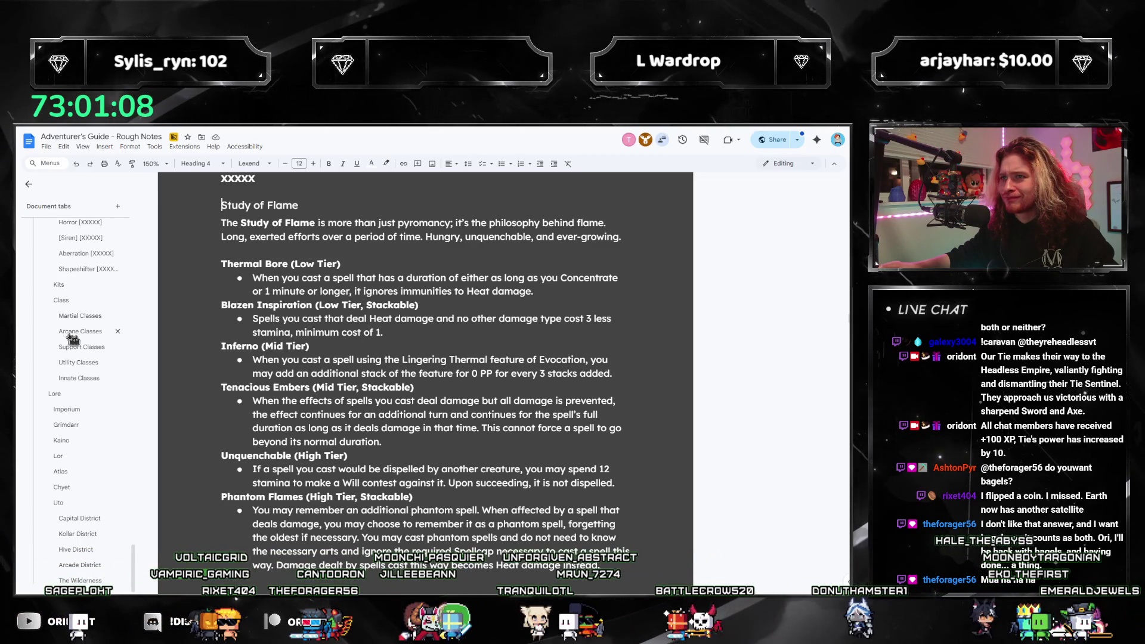
pyautogui.click(67, 331)
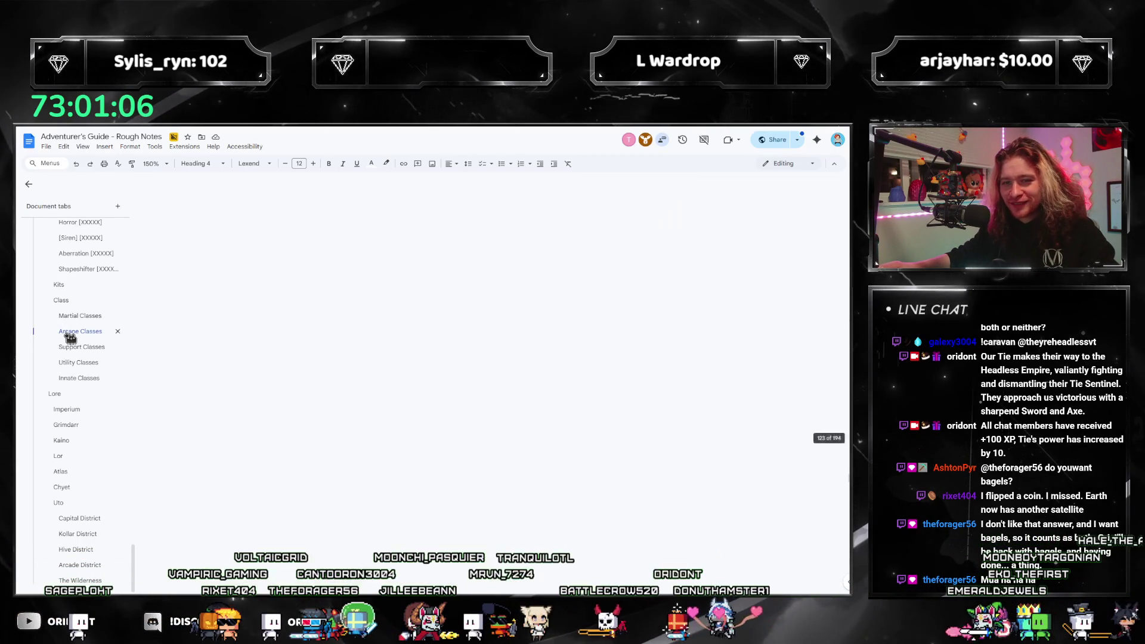
# Fill the Apprentice Pyromancer parentheses with a '+? DR' value, replacing the '?' placeholder.
pyautogui.click(265, 271)
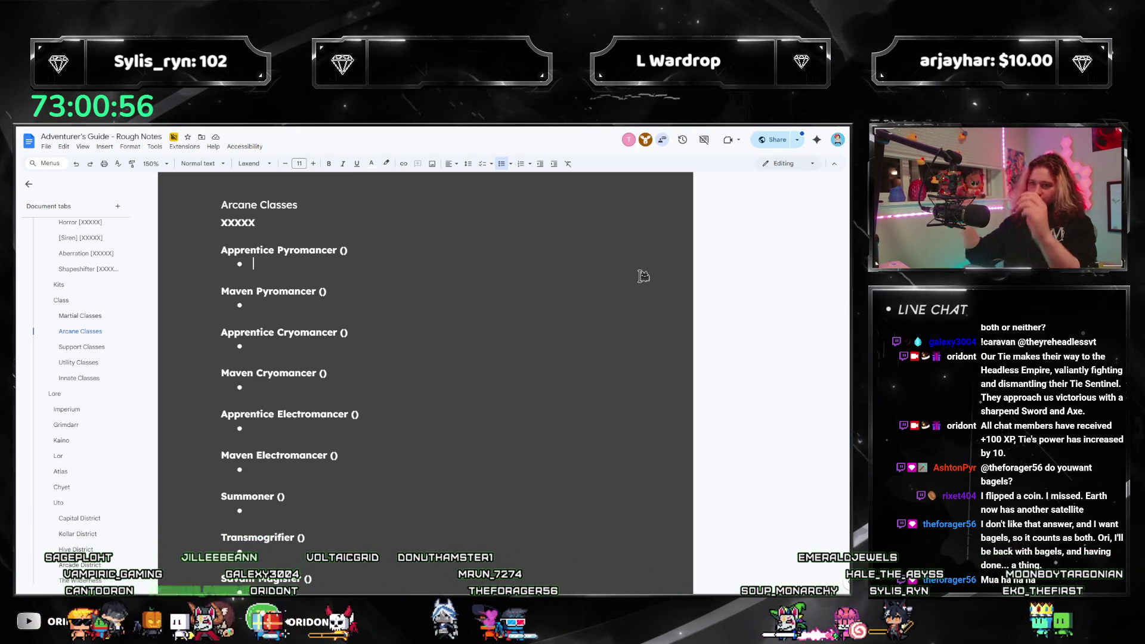
pyautogui.click(346, 250)
pyautogui.write('+')
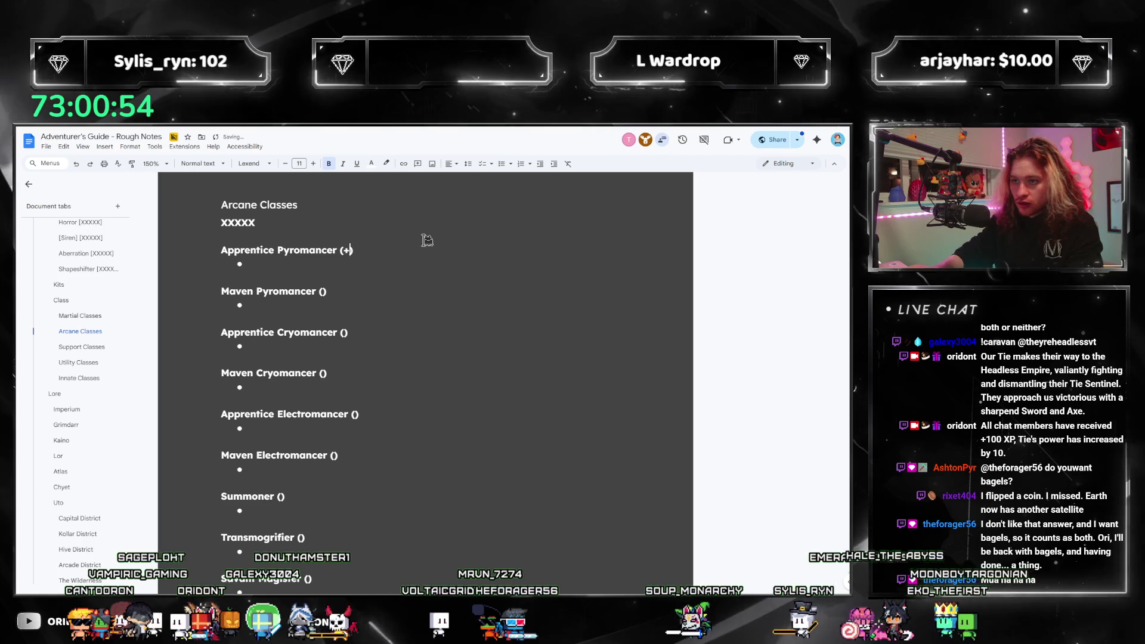
pyautogui.write('? DR')
pyautogui.press('Left')
pyautogui.press('Left')
pyautogui.press('Left')
pyautogui.hotkey('shift', 'Left')
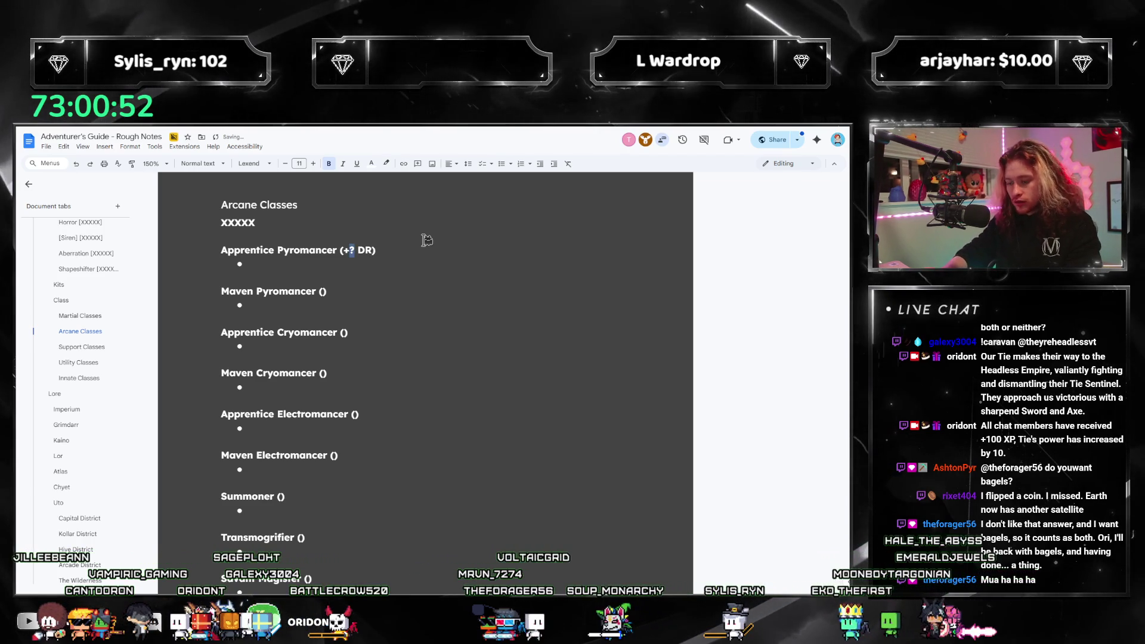
pyautogui.write('0')
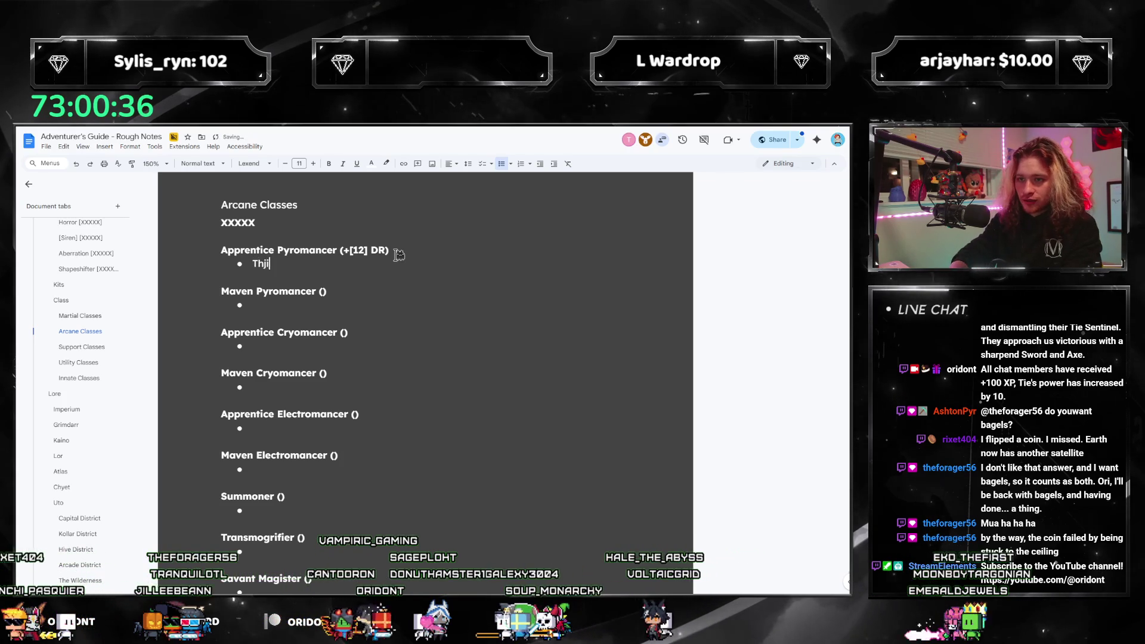
# Write 'This creature can cast' spells using Evocation, Enchantment, Array, and Wake.
pyautogui.press('BackSpace')
pyautogui.press('BackSpace')
pyautogui.write('is')
pyautogui.press('Home')
pyautogui.press('Return')
pyautogui.press('Up')
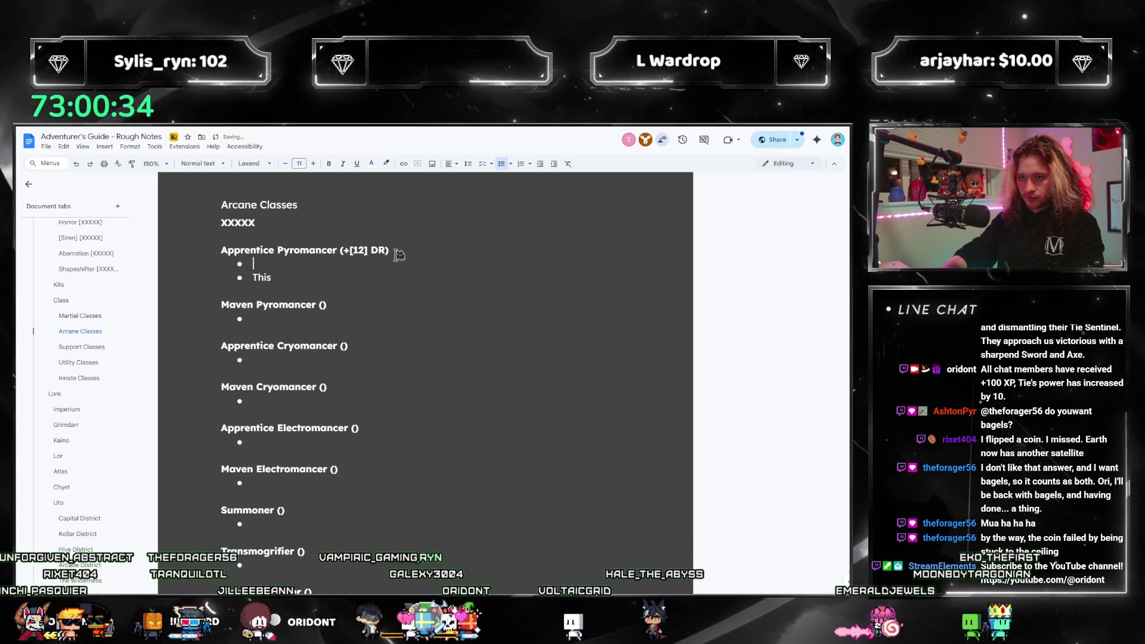
pyautogui.press('Down')
pyautogui.press('End')
pyautogui.write('creature ')
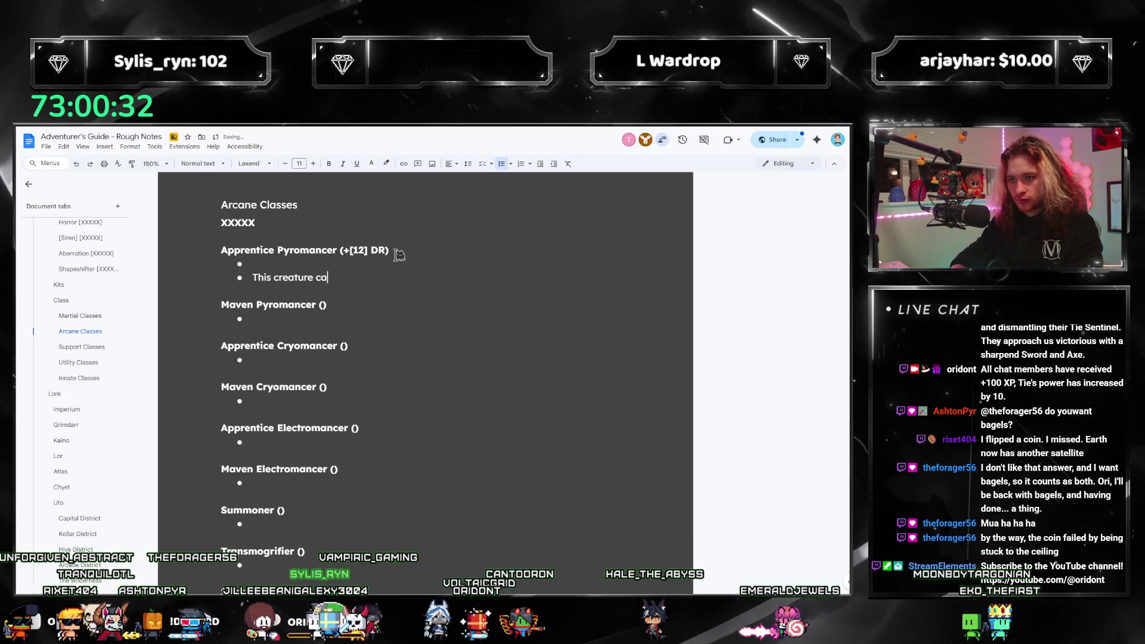
pyautogui.write('can cast and craft spells using the art of E')
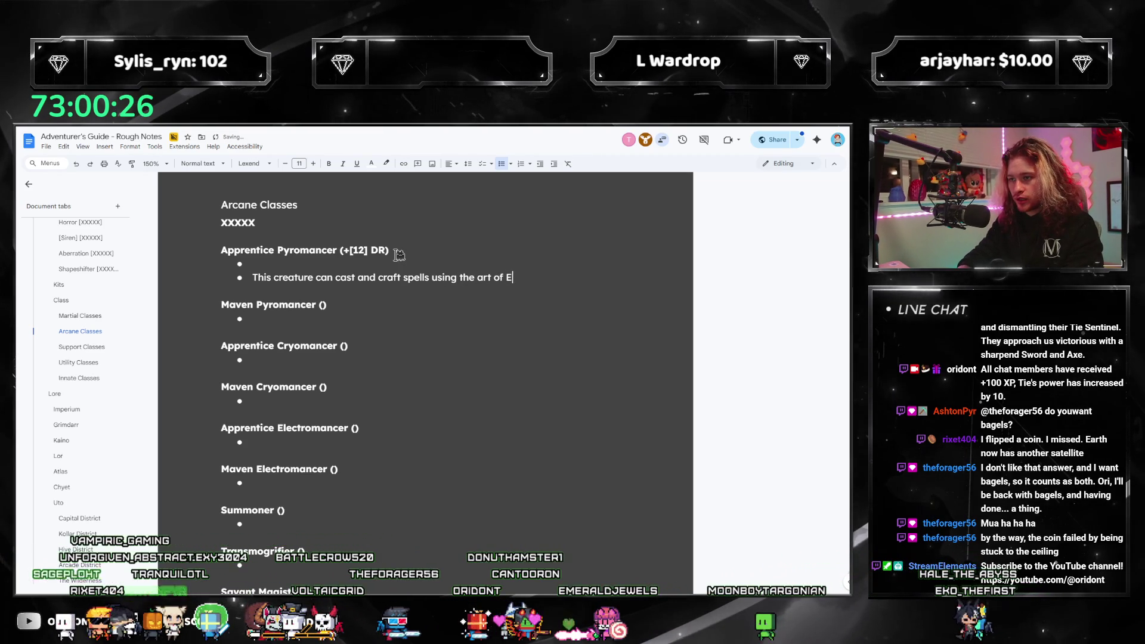
pyautogui.write('vocation, Enchantm')
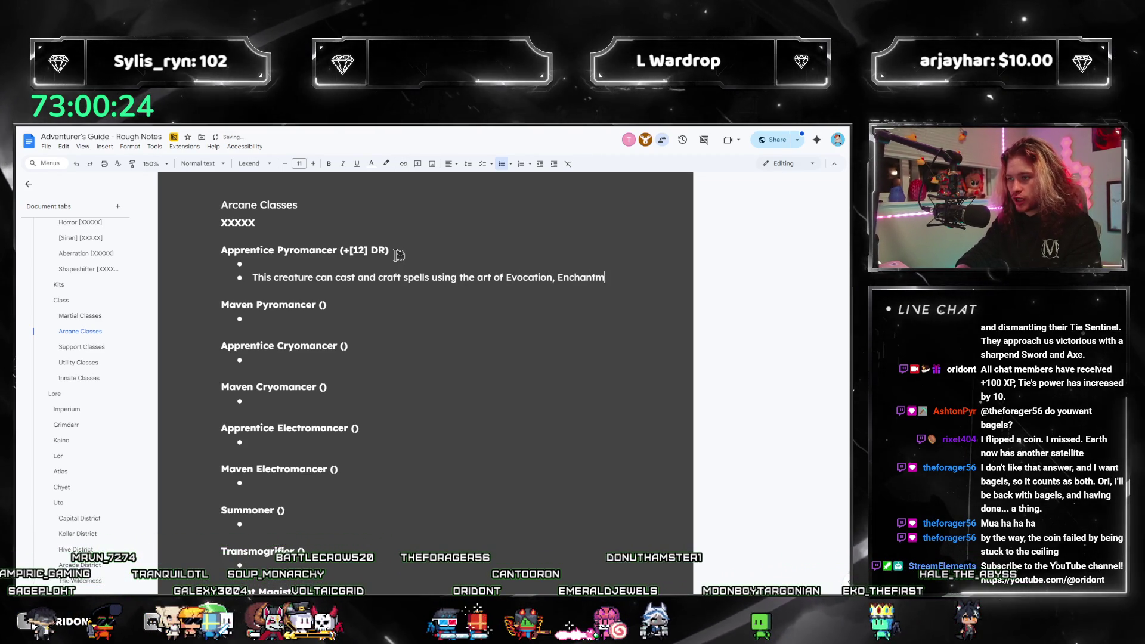
pyautogui.write('ent, Array, and Wak')
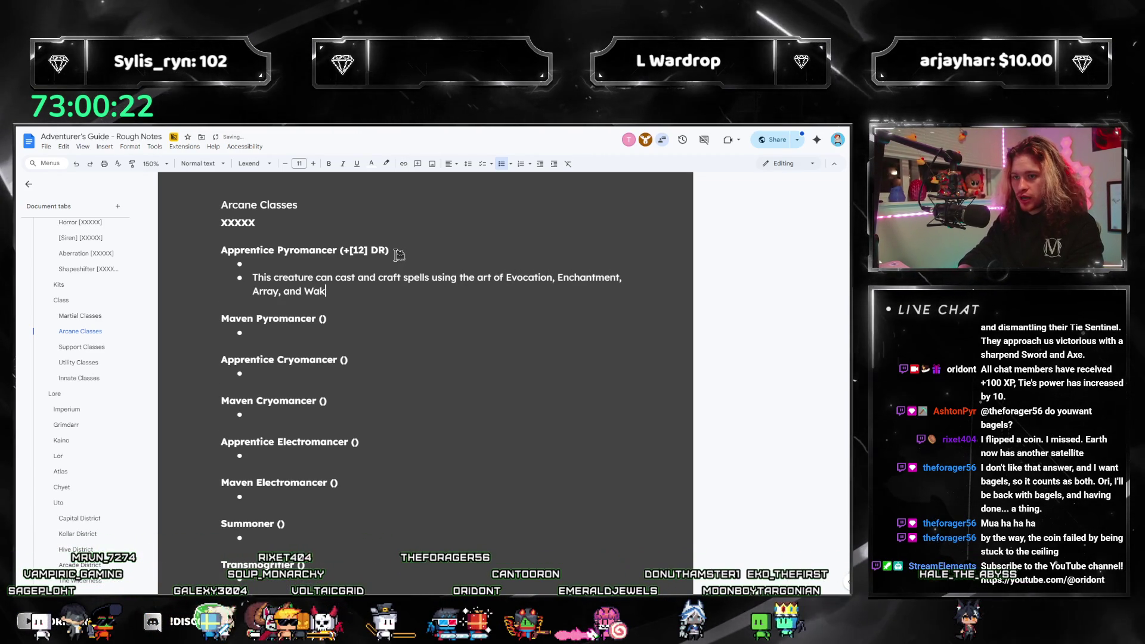
pyautogui.write('e.')
# Add a new empty bullet below the spellcasting sentence.
pyautogui.press('Up')
pyautogui.press('Up')
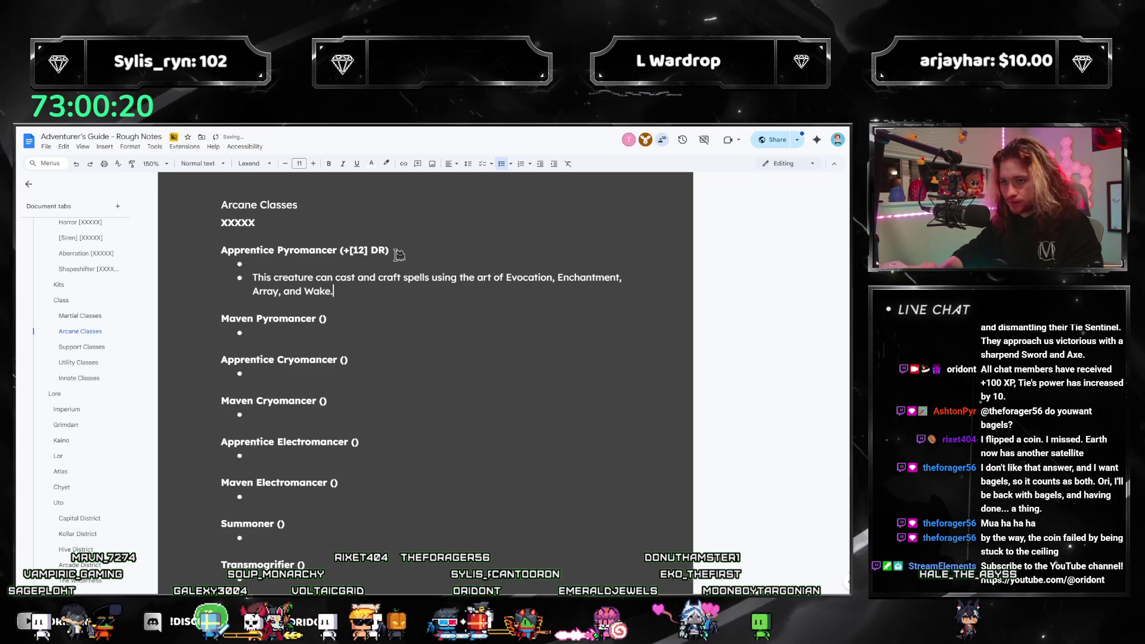
pyautogui.press('Return')
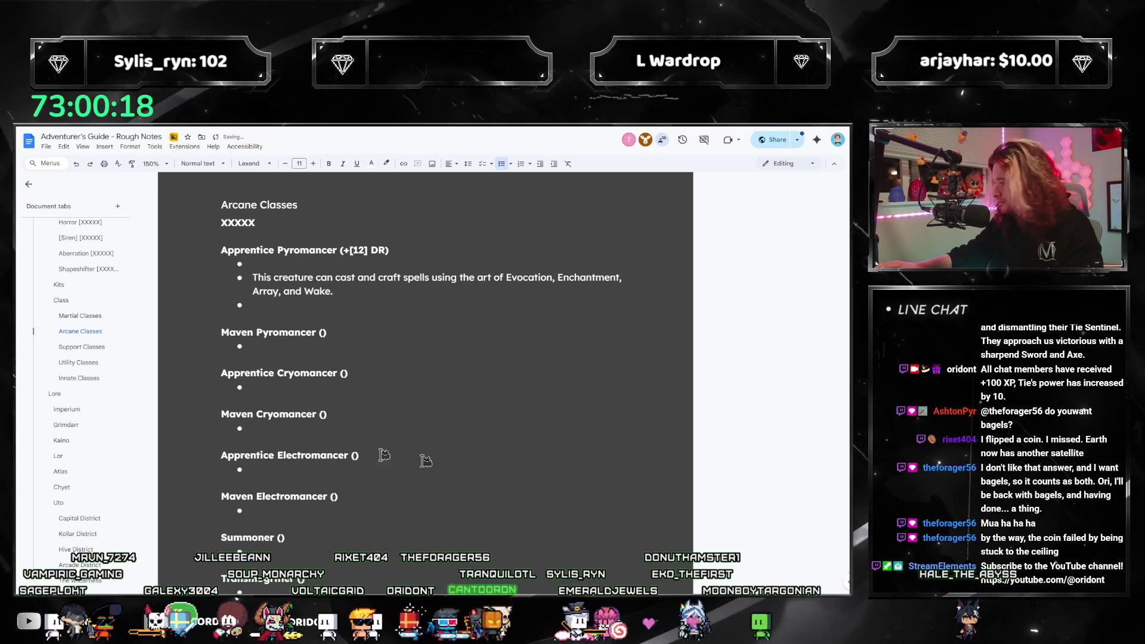
pyautogui.scroll(15, 71, 409)
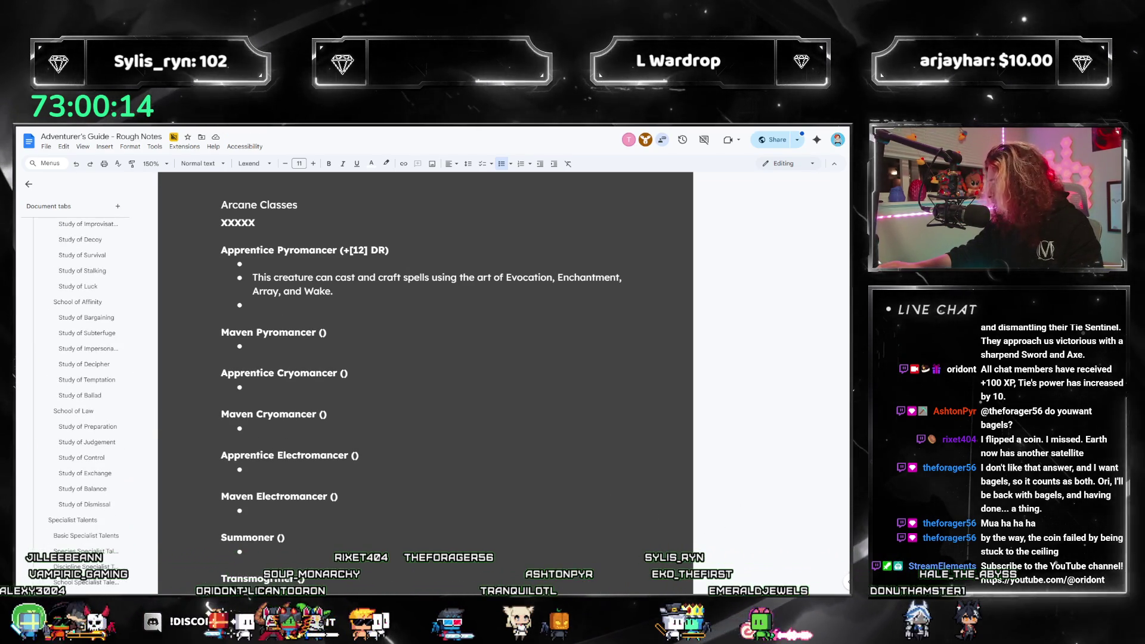
pyautogui.hotkey('alt', 'Tab')
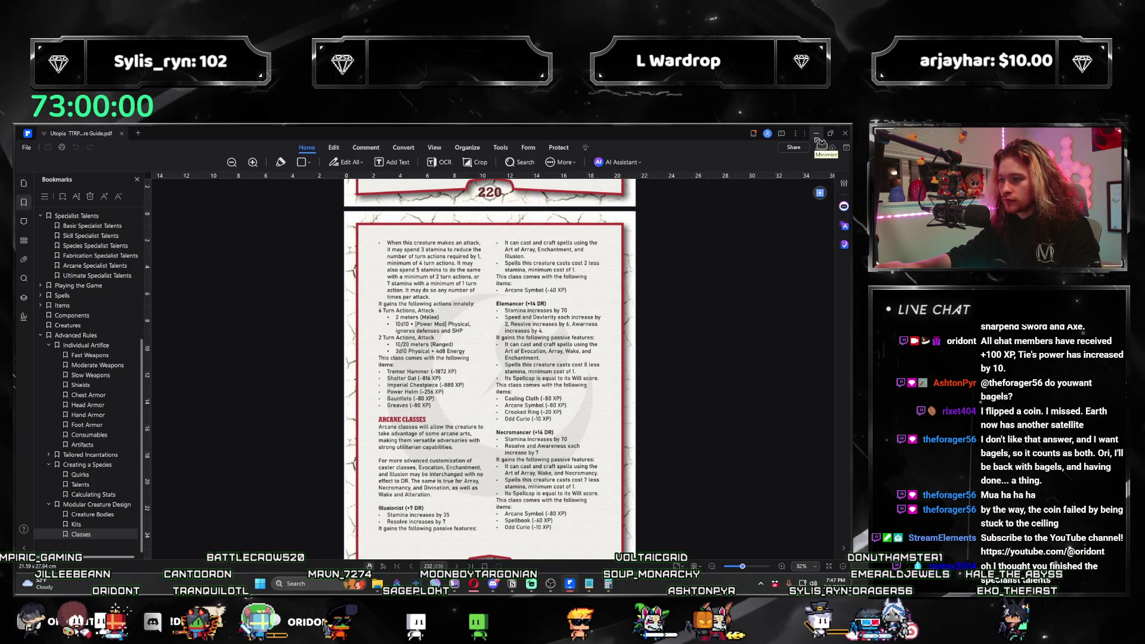
pyautogui.click(816, 133)
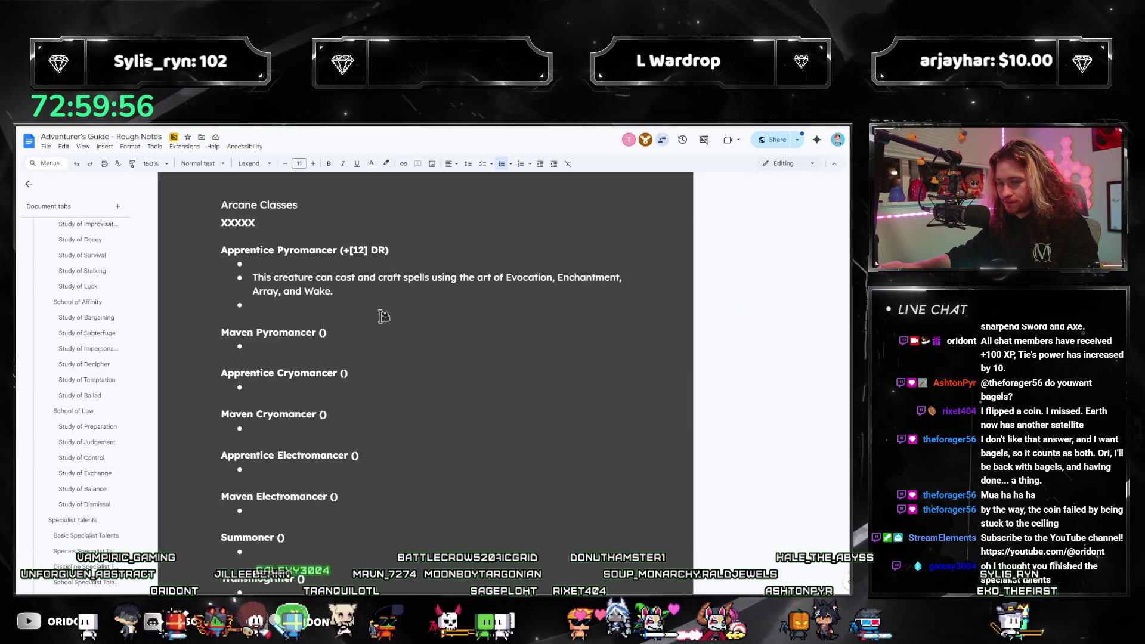
# Select the Blazen Inspiration, Inferno and Tenacious Embers entries in the Study of Flame tab.
pyautogui.scroll(5, 83, 411)
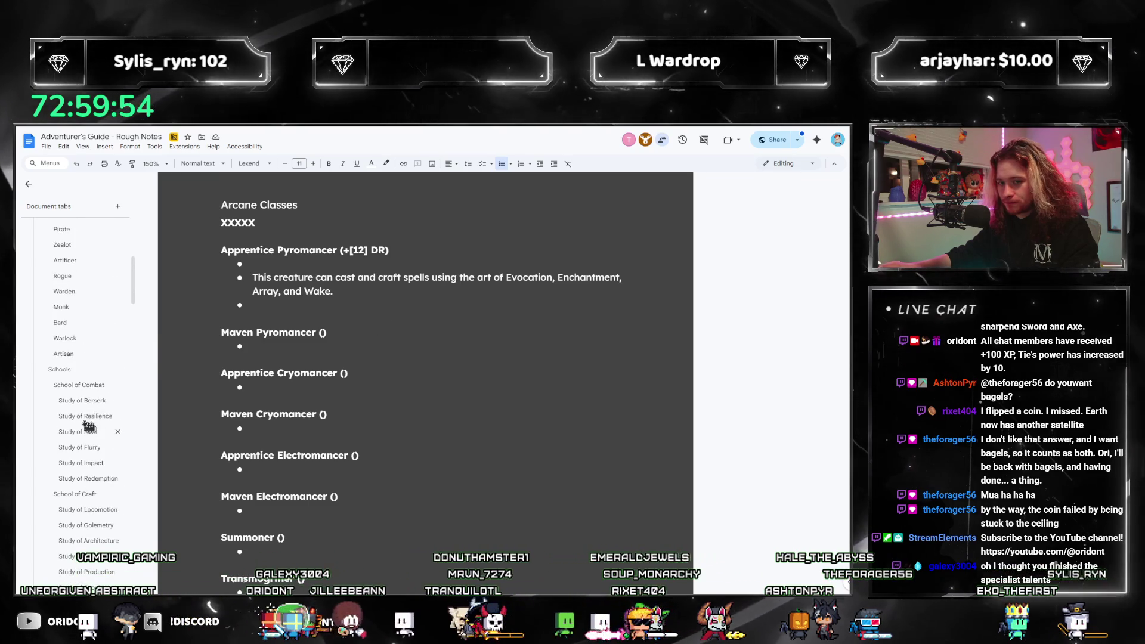
pyautogui.scroll(-10, 87, 422)
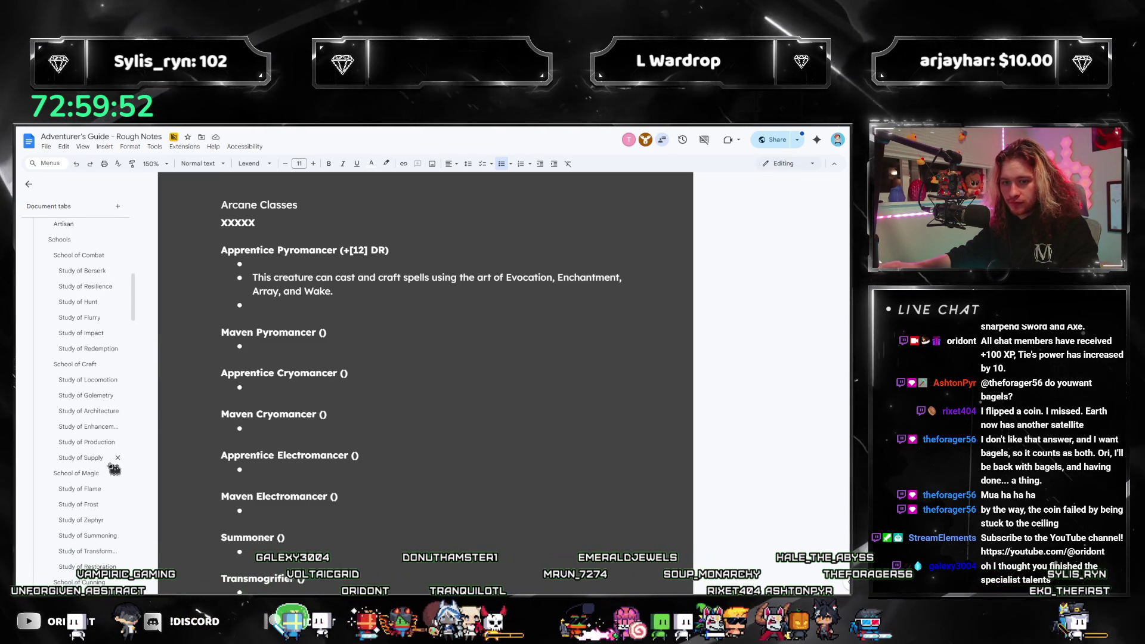
pyautogui.scroll(1, 84, 332)
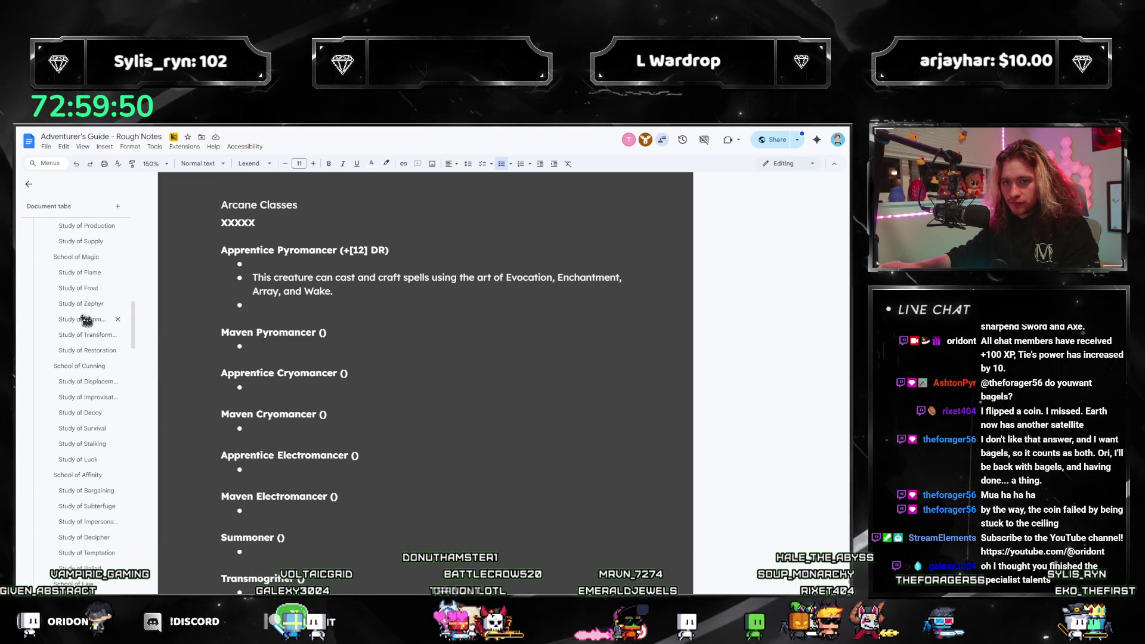
pyautogui.click(79, 273)
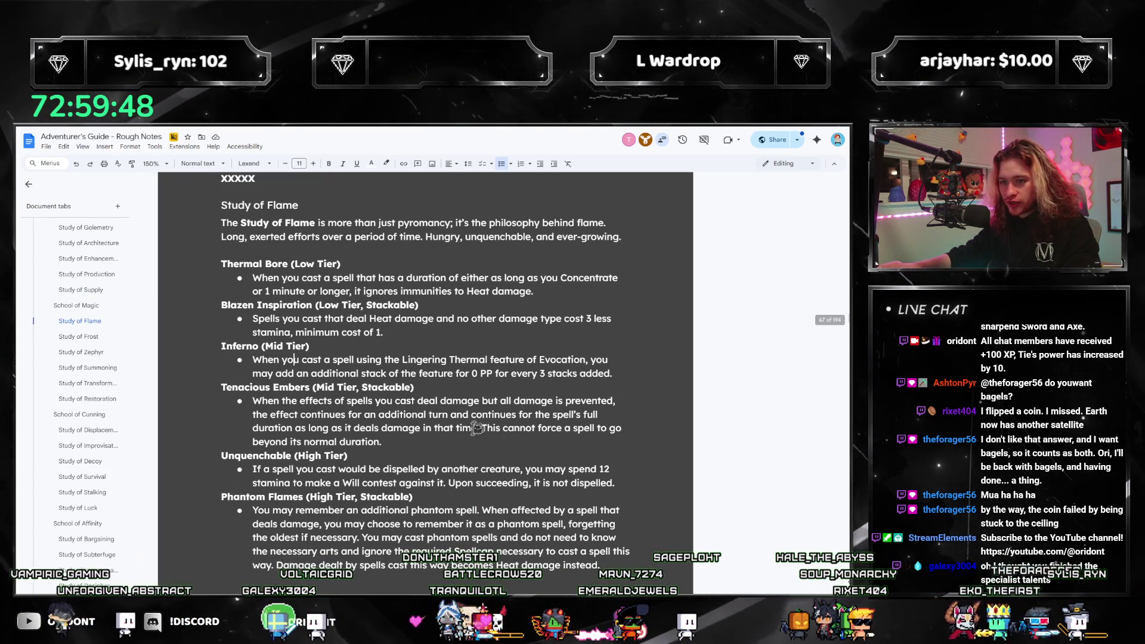
pyautogui.moveTo(440, 440)
pyautogui.mouseDown()
pyautogui.moveTo(333, 397)
pyautogui.moveTo(208, 303)
pyautogui.mouseUp()
pyautogui.hotkey('ctrl', 'c')
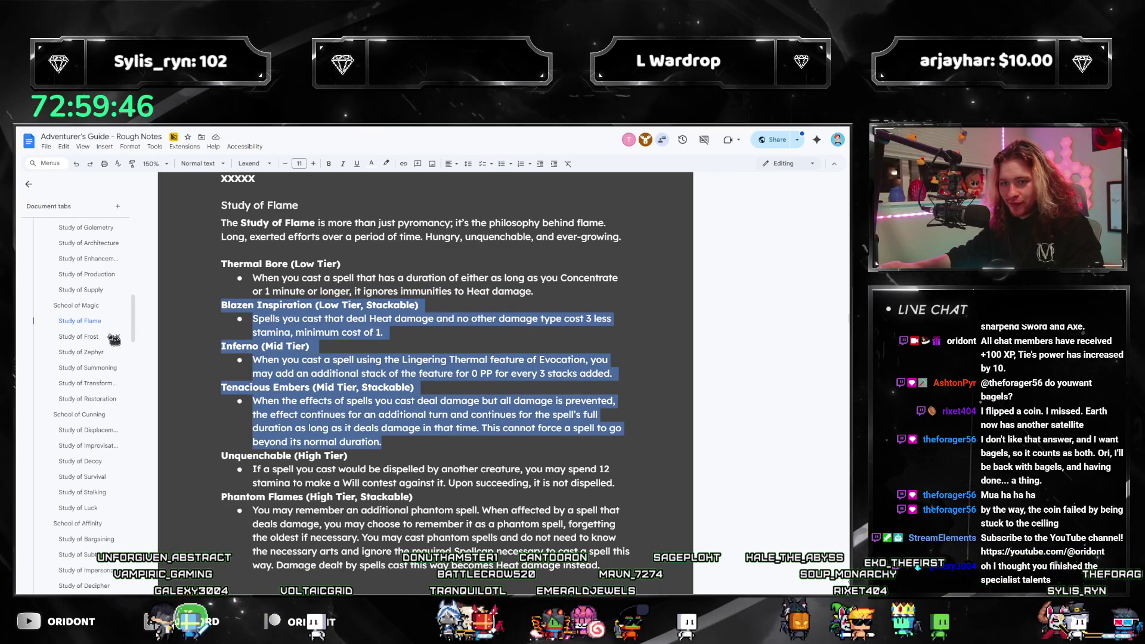
pyautogui.scroll(-10, 114, 338)
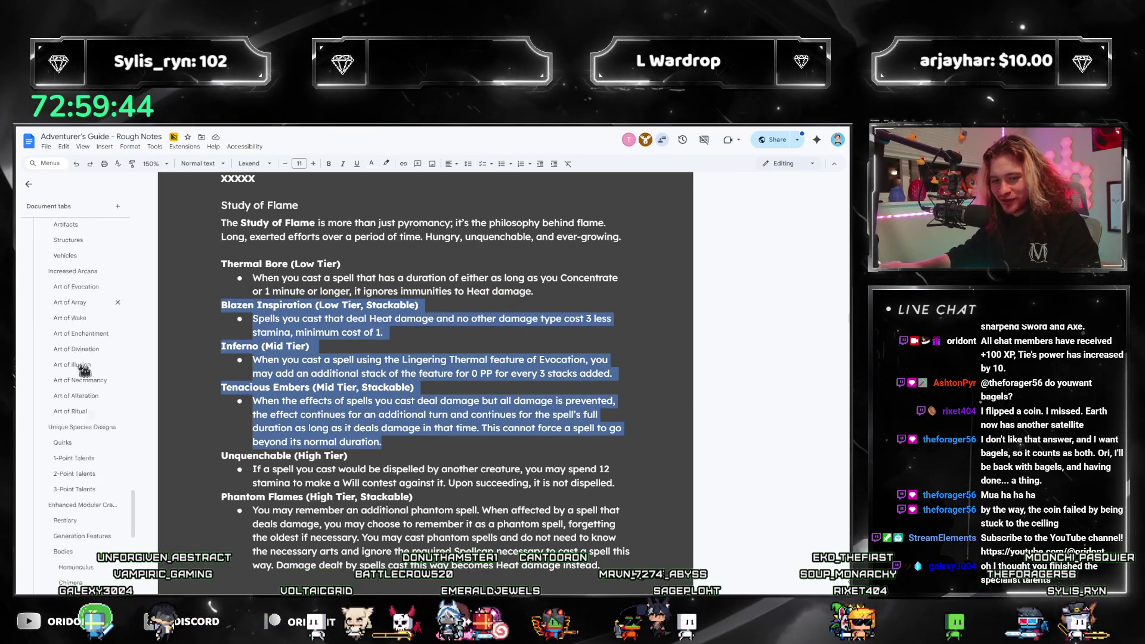
pyautogui.scroll(-10, 83, 371)
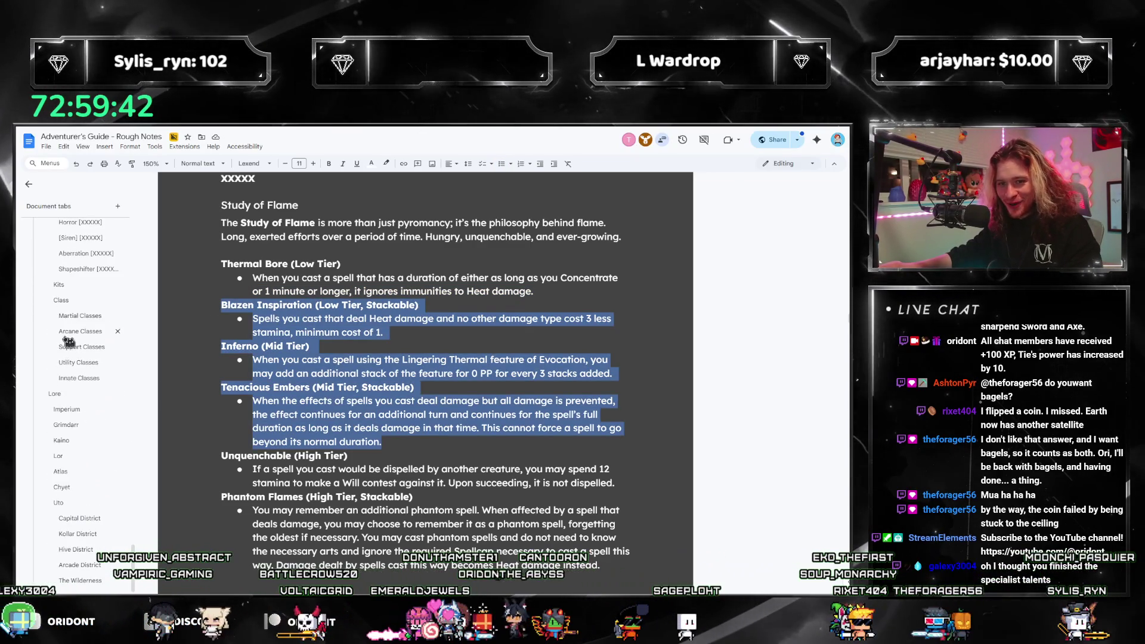
# Paste the flame entries into Arcane Classes after the 'Wake.' sentence, adding an empty bullet.
pyautogui.click(67, 335)
pyautogui.click(337, 301)
pyautogui.hotkey('ctrl', 'v')
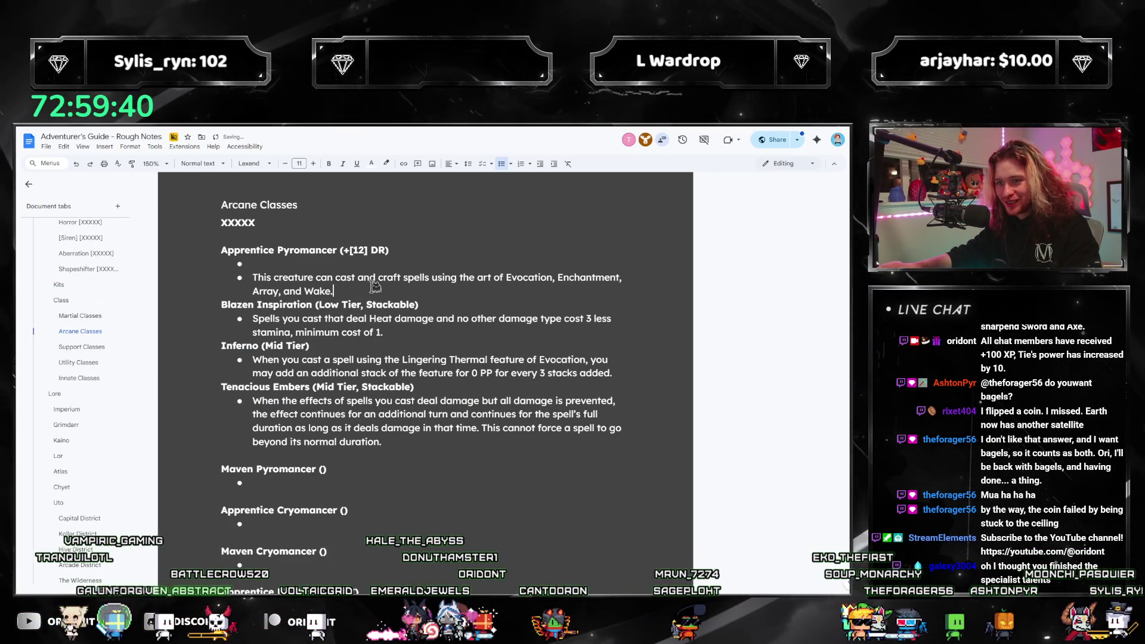
pyautogui.press('Return')
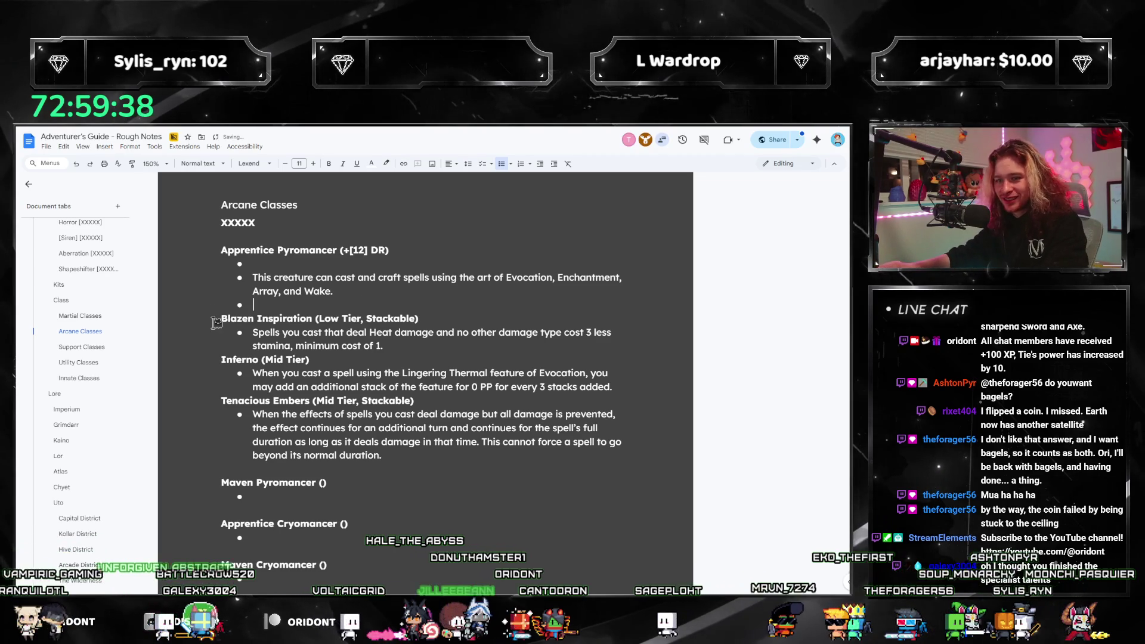
# Add a blank line above Blazen Inspiration and highlight the pasted entries dark orange instead of peach.
pyautogui.click(218, 319)
pyautogui.press('Return')
pyautogui.moveTo(384, 470); pyautogui.dragTo(139, 322)
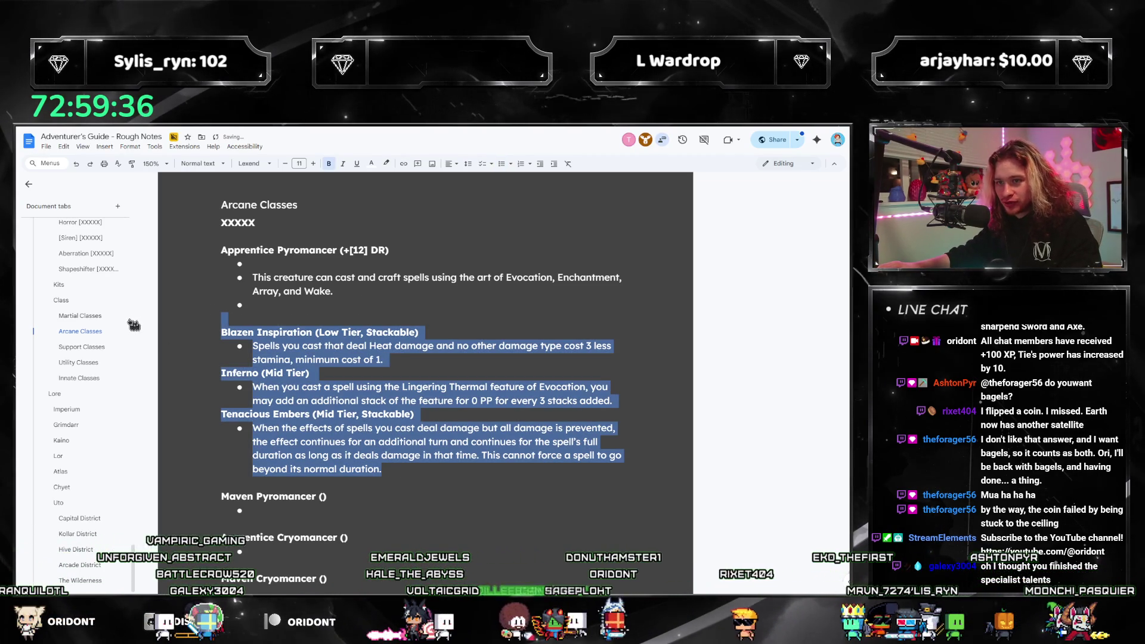
pyautogui.click(386, 164)
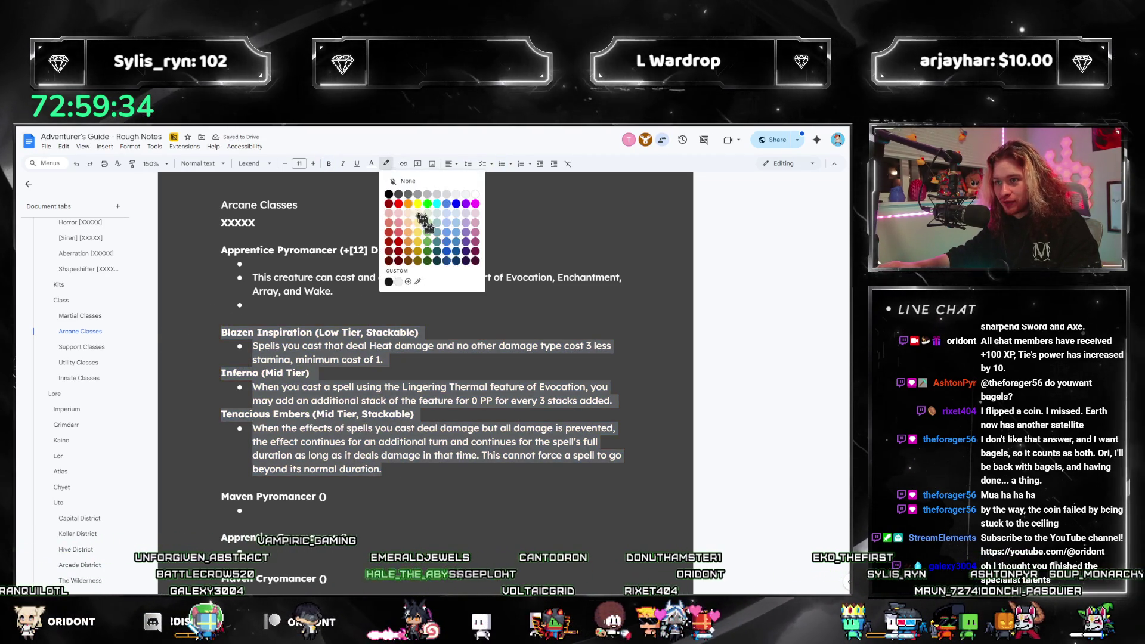
pyautogui.click(408, 213)
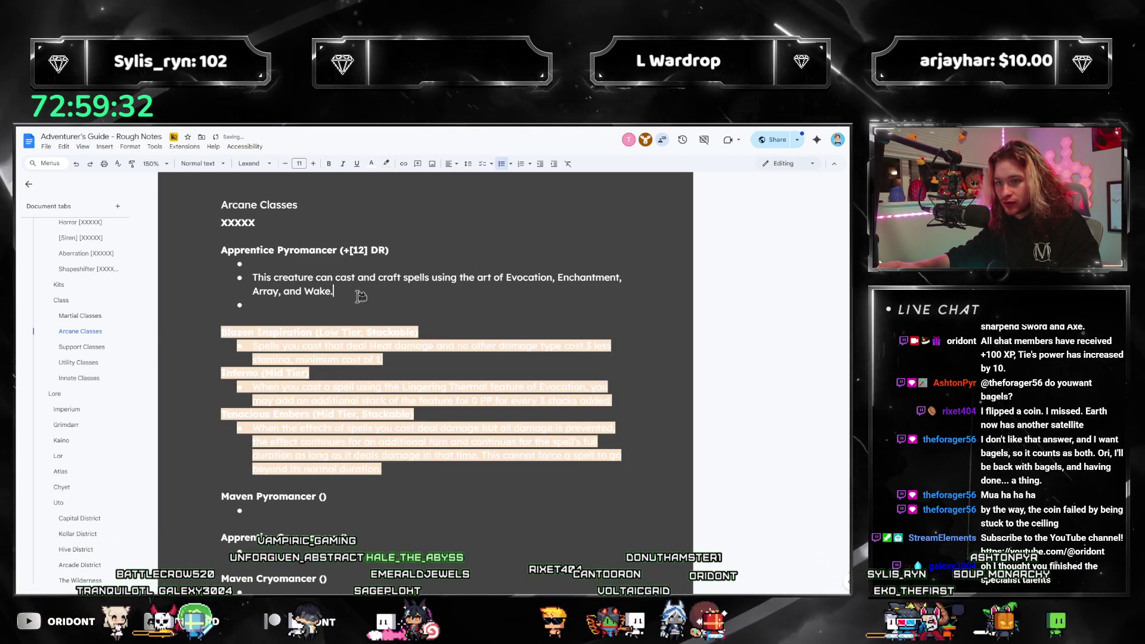
pyautogui.hotkey('ctrl', 'z')
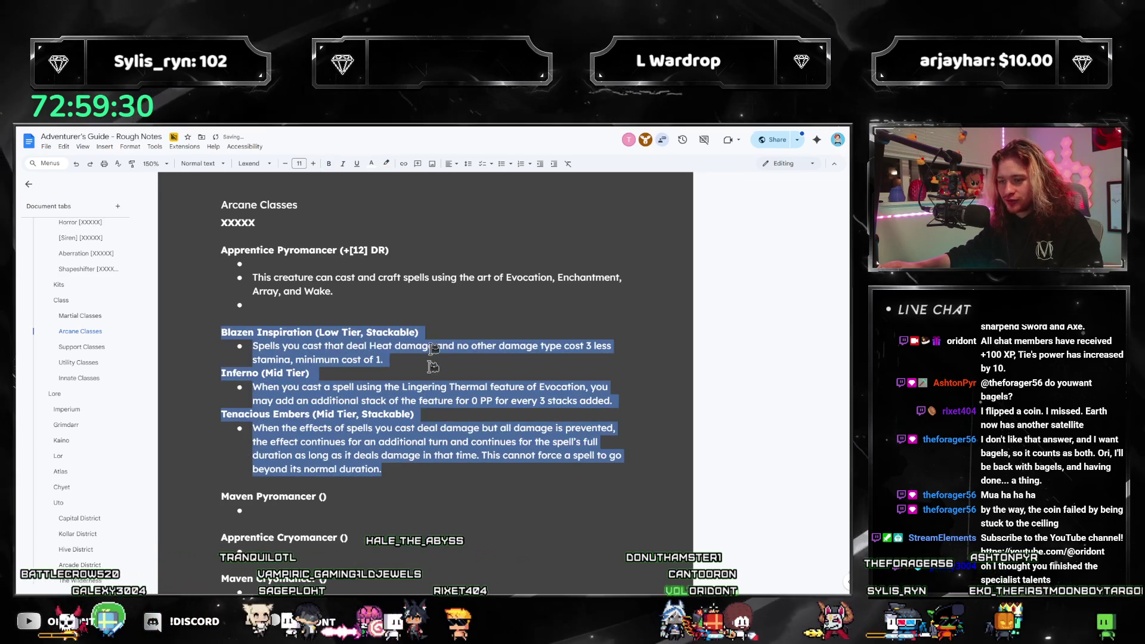
pyautogui.click(386, 165)
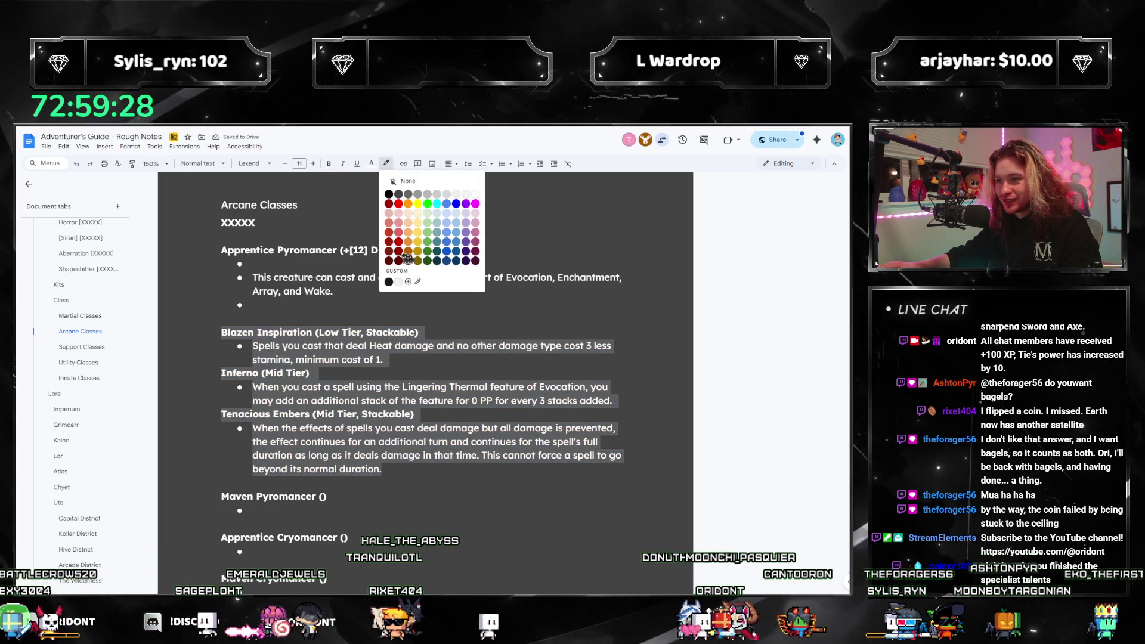
pyautogui.click(408, 252)
pyautogui.click(391, 326)
pyautogui.write('When this creature')
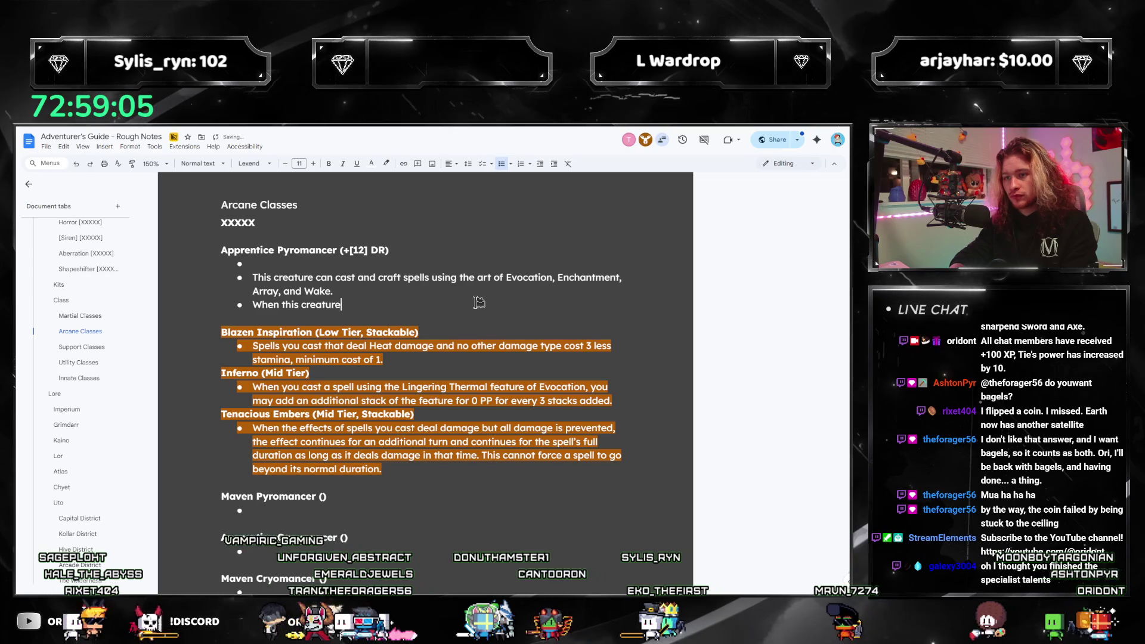
# Write the bullet giving Heat-only Evocation spells an extra damage die for every 3 dice rolled.
pyautogui.write('casts a spell using t')
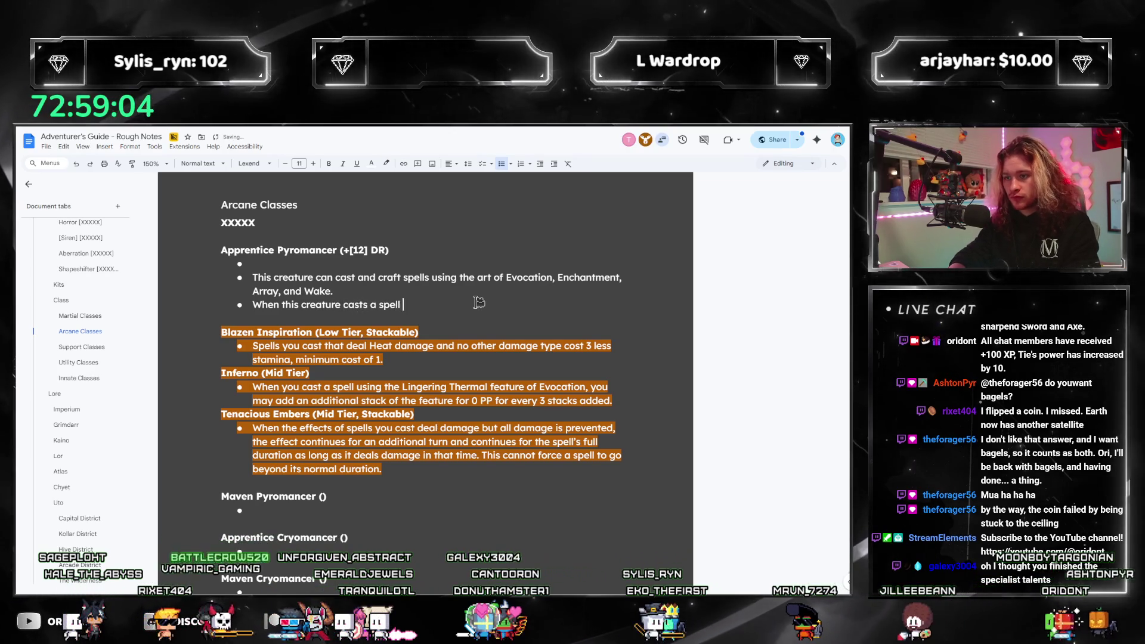
pyautogui.write('he Lingering Th')
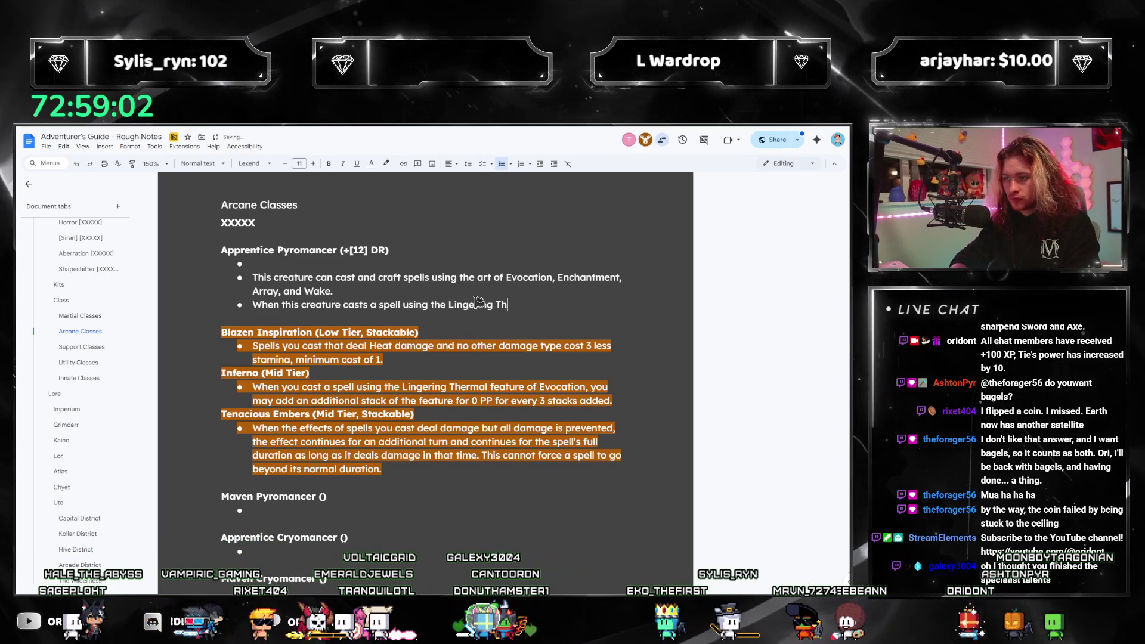
pyautogui.write('ermal featu')
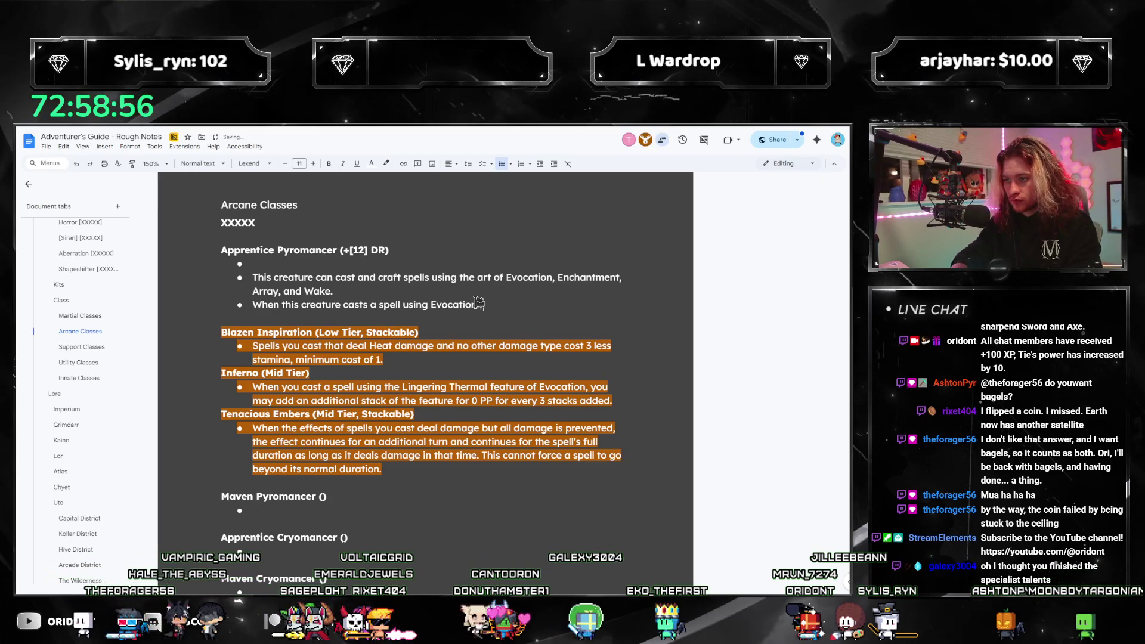
pyautogui.write('s damage each')
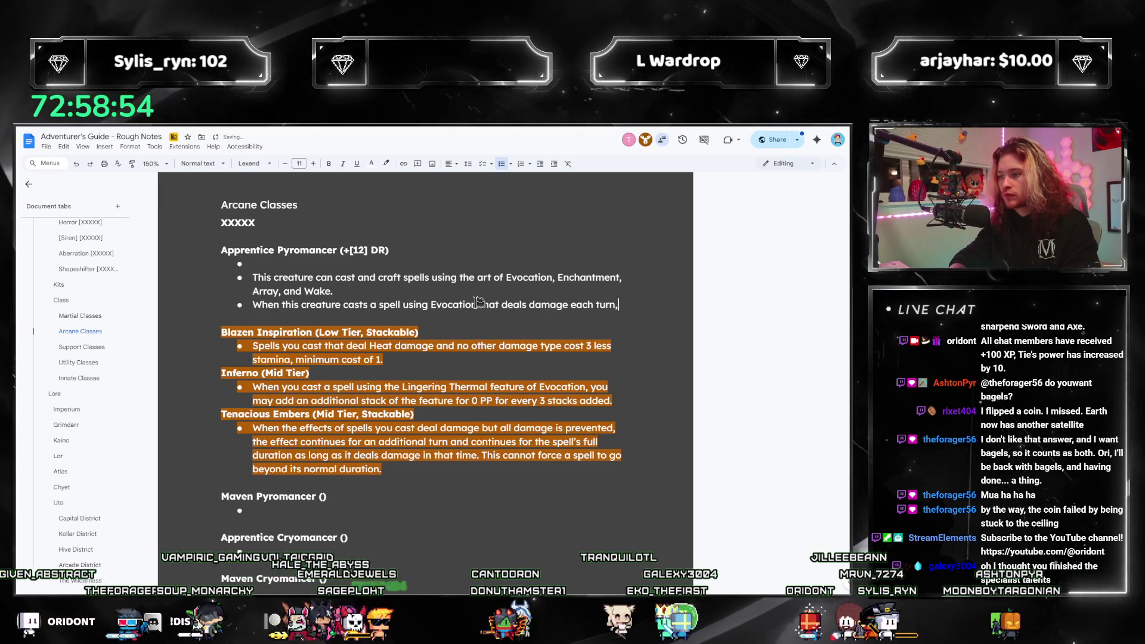
pyautogui.write('turn,')
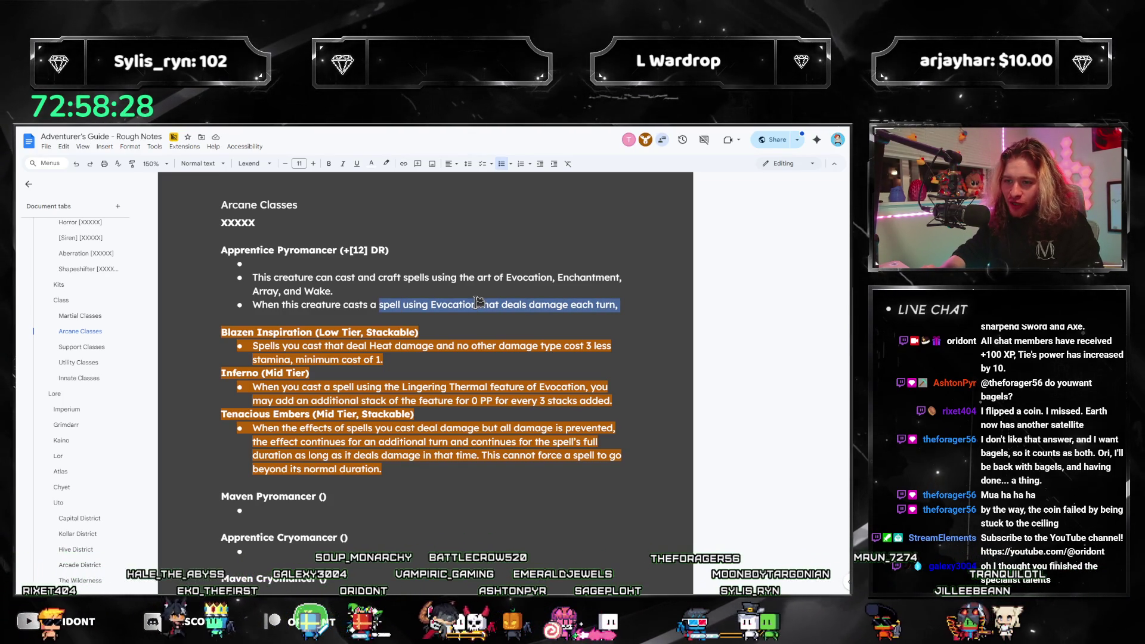
pyautogui.hotkey('shift', 'Home')
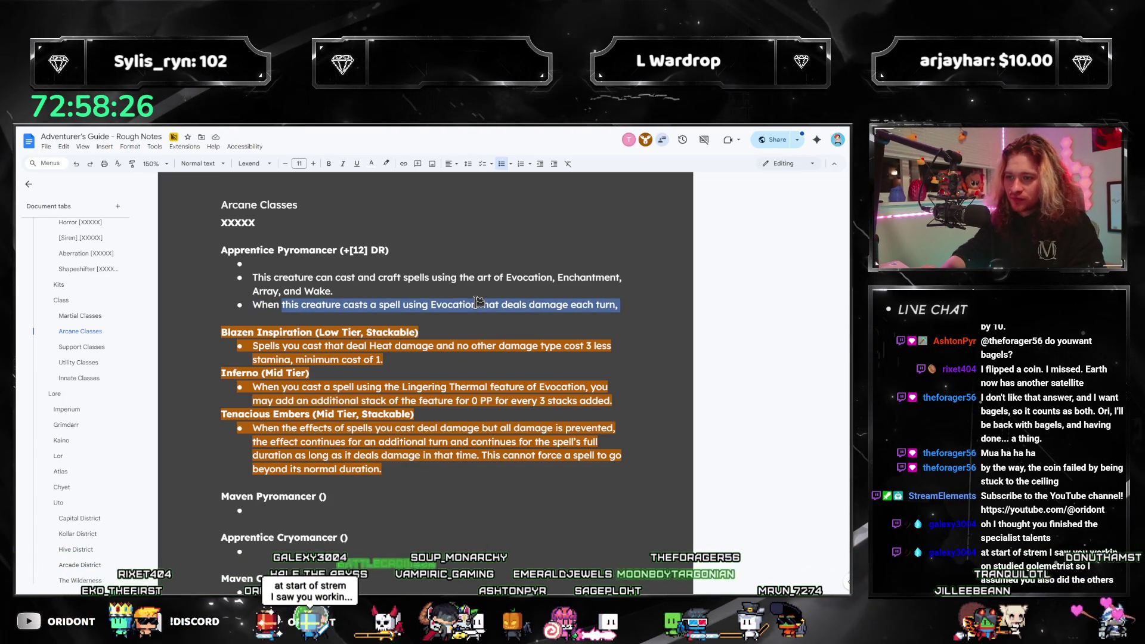
pyautogui.hotkey('ctrl', 'shift', 'Right')
pyautogui.hotkey('ctrl', 'shift', 'Right')
pyautogui.hotkey('ctrl', 'shift', 'Right')
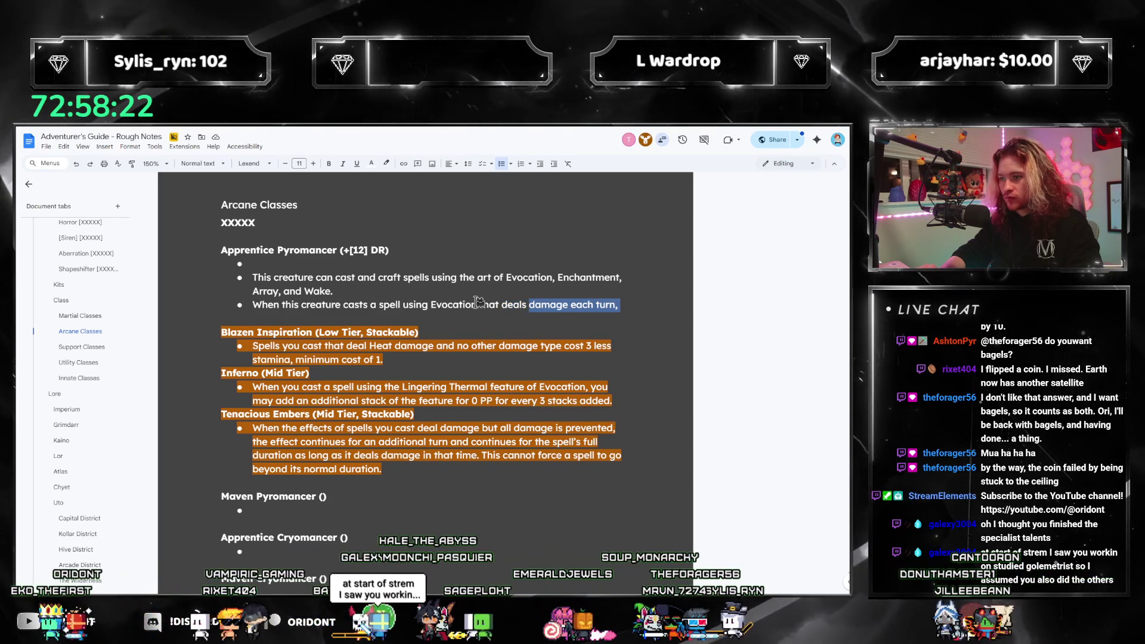
pyautogui.press('Left')
pyautogui.write('only ')
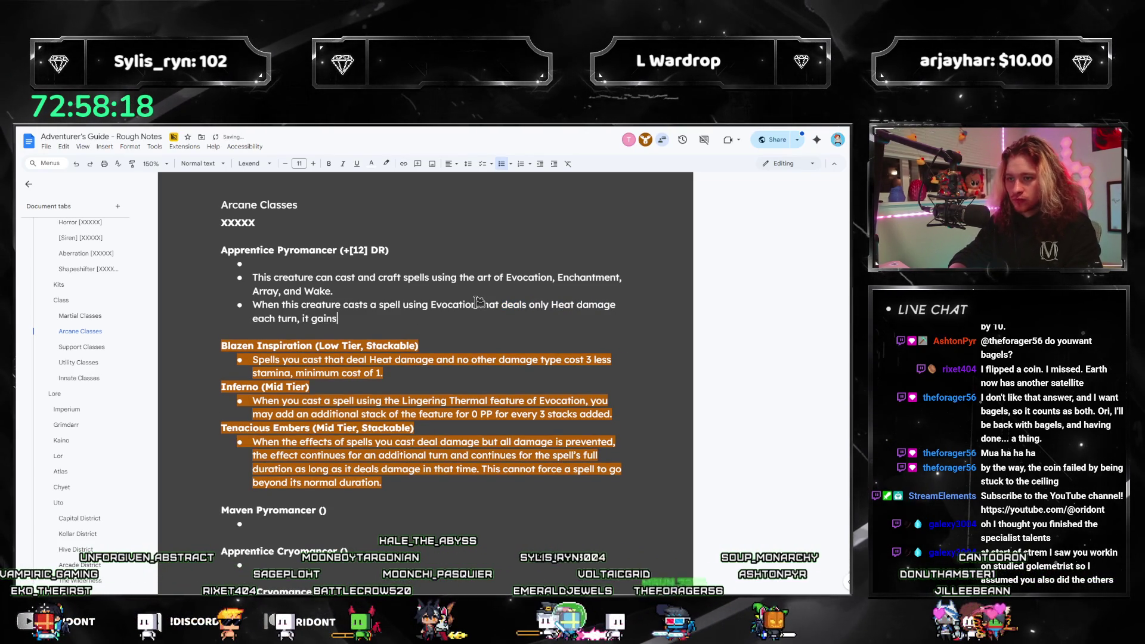
pyautogui.write(' an additional die')
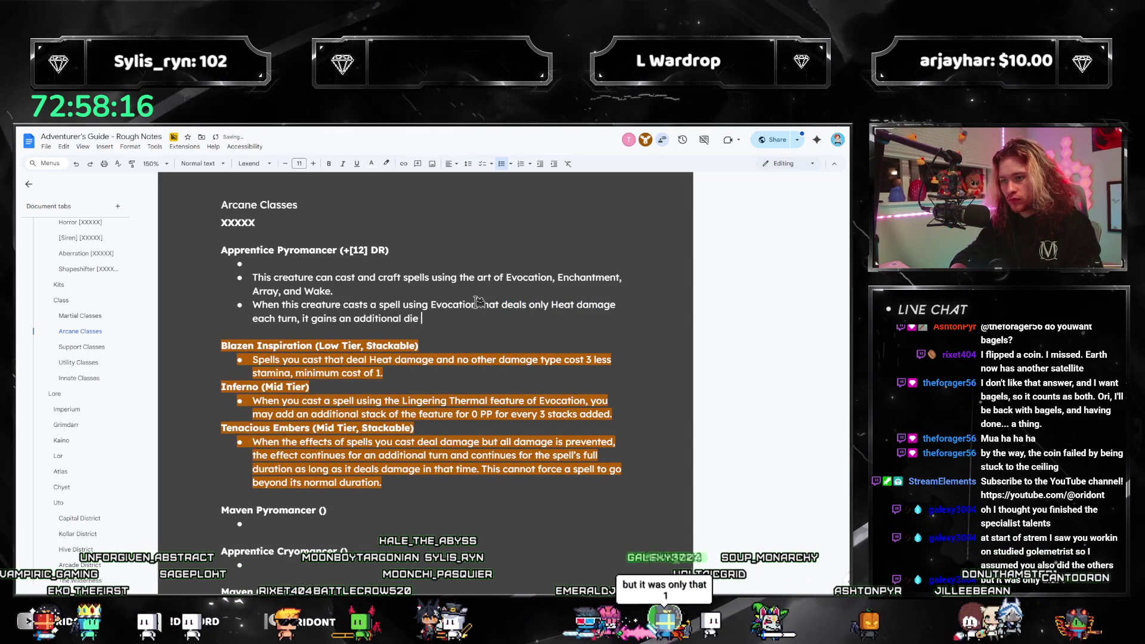
pyautogui.write(' for ea')
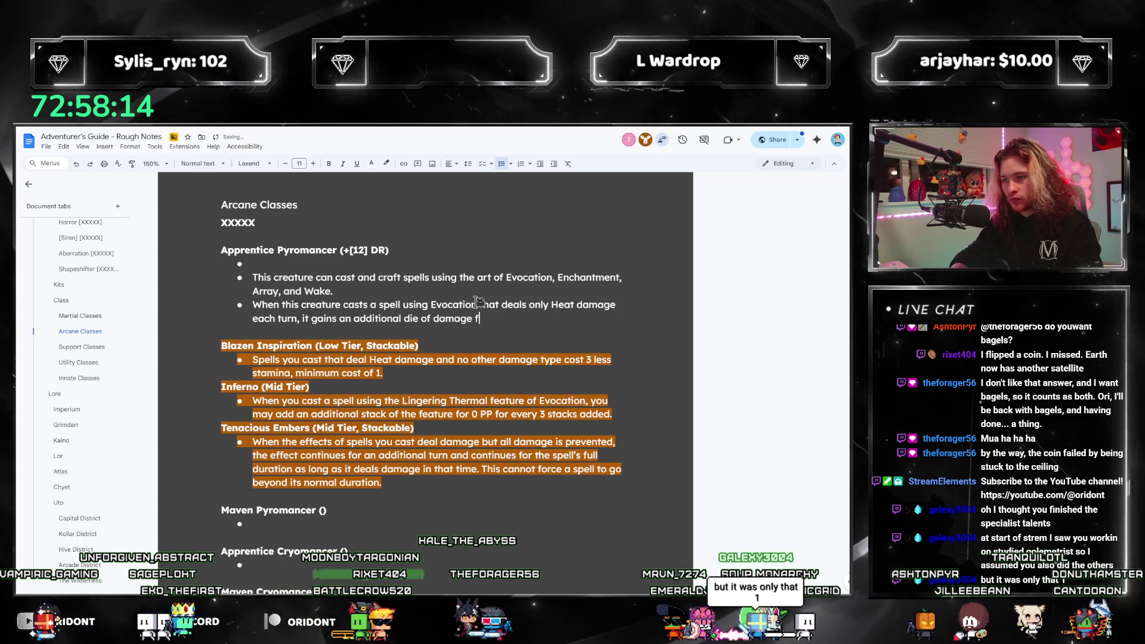
pyautogui.press('BackSpace')
pyautogui.write('very 3')
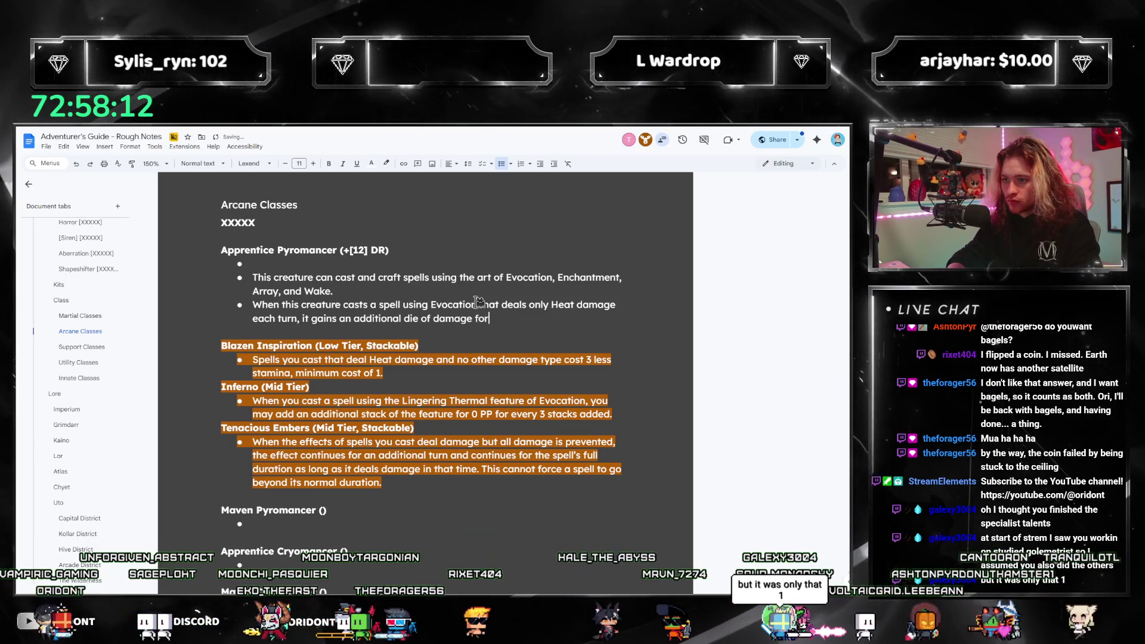
pyautogui.write(' dice rolled.')
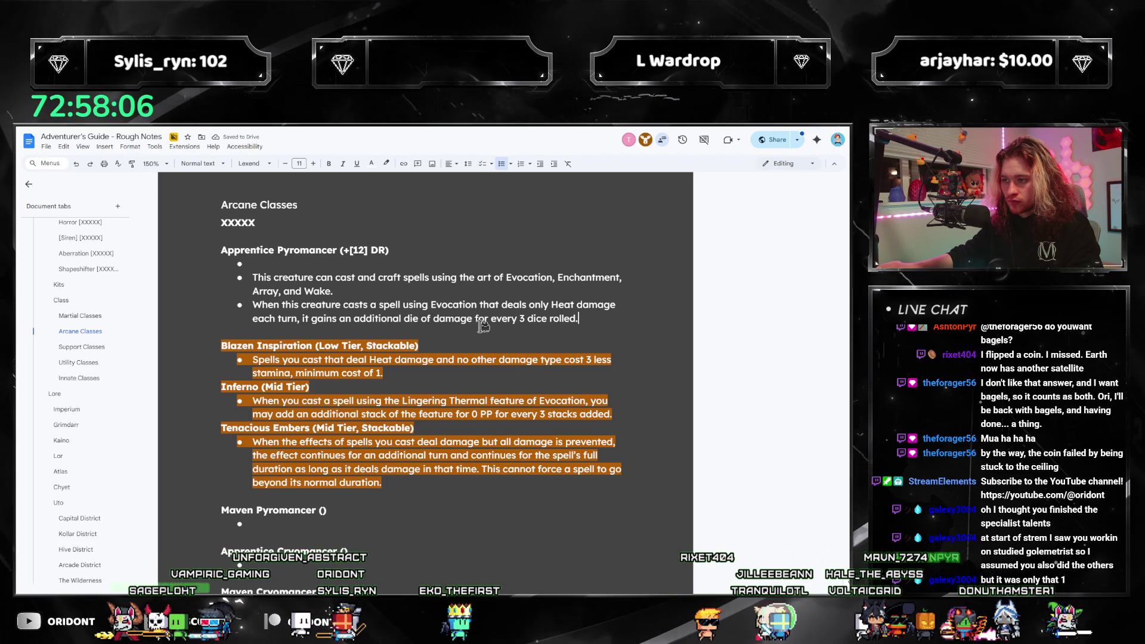
pyautogui.click(588, 319)
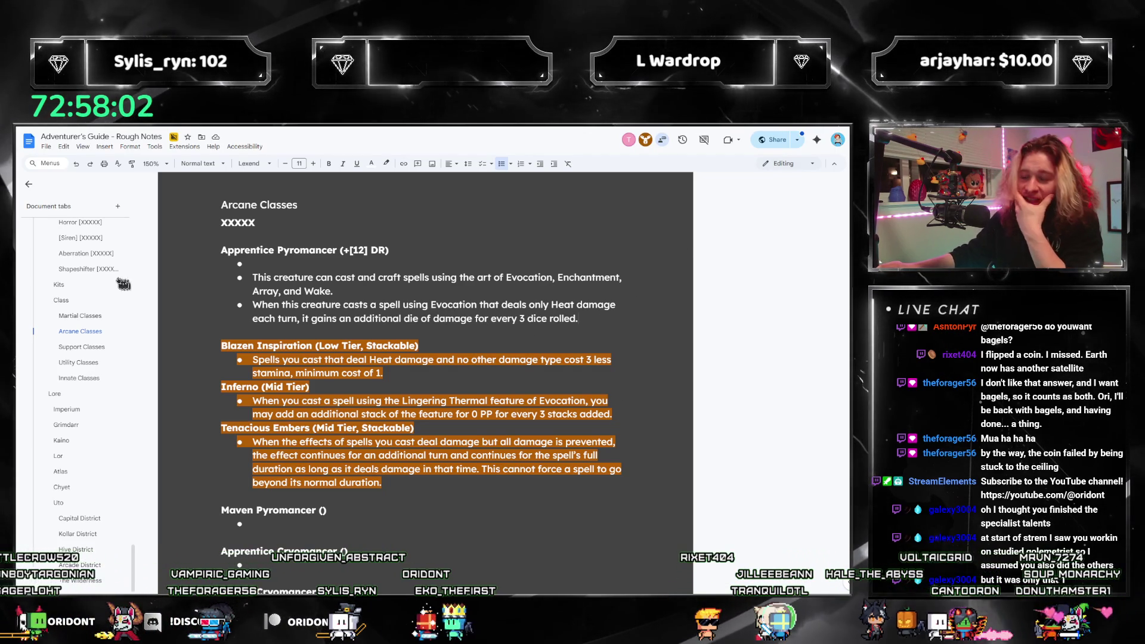
pyautogui.scroll(-10, 88, 296)
pyautogui.scroll(-10, 84, 304)
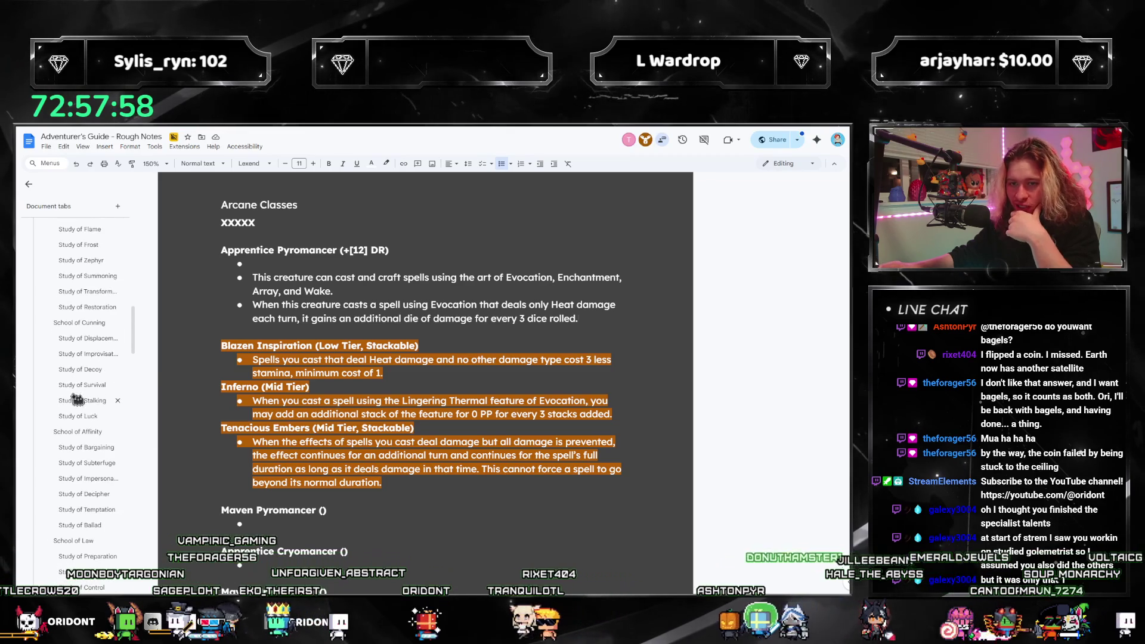
pyautogui.scroll(3, 80, 398)
pyautogui.click(84, 399)
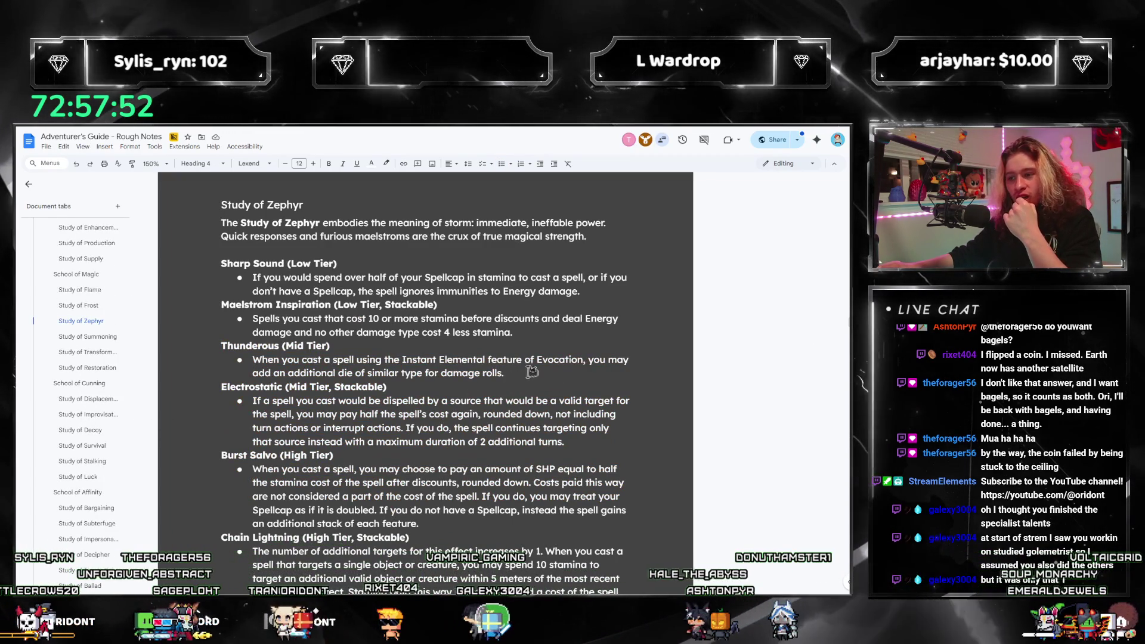
pyautogui.scroll(-10, 99, 382)
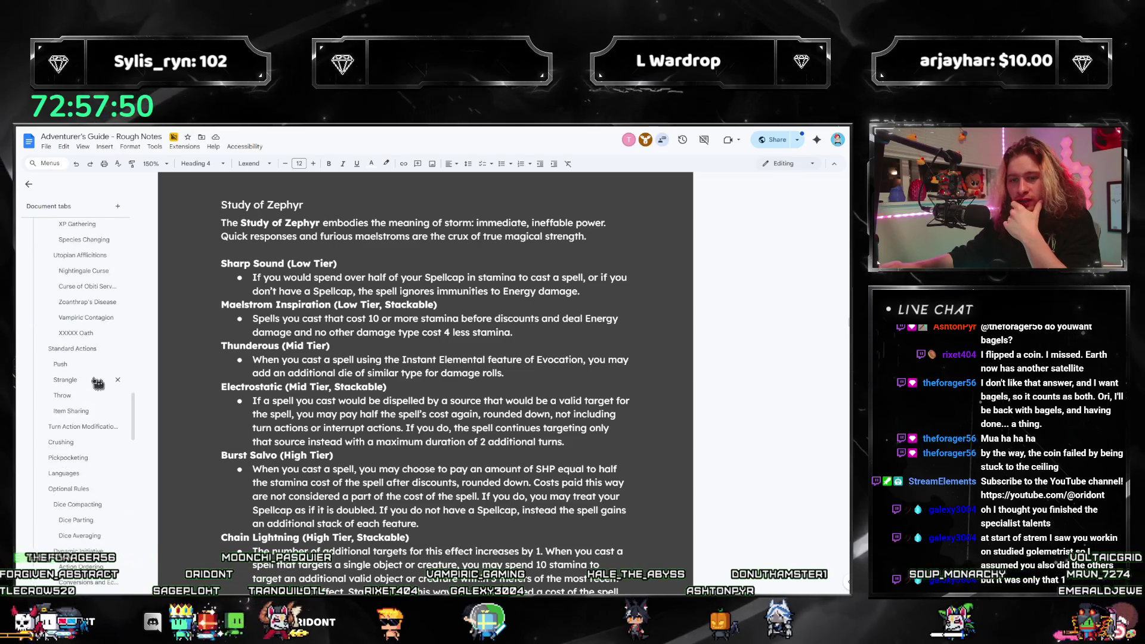
pyautogui.scroll(-10, 99, 383)
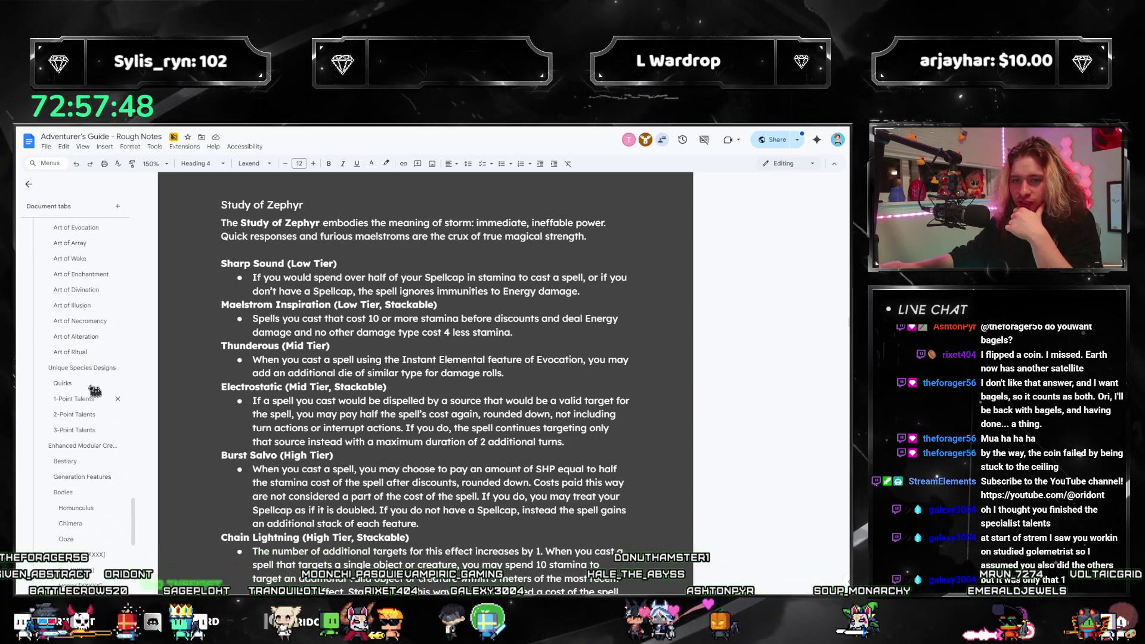
pyautogui.scroll(-4, 78, 357)
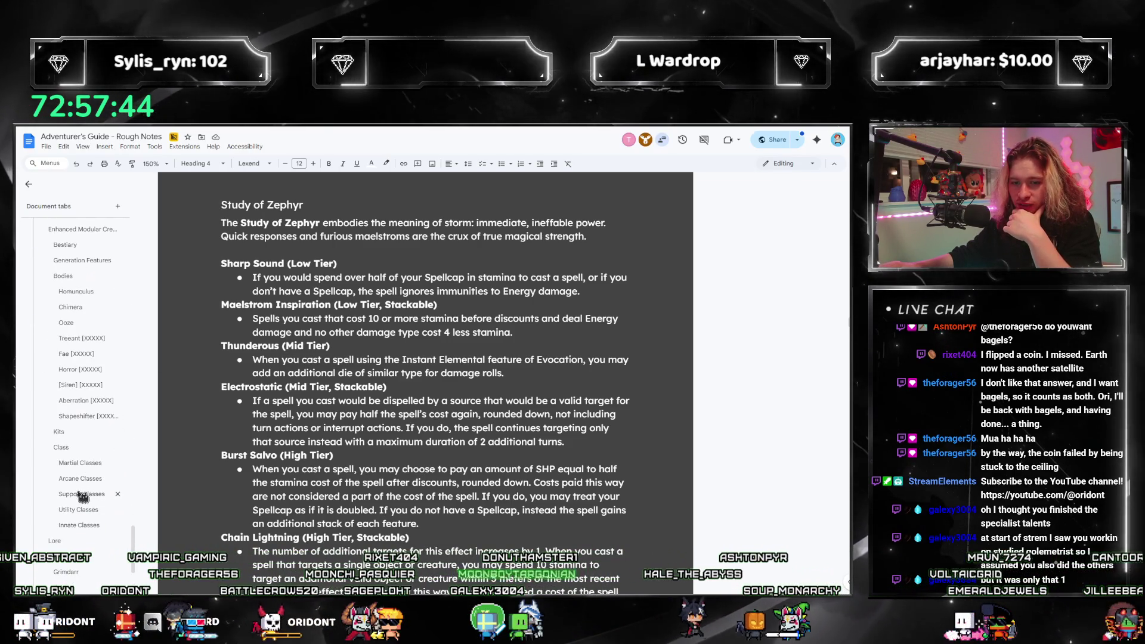
pyautogui.click(89, 428)
pyautogui.scroll(-2, 108, 448)
pyautogui.click(80, 367)
pyautogui.scroll(-2, 418, 328)
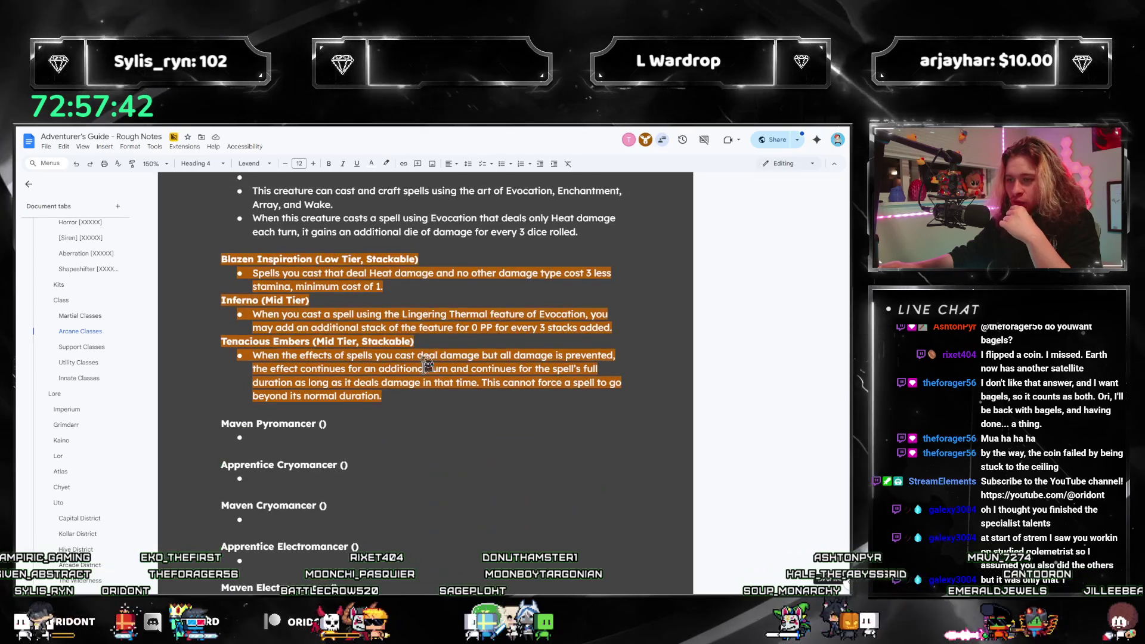
pyautogui.click(588, 272)
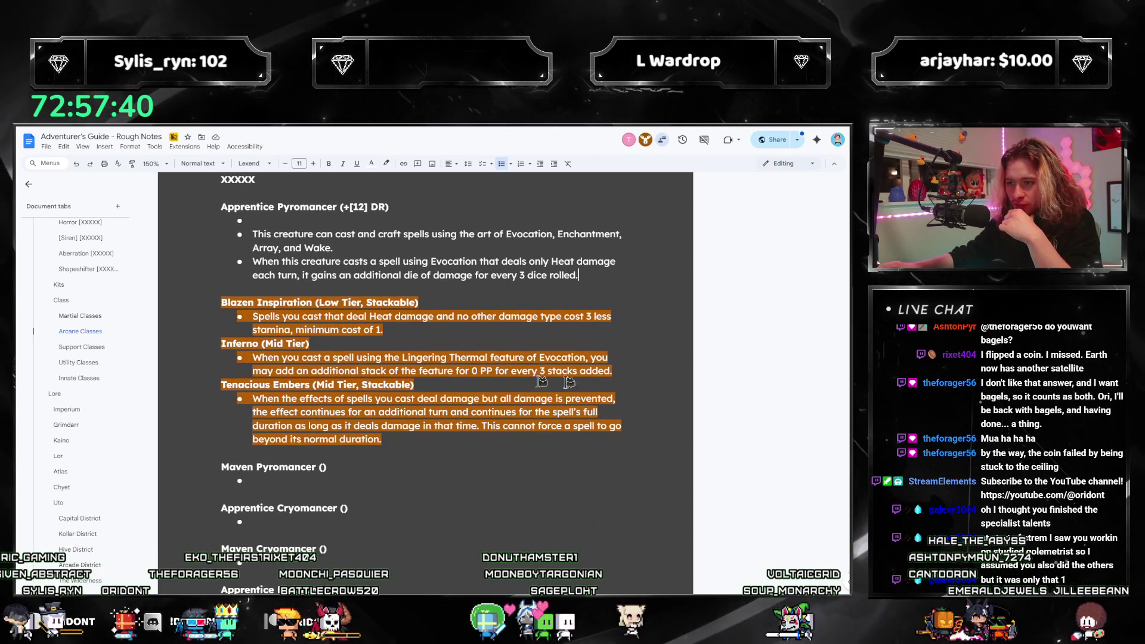
# Delete the Inferno (Mid Tier) feature block from Apprentice Pyromancer.
pyautogui.moveTo(621, 372); pyautogui.dragTo(230, 338)
pyautogui.press('BackSpace')
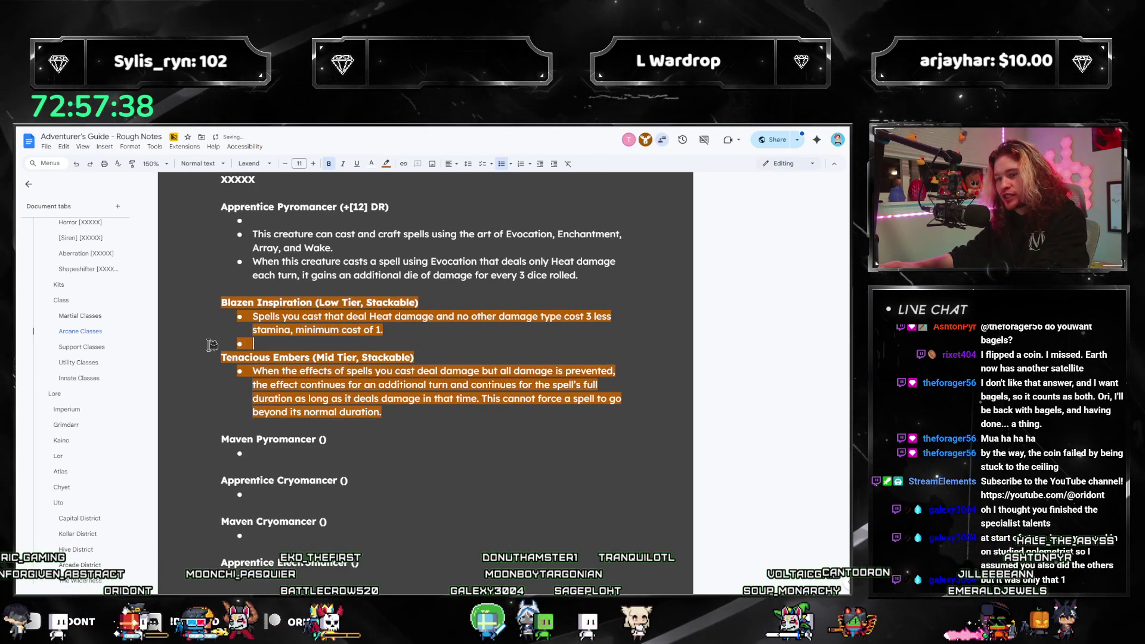
pyautogui.scroll(1, 578, 344)
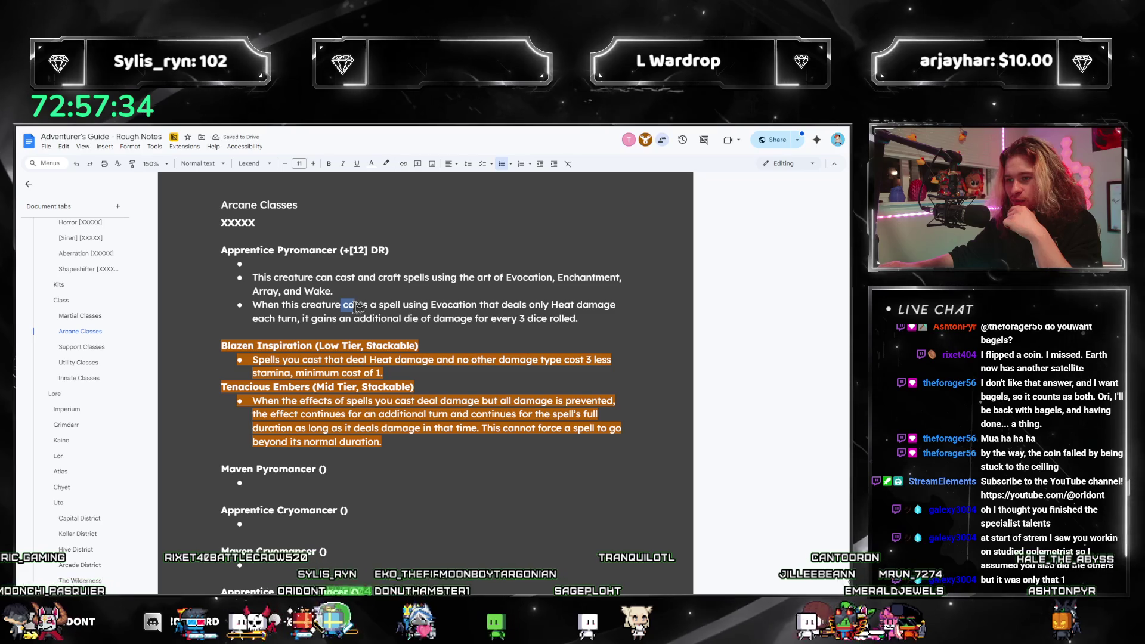
# Insert 'similar' before 'die' and 'dice' in the Evocation bullet.
pyautogui.moveTo(264, 318); pyautogui.dragTo(448, 306)
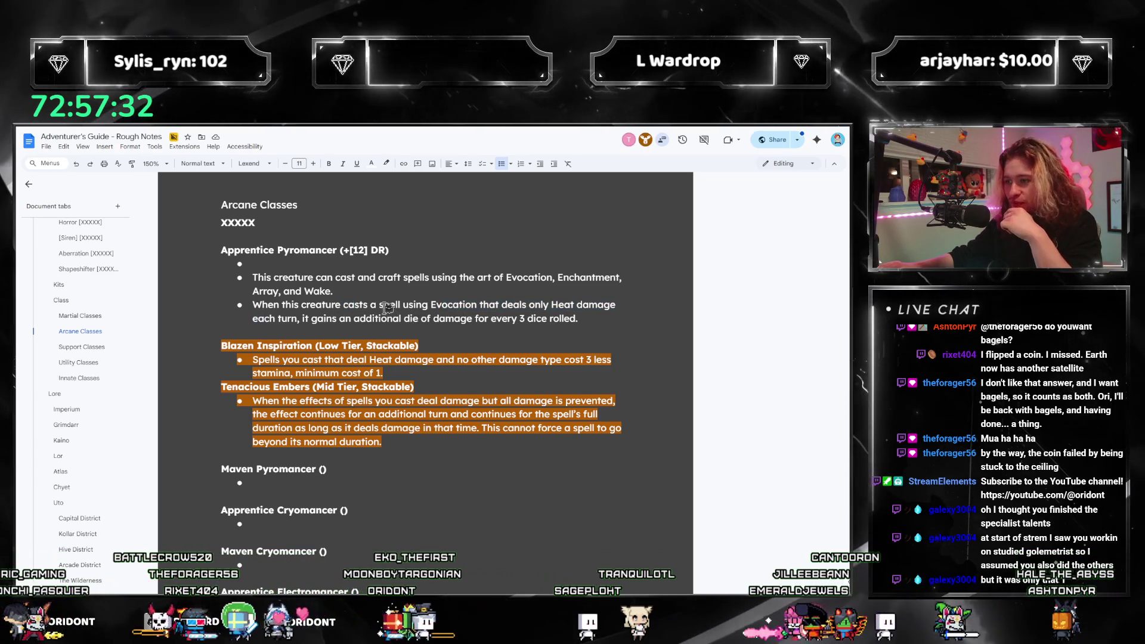
pyautogui.moveTo(598, 306); pyautogui.dragTo(380, 306)
pyautogui.moveTo(254, 324); pyautogui.dragTo(374, 320)
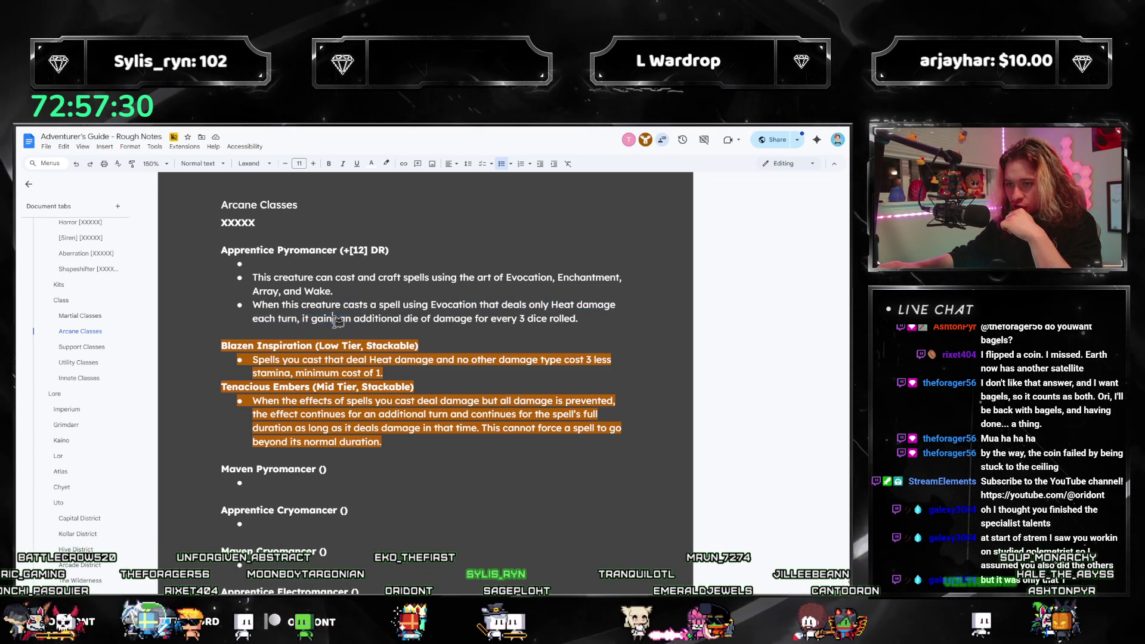
pyautogui.moveTo(289, 318); pyautogui.dragTo(578, 317)
pyautogui.click(597, 316)
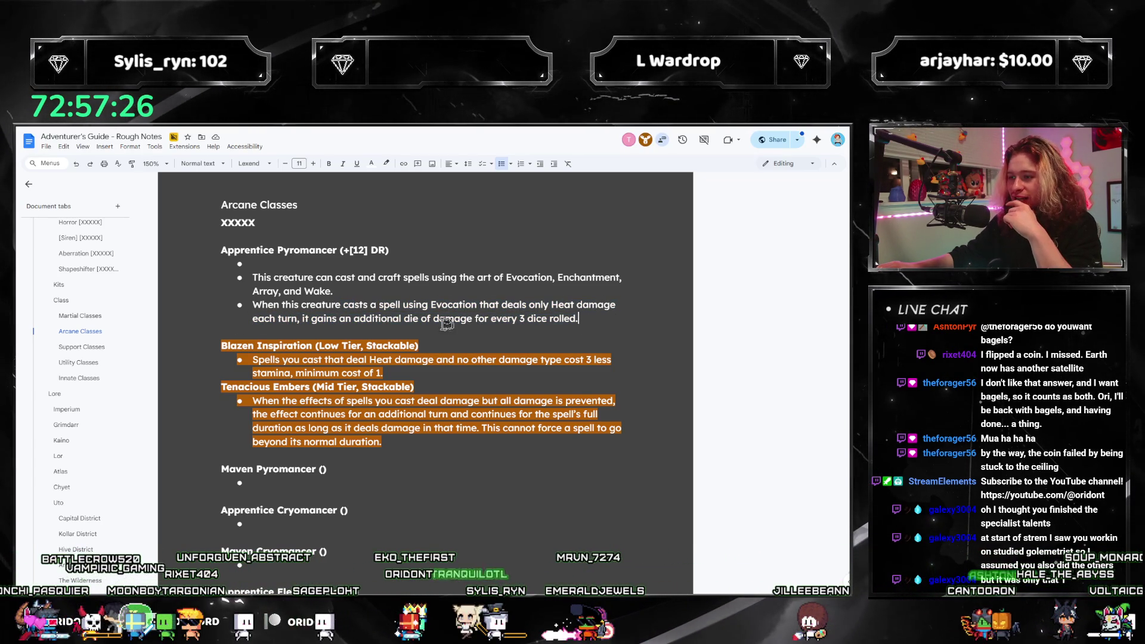
pyautogui.write('similar')
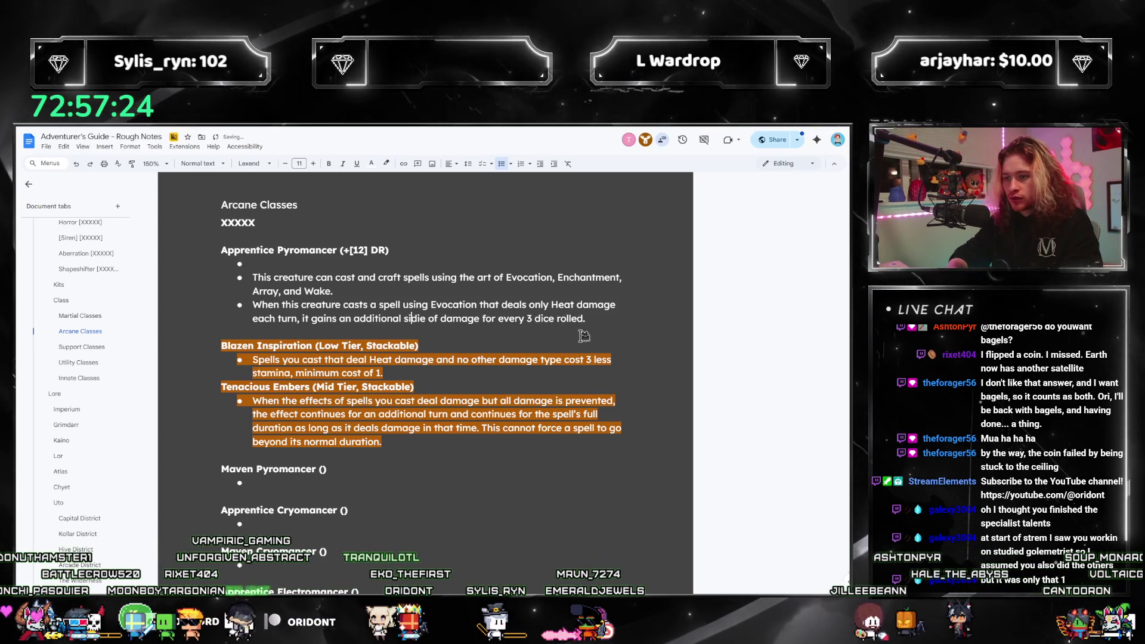
pyautogui.hotkey('ctrl', 'Right')
pyautogui.hotkey('ctrl', 'Right')
pyautogui.hotkey('ctrl', 'Right')
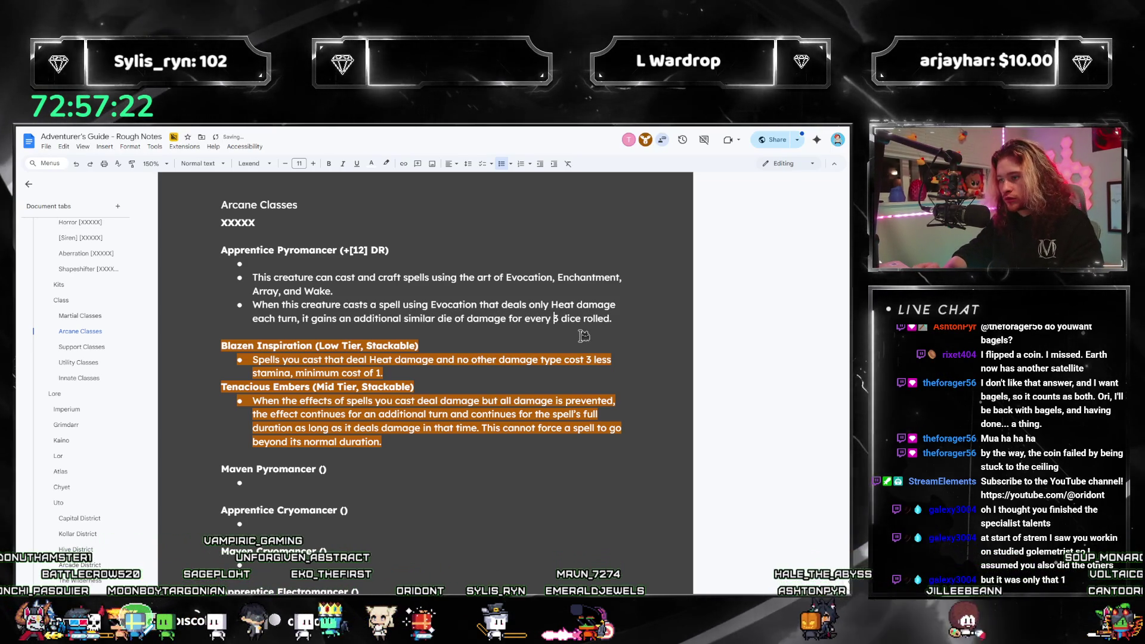
pyautogui.write('similar')
pyautogui.press('End')
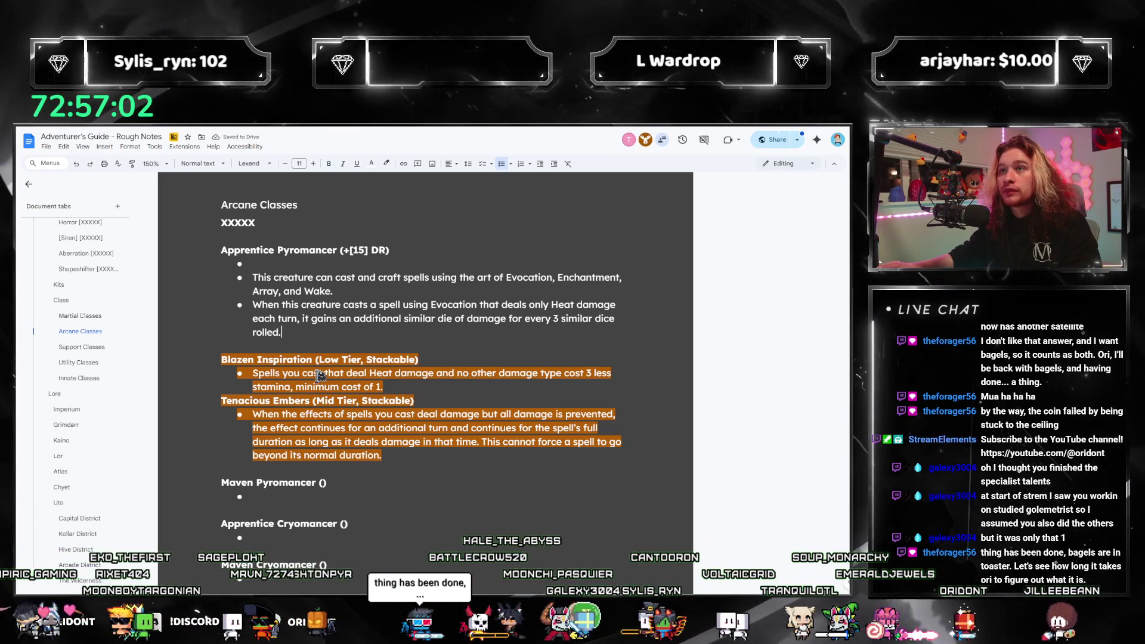
# Start a new bullet beginning 'Spells that this creature'.
pyautogui.scroll(1, 387, 270)
pyautogui.scroll(-1, 386, 269)
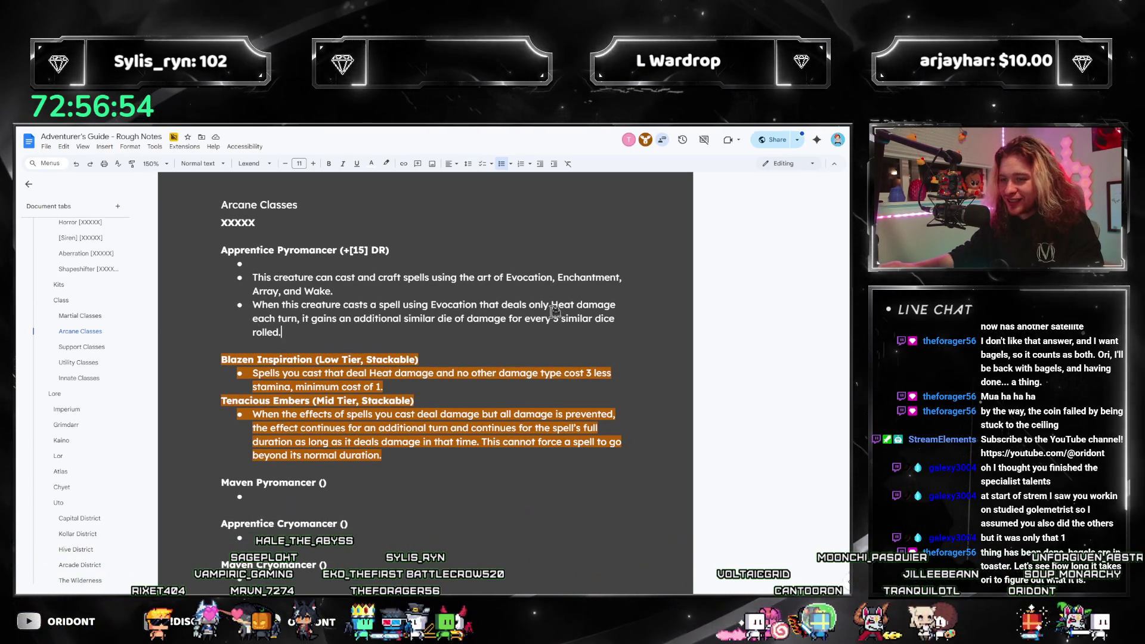
pyautogui.press('Return')
pyautogui.write('Sp')
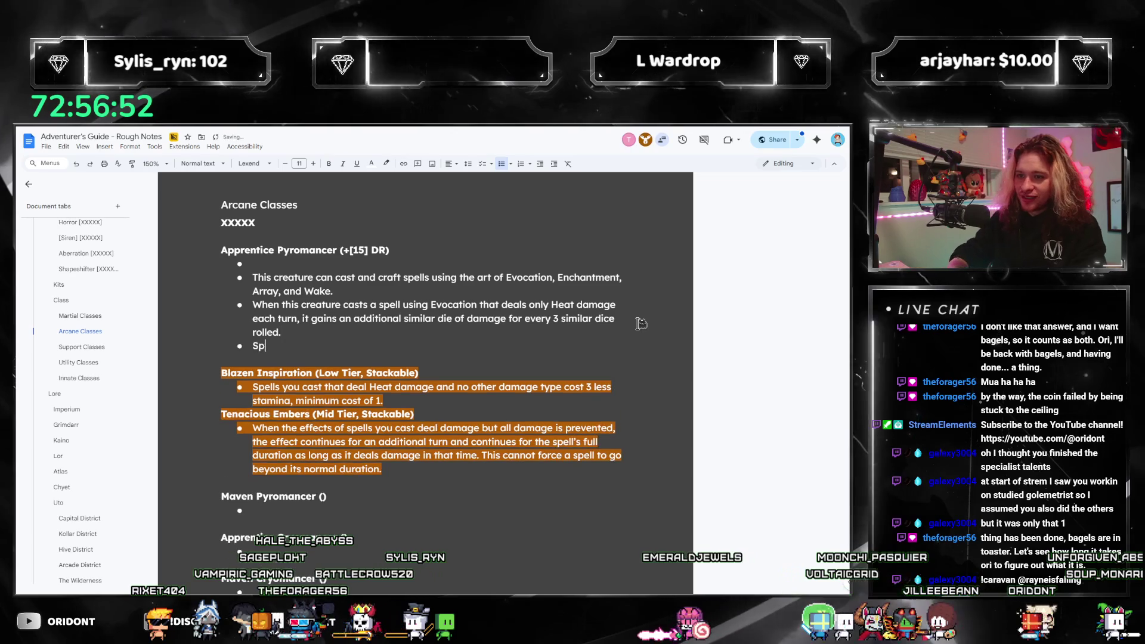
pyautogui.write('ells that this creature')
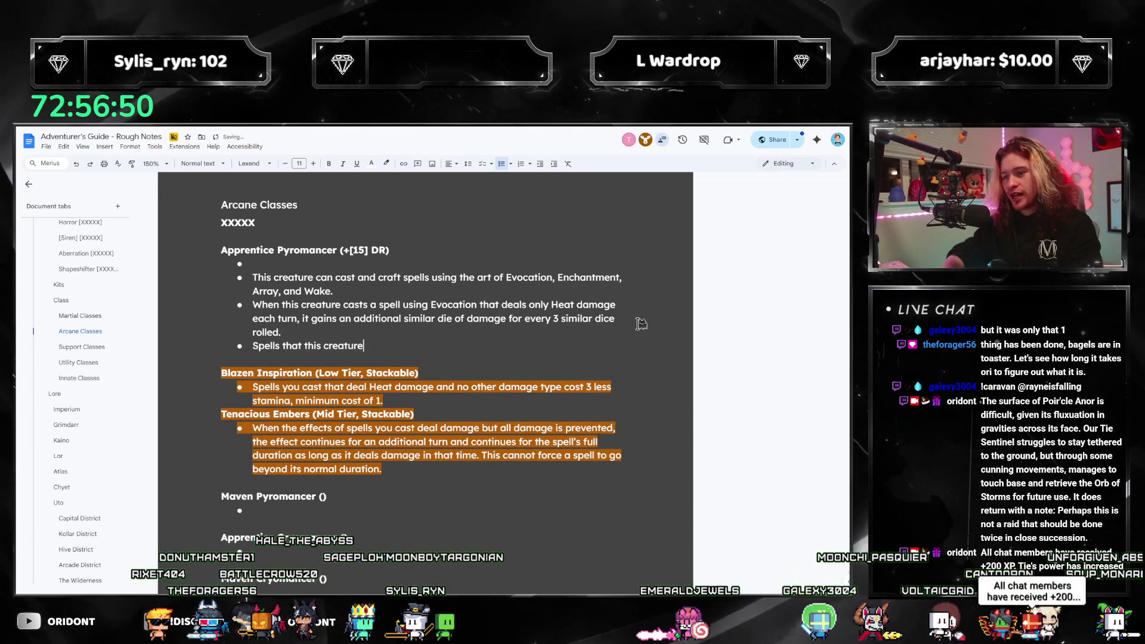
# Rewrite the new bullet about spells costing less stamina, minimum cost, and accept the 'spell' correction.
pyautogui.hotkey('alt', 'Tab')
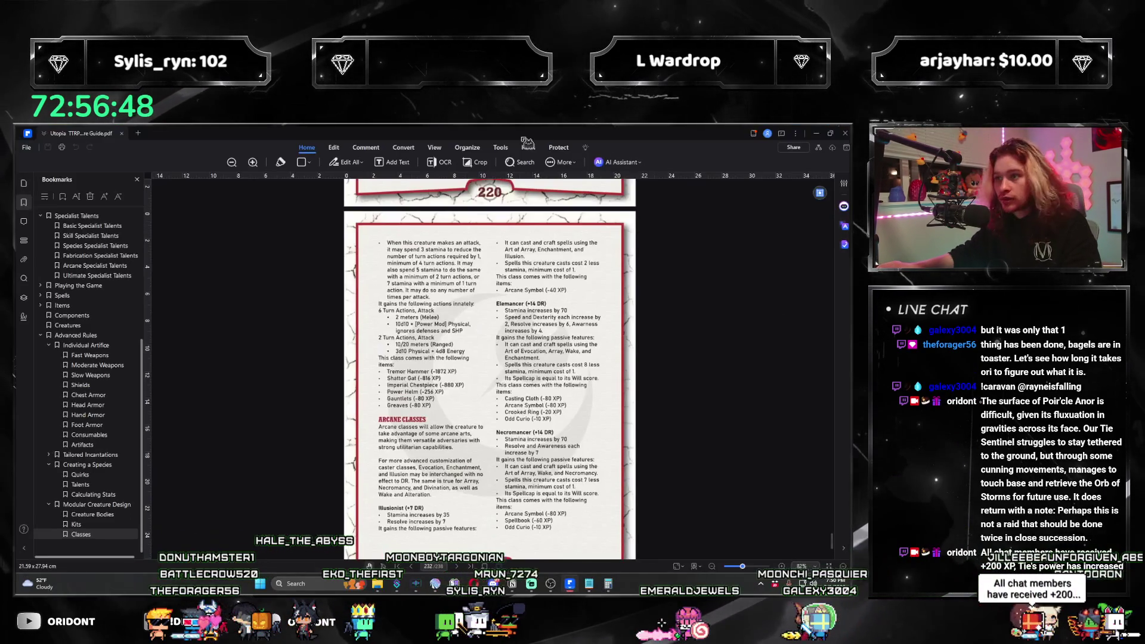
pyautogui.hotkey('alt', 'Tab')
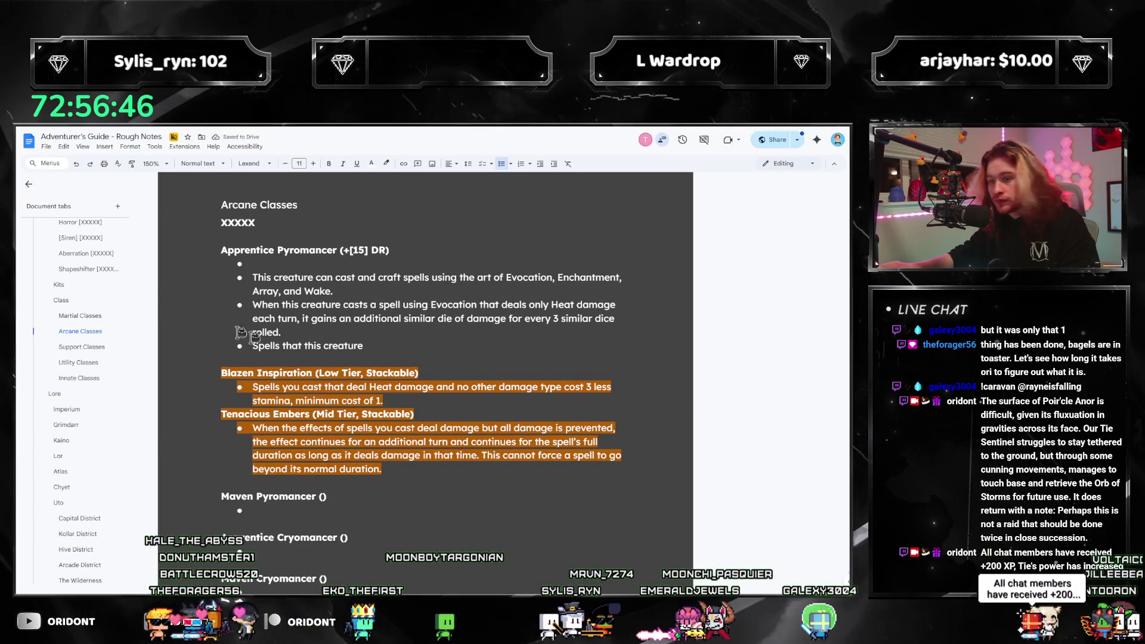
pyautogui.hotkey('shift', 'End')
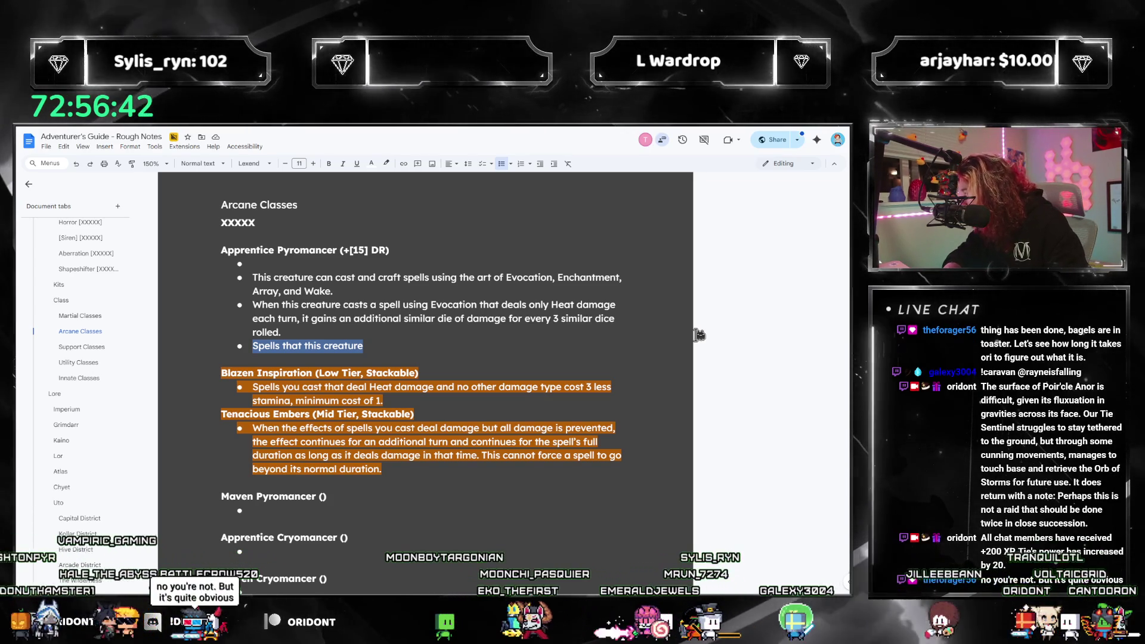
pyautogui.write('Spells this crea')
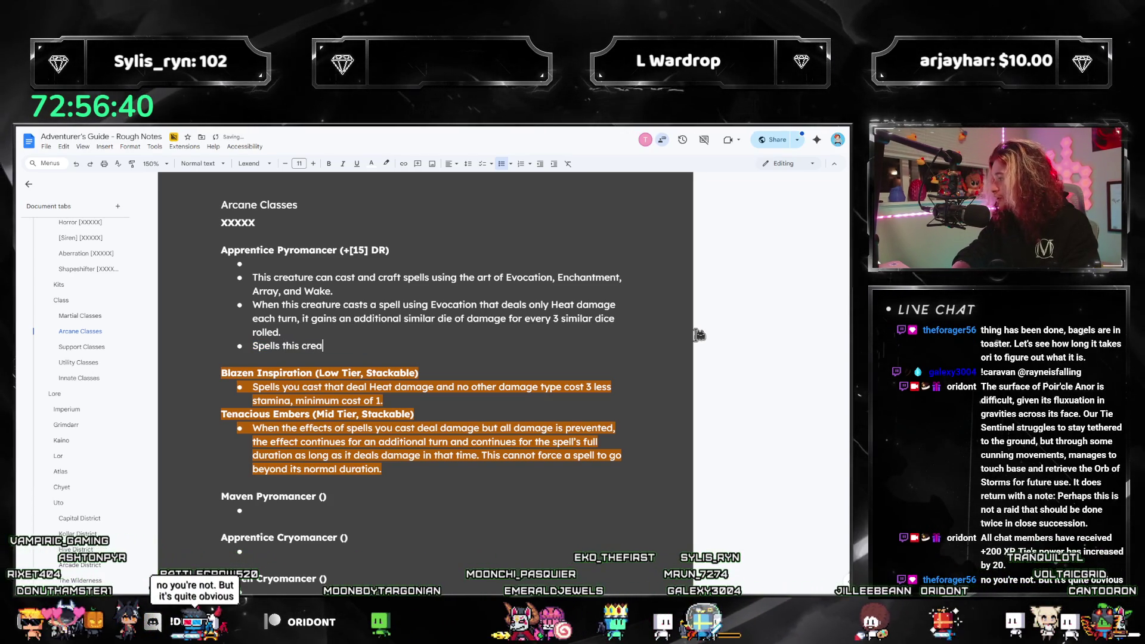
pyautogui.write('cost ???')
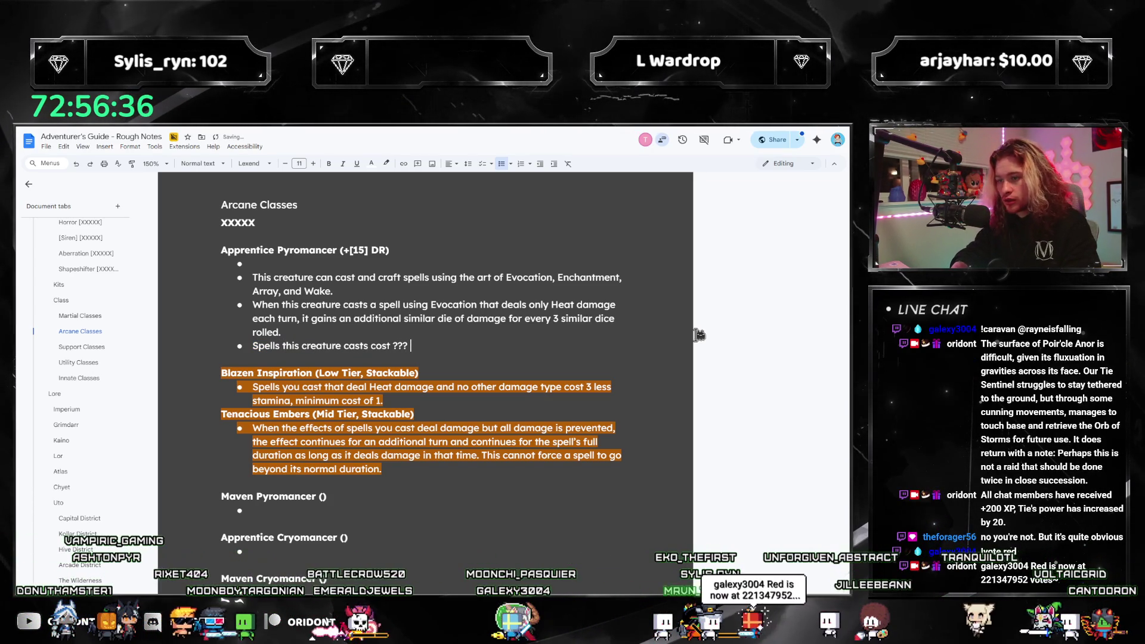
pyautogui.write('ina, m')
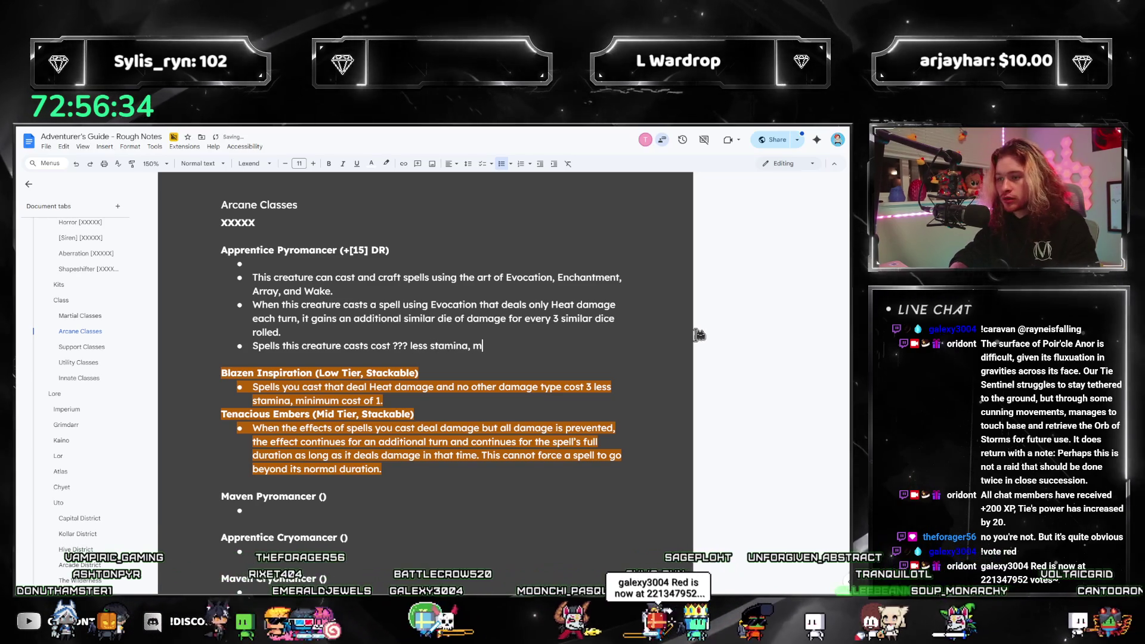
pyautogui.write('inimum cost of 1. ')
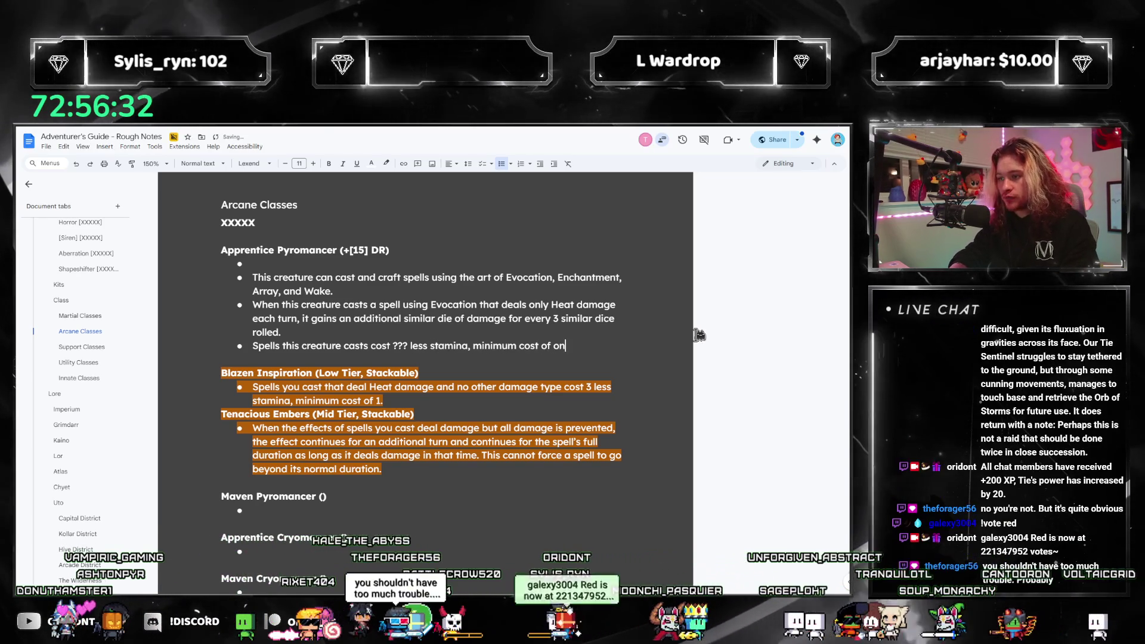
pyautogui.write('Spel')
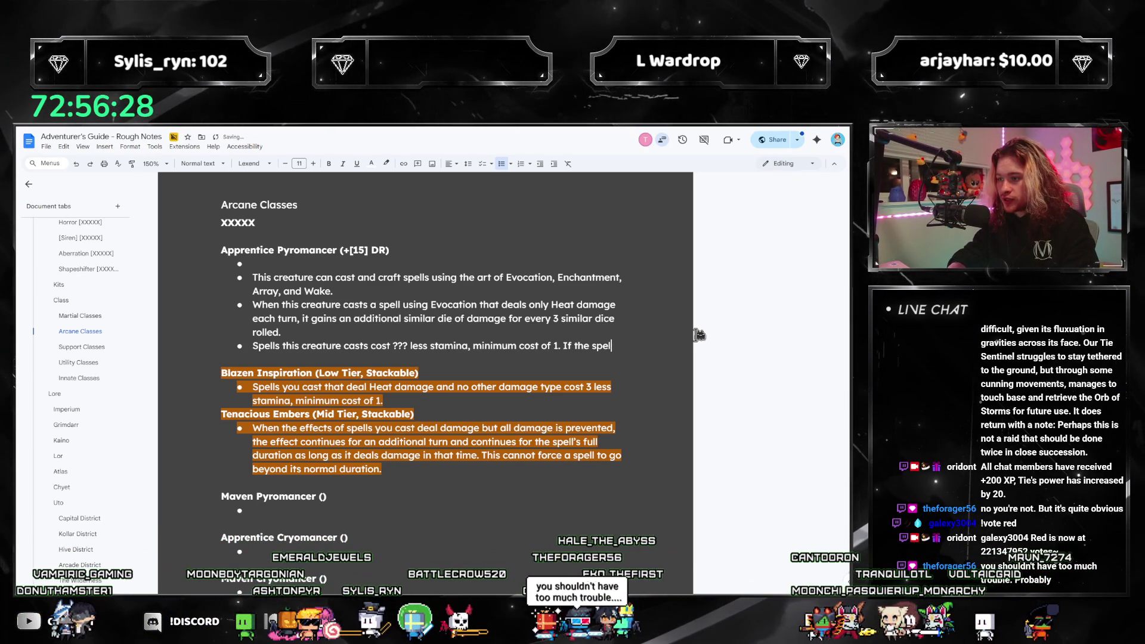
pyautogui.write('ls deals Heat da')
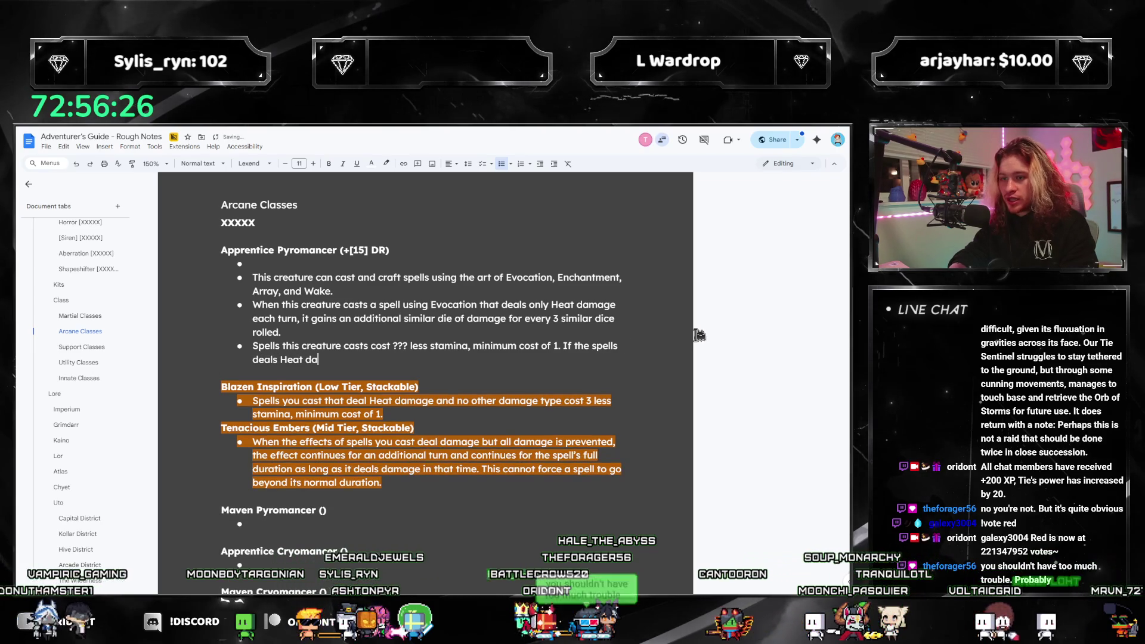
pyautogui.write('othe damage type, it c')
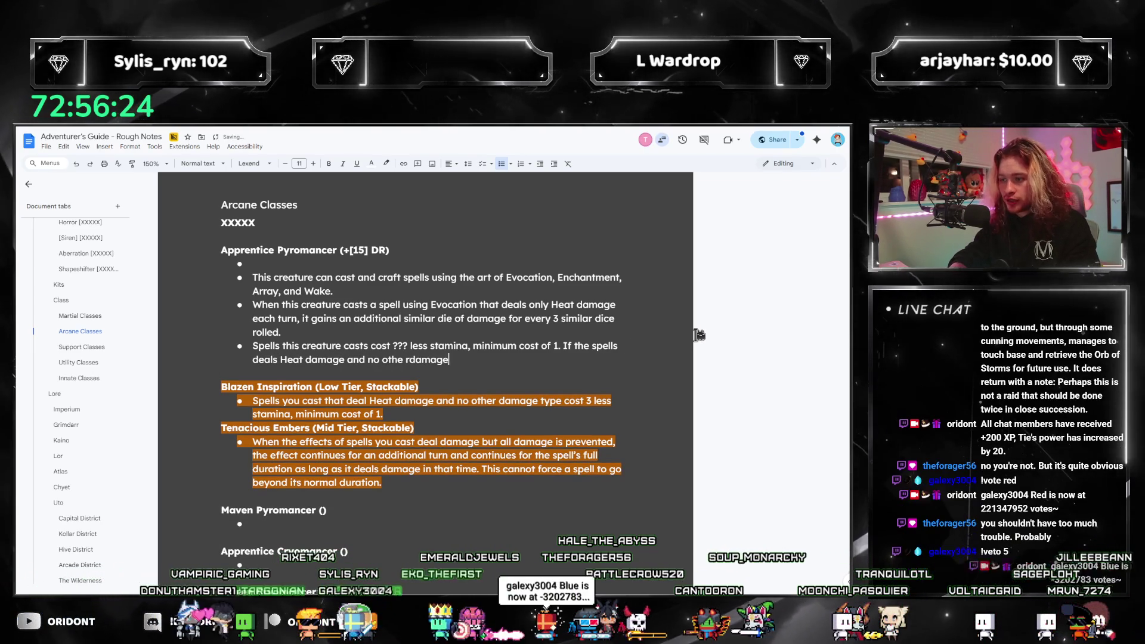
pyautogui.write('osts an ad')
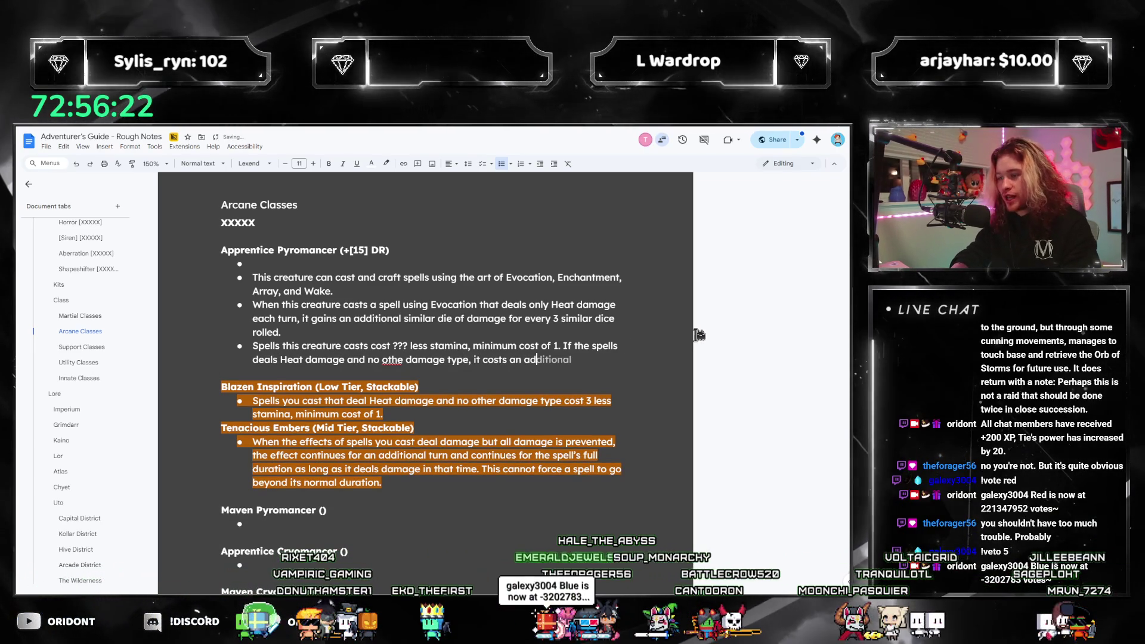
pyautogui.write('ditional ??? dama')
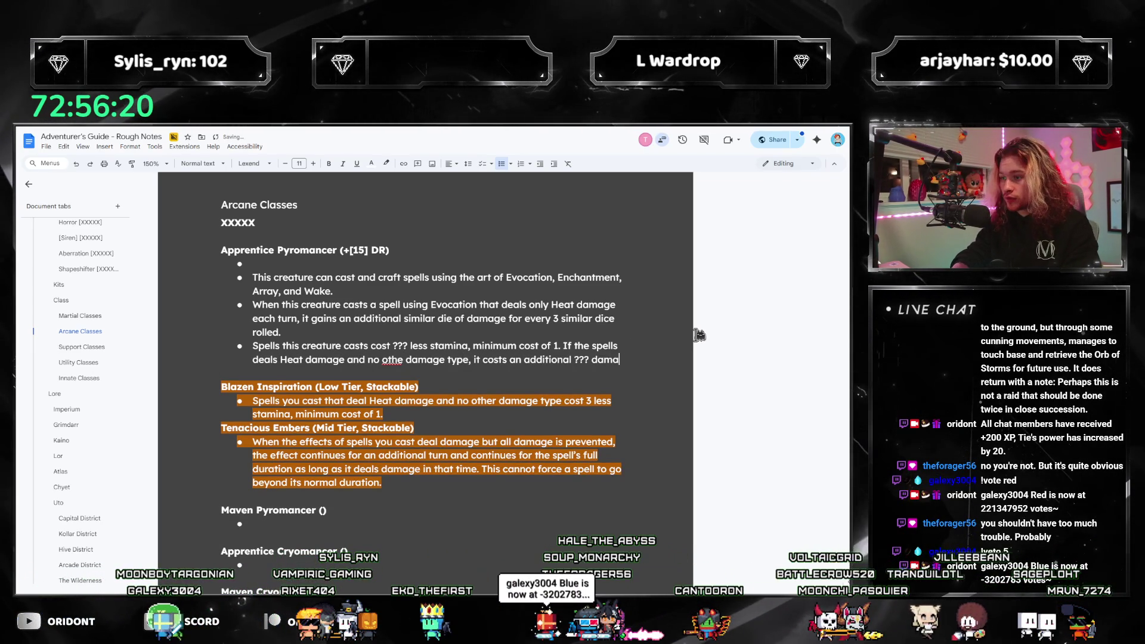
pyautogui.press('BackSpace')
pyautogui.press('BackSpace')
pyautogui.press('BackSpace')
pyautogui.press('BackSpace')
pyautogui.write('less stamina')
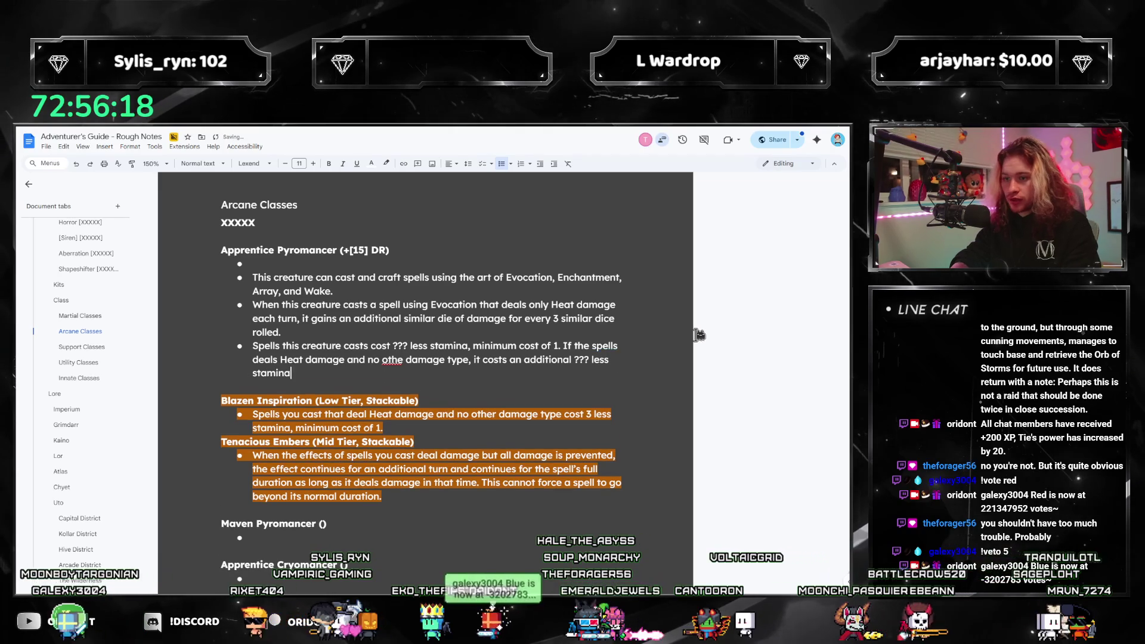
pyautogui.write('um cost of 0.')
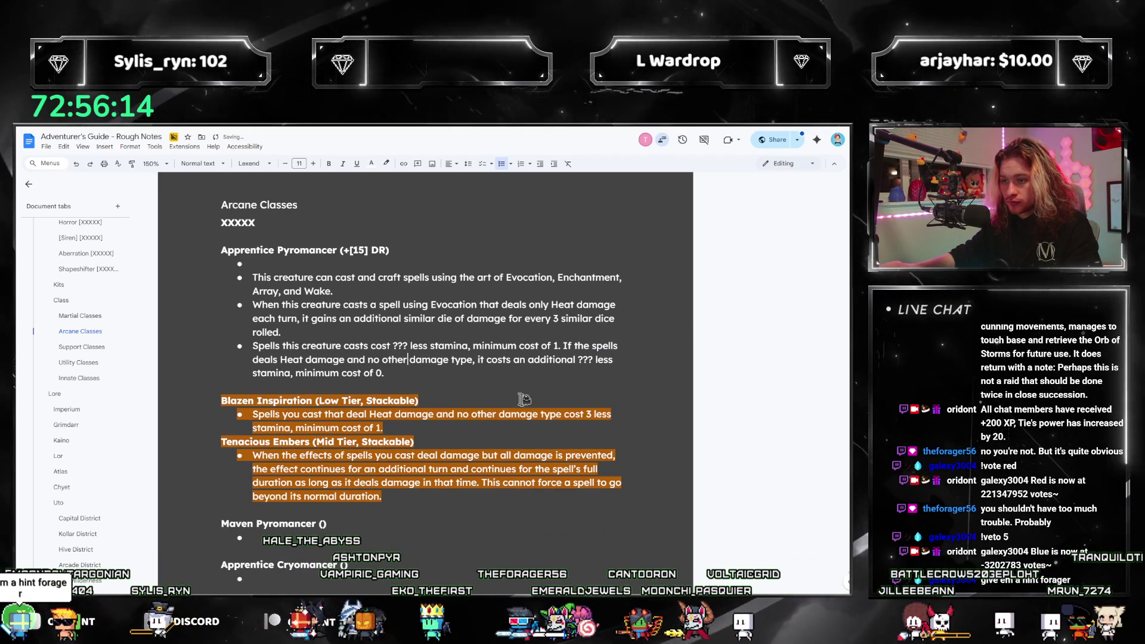
pyautogui.click(604, 346)
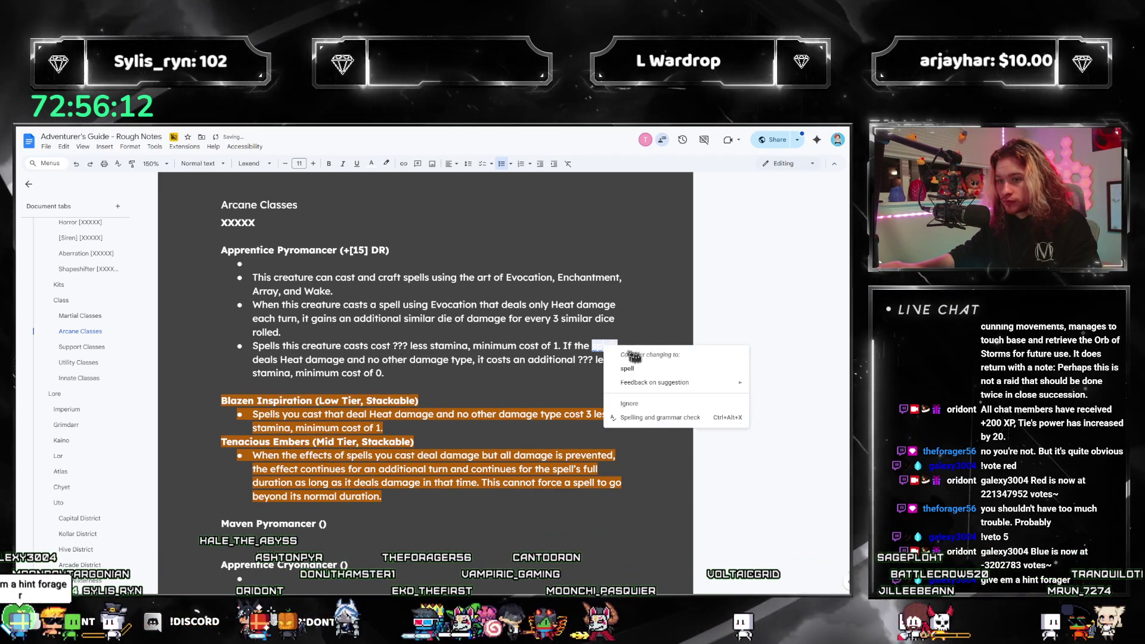
pyautogui.click(635, 371)
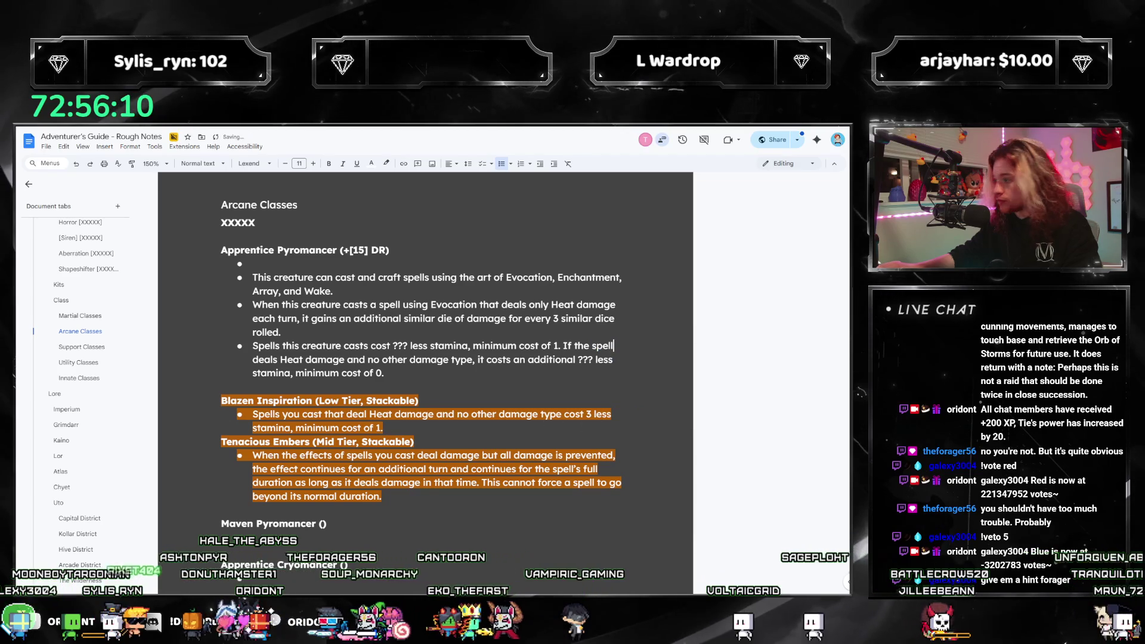
# Insert '3+' before the ??? placeholder after 'additional' in the stamina bullet.
pyautogui.hotkey('alt', 'Tab')
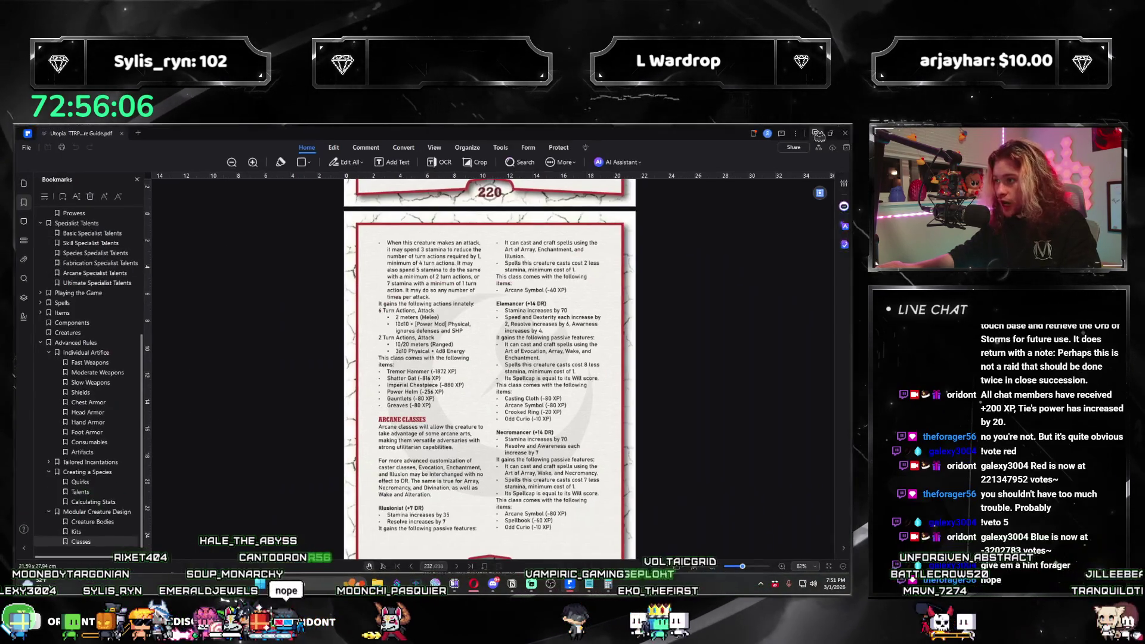
pyautogui.hotkey('alt', 'Tab')
pyautogui.tripleClick(416, 349)
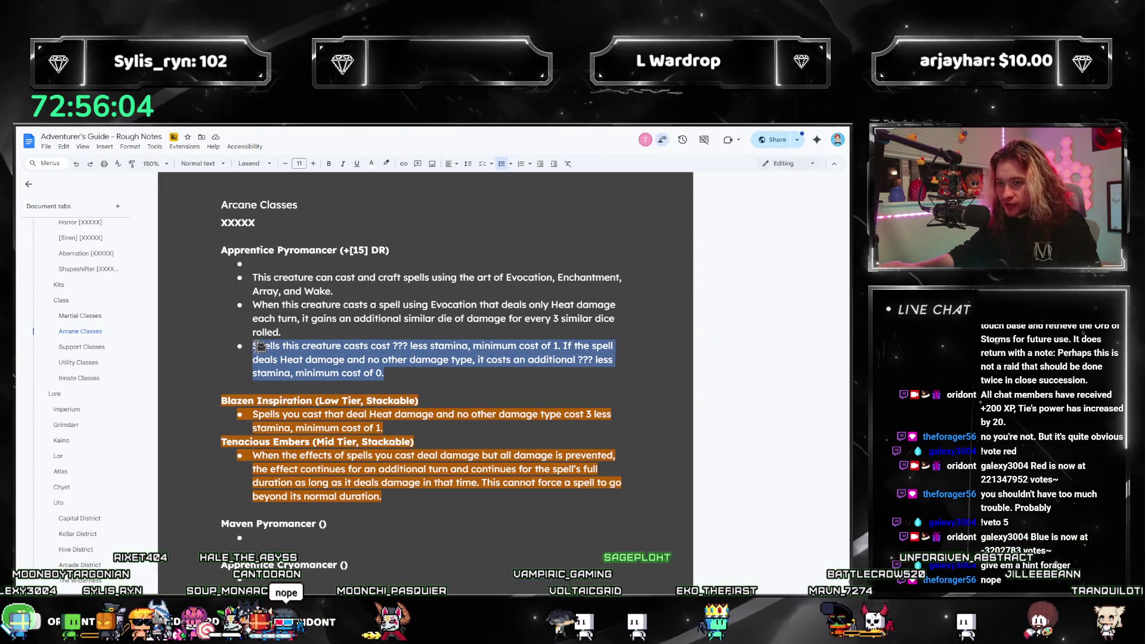
pyautogui.click(405, 348)
pyautogui.doubleClick(401, 346)
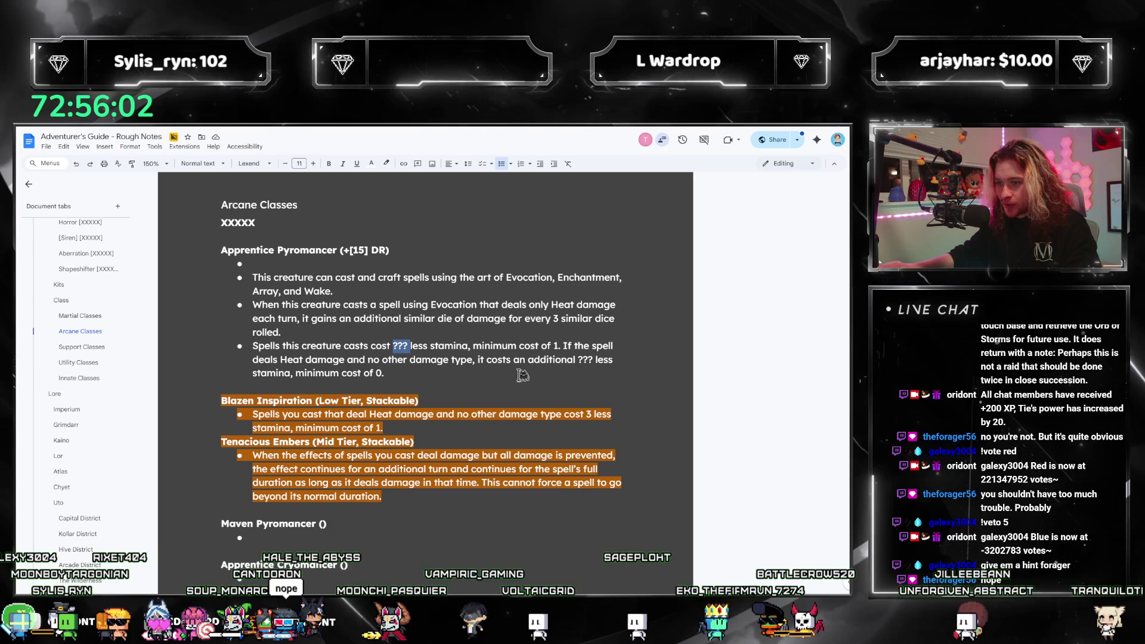
pyautogui.doubleClick(585, 359)
pyautogui.press('Left')
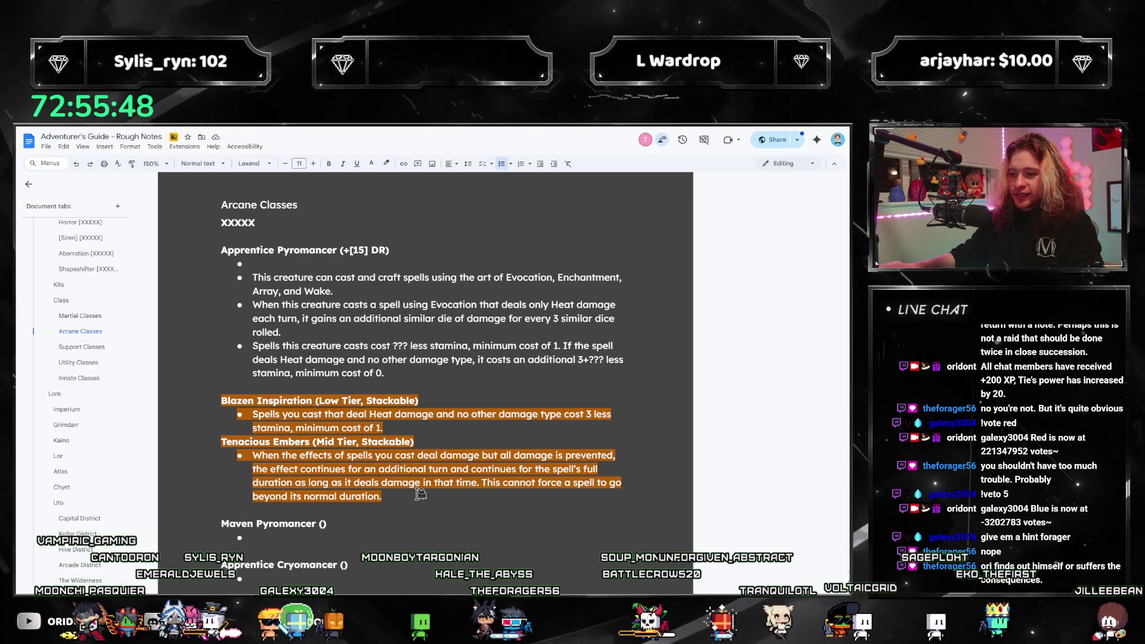
pyautogui.write('+')
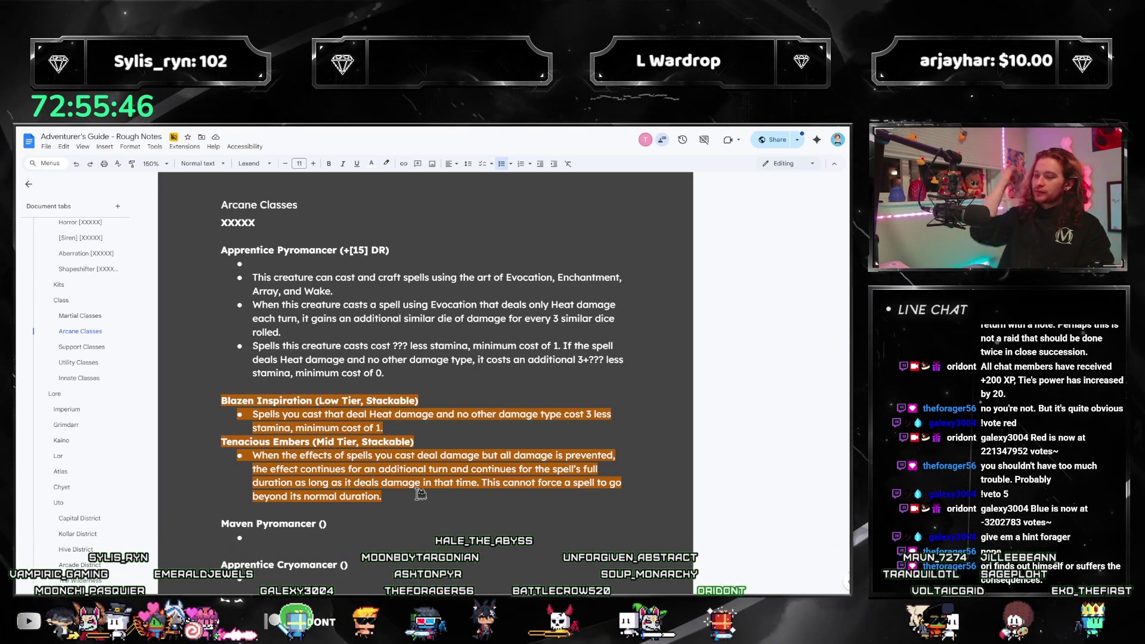
# Add a bullet: no-damage damaging spells continue up to 2 additional turns, never beyond normal duration.
pyautogui.click(389, 331)
pyautogui.press('Return')
pyautogui.write('When a spell')
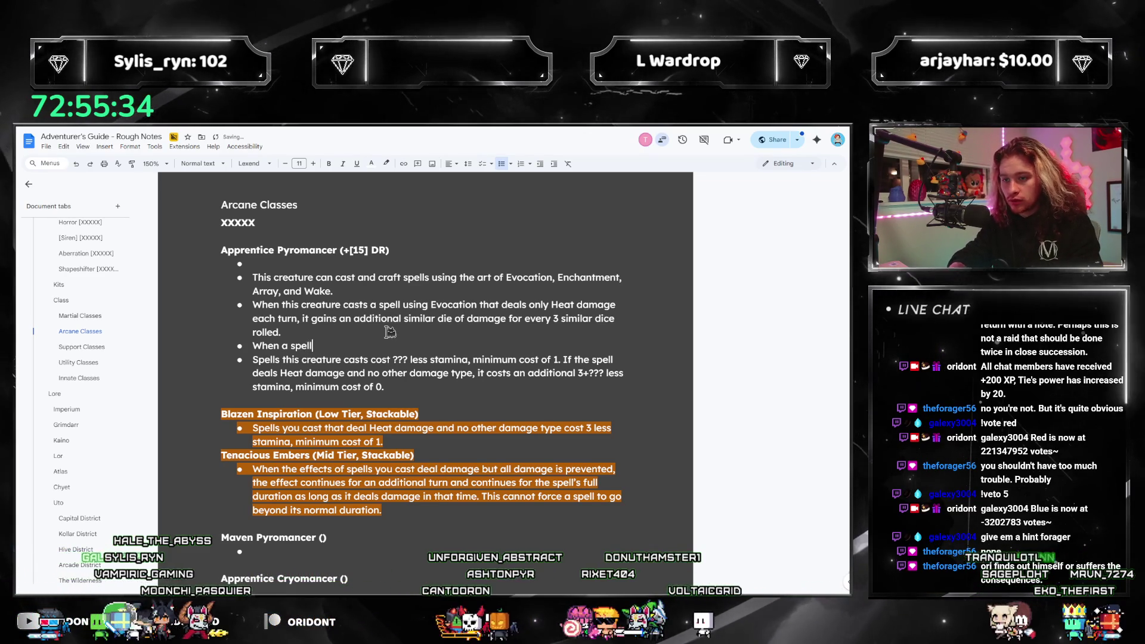
pyautogui.press('BackSpace')
pyautogui.press('BackSpace')
pyautogui.press('BackSpace')
pyautogui.press('BackSpace')
pyautogui.press('BackSpace')
pyautogui.write('damagi')
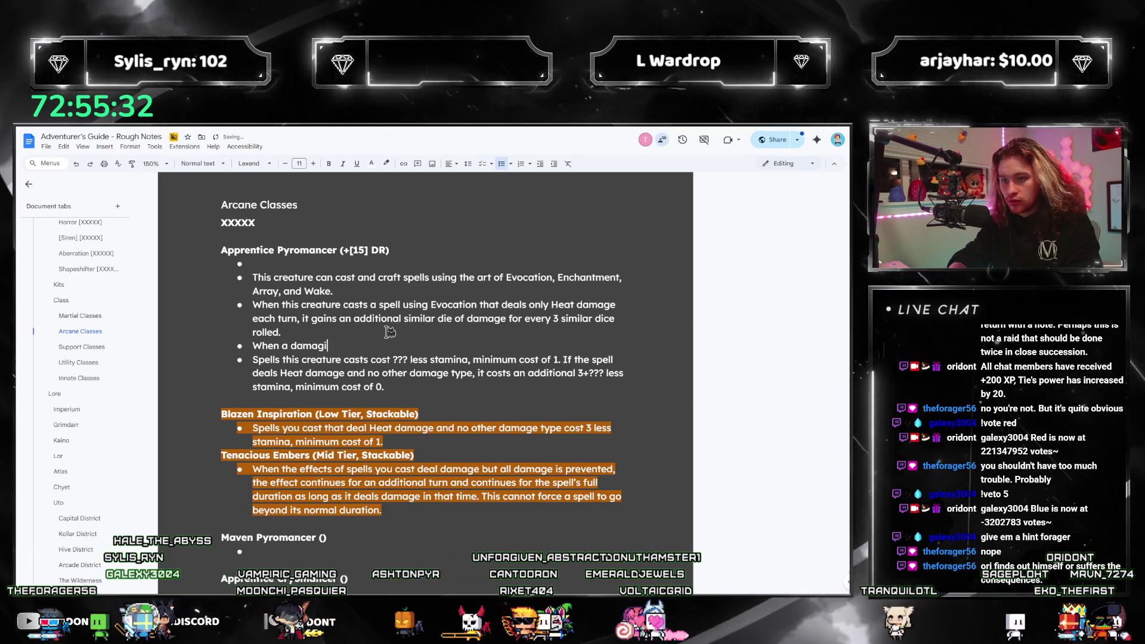
pyautogui.write('ng spell this creature casts deals no damage, ')
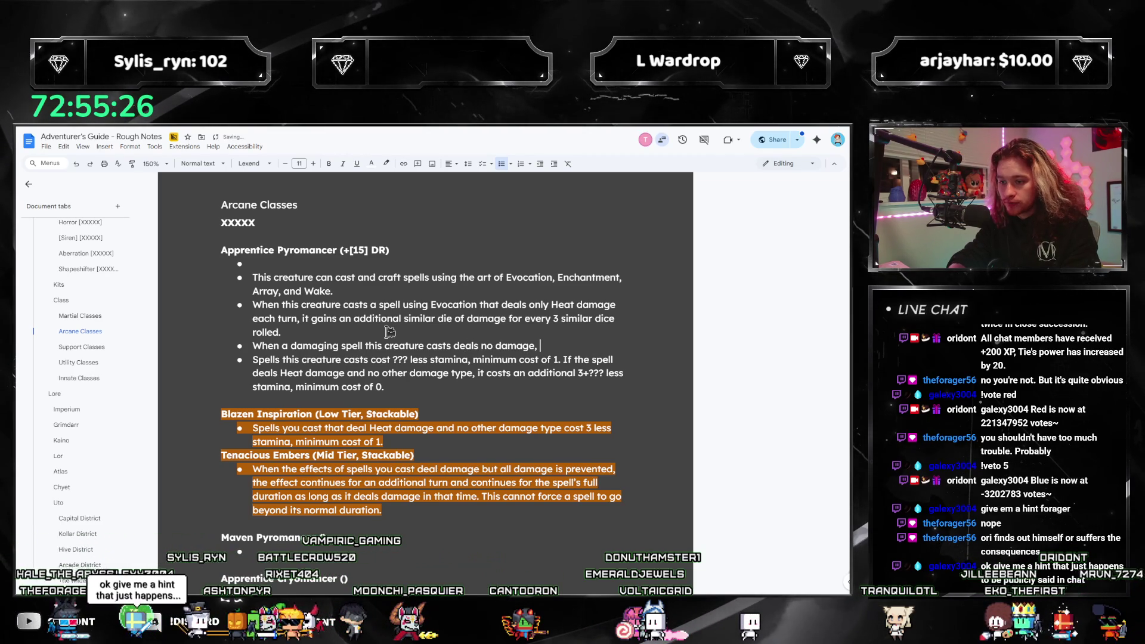
pyautogui.write('the effects of the spell co')
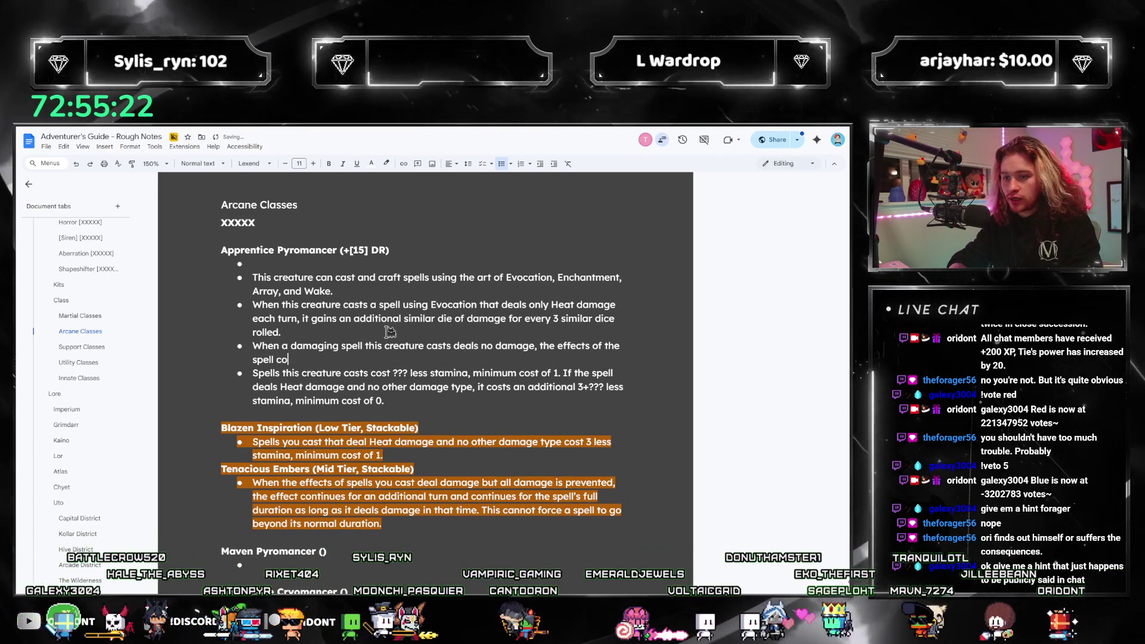
pyautogui.write('ntinue for up to')
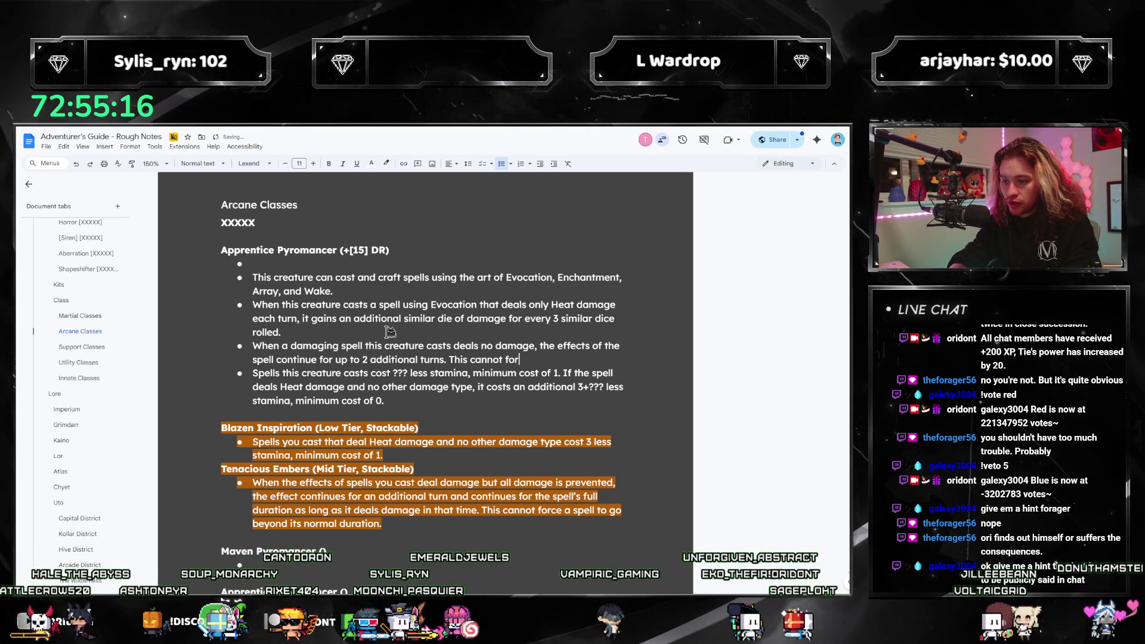
pyautogui.press('BackSpace')
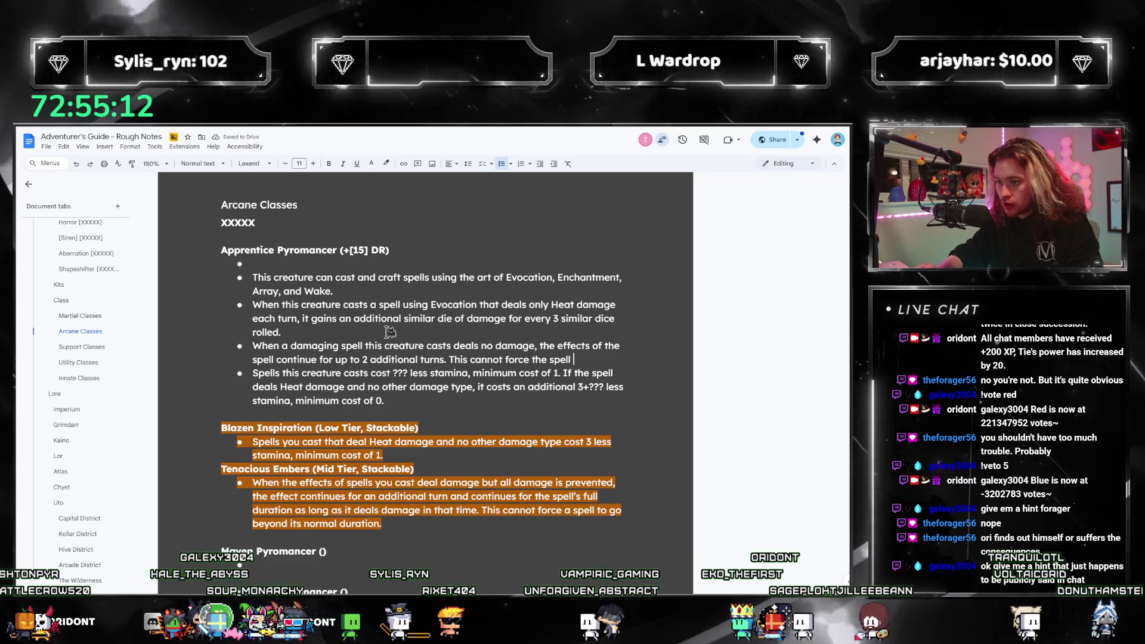
pyautogui.hotkey('ctrl', 'shift', 'Left')
pyautogui.hotkey('ctrl', 'shift', 'Left')
pyautogui.hotkey('ctrl', 'shift', 'Left')
pyautogui.write(', and continue')
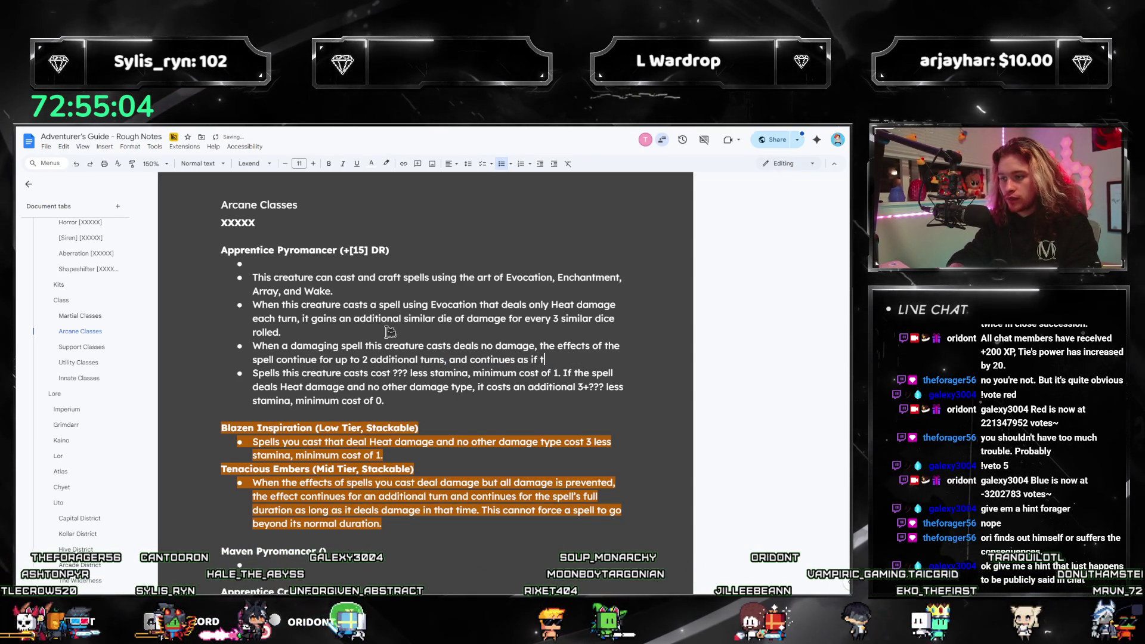
pyautogui.press('BackSpace')
pyautogui.write('did deal damage ')
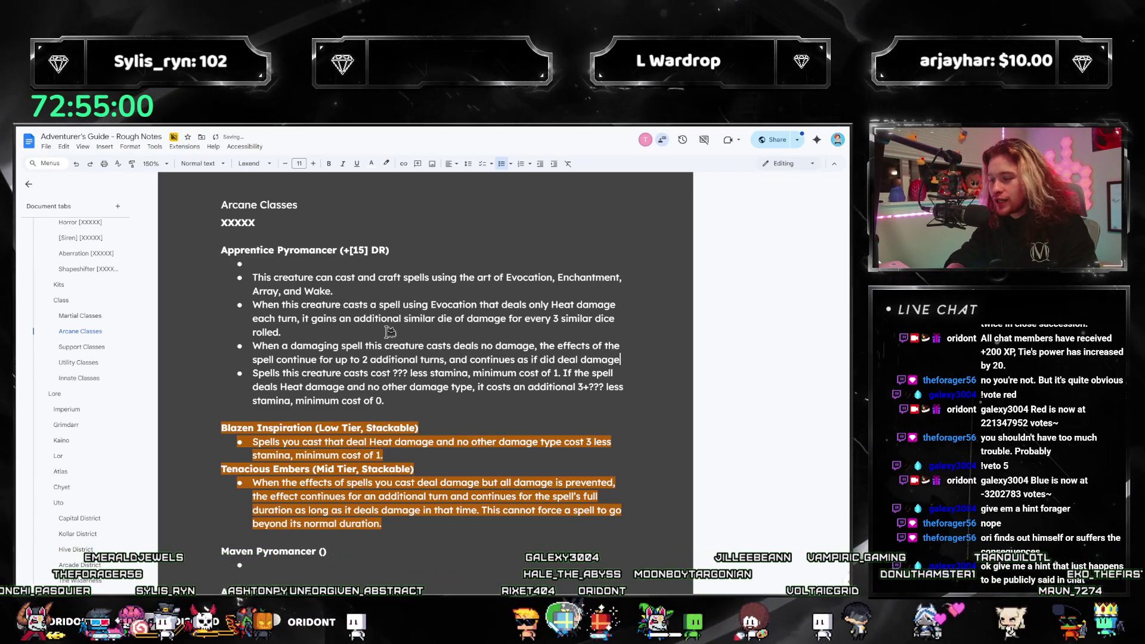
pyautogui.write(' if it does so in that time.')
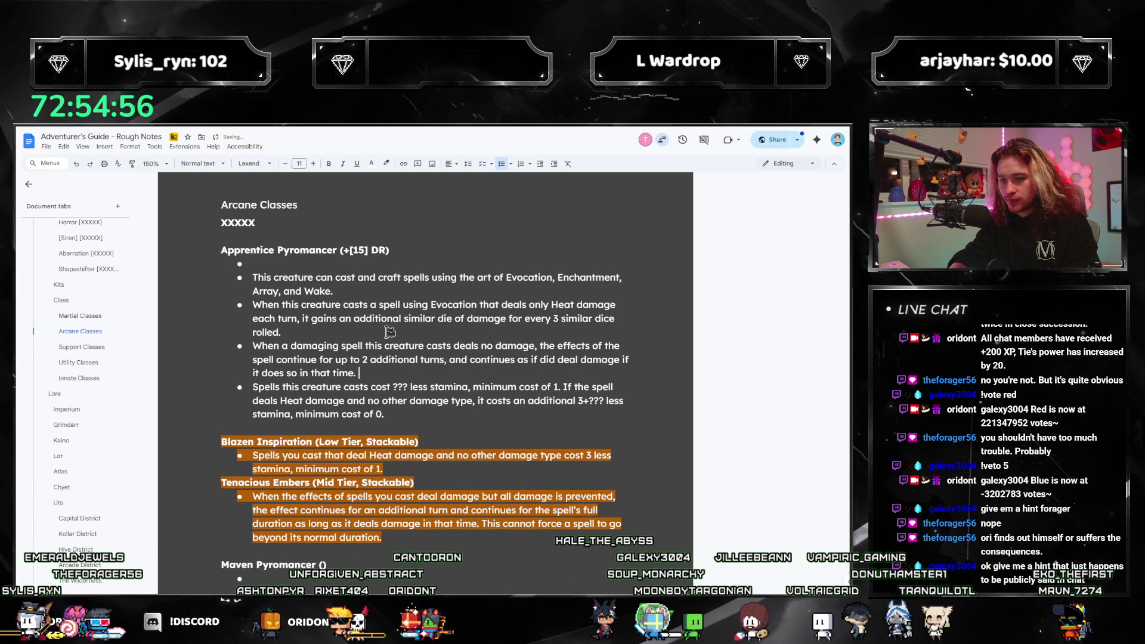
pyautogui.write('cannot force the')
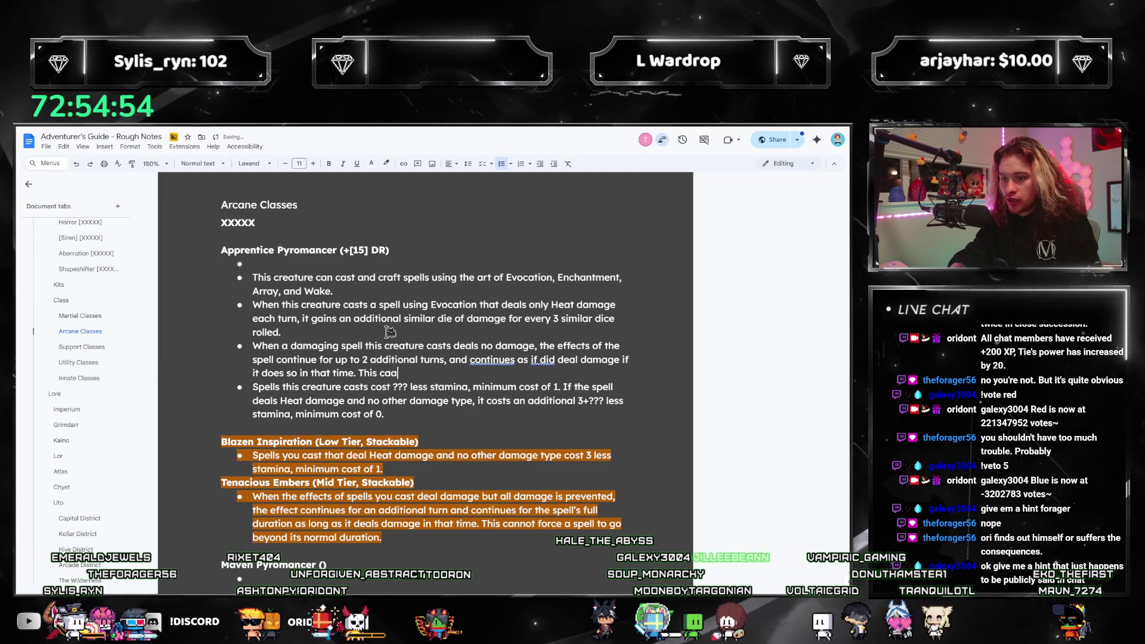
pyautogui.write(' spe')
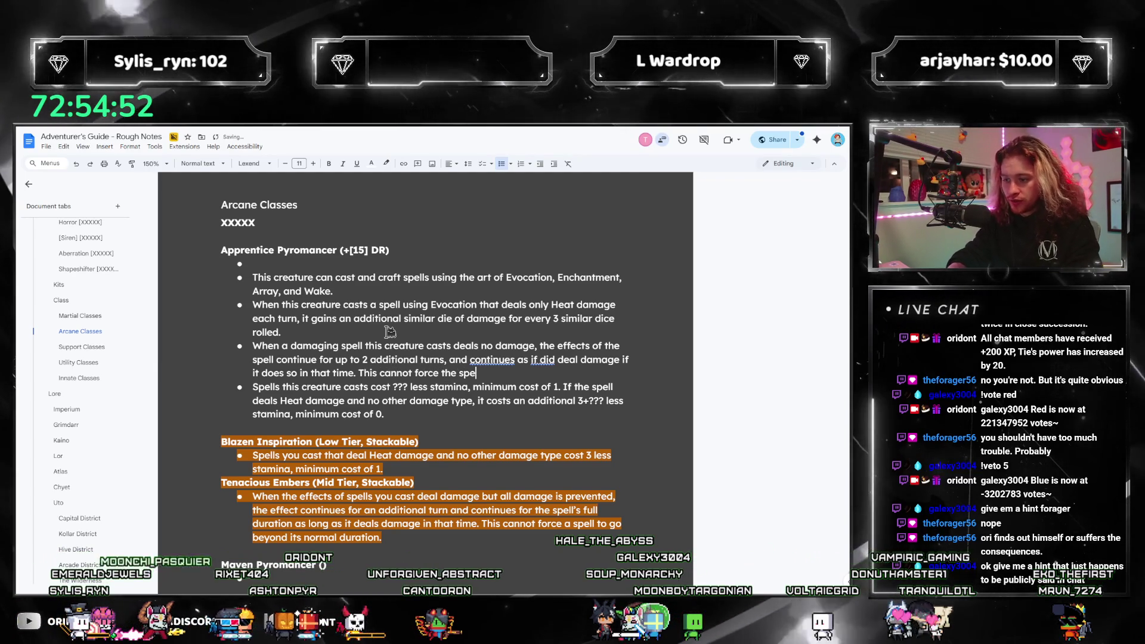
pyautogui.write('ll to go beyond it snor')
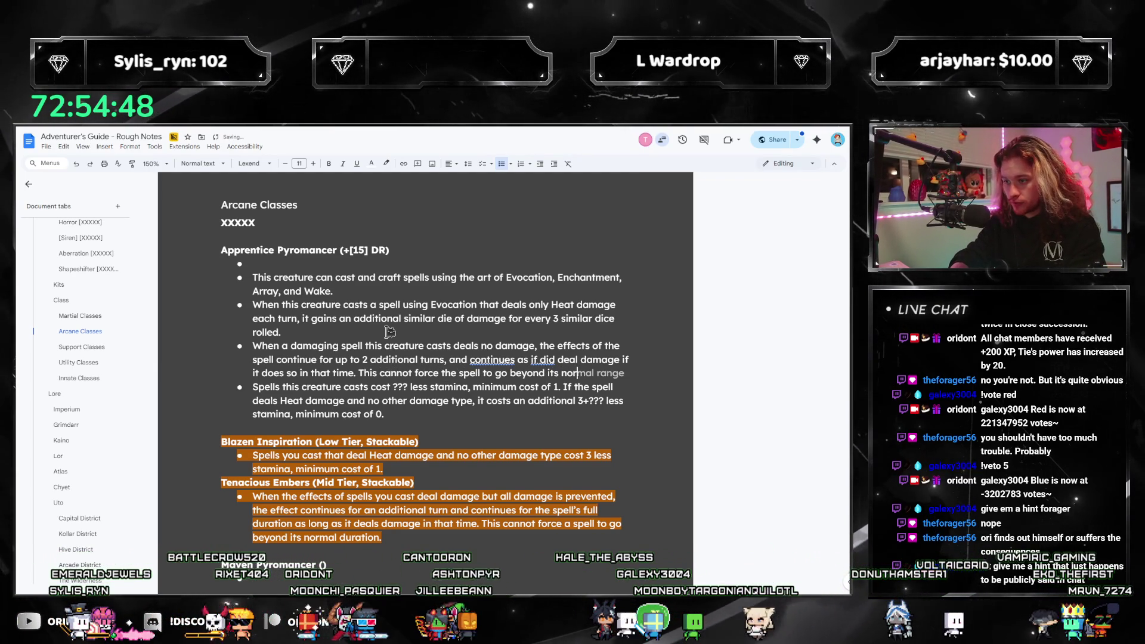
pyautogui.write('mal duration.')
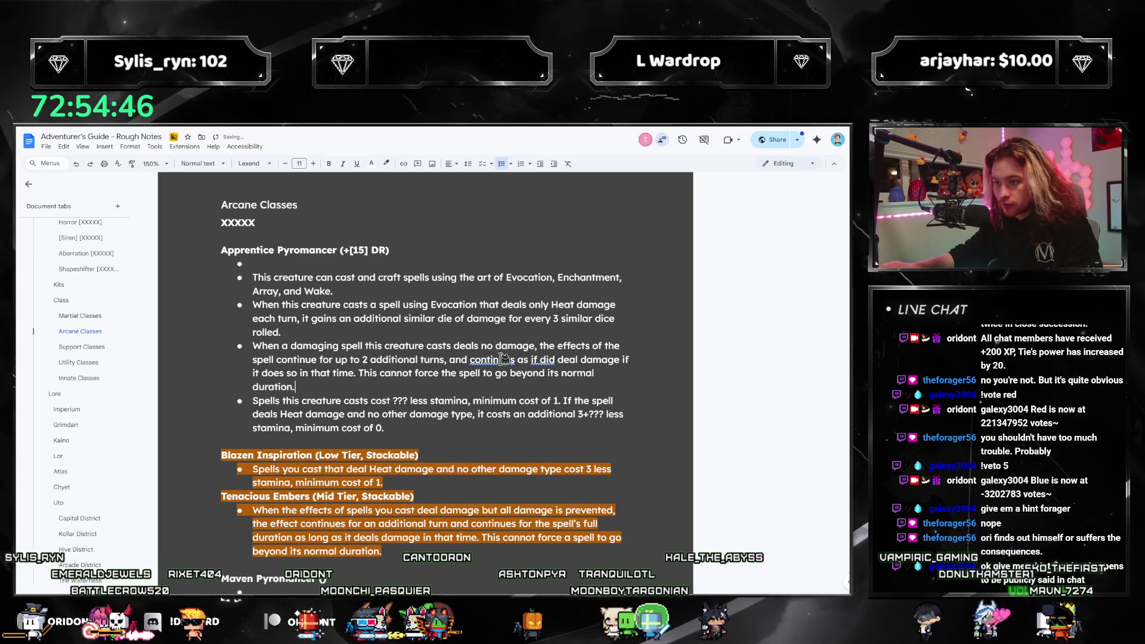
# Fix 'continues' and change 'as if did' to 'as if it did' in the third bullet.
pyautogui.rightClick(504, 358)
pyautogui.click(525, 368)
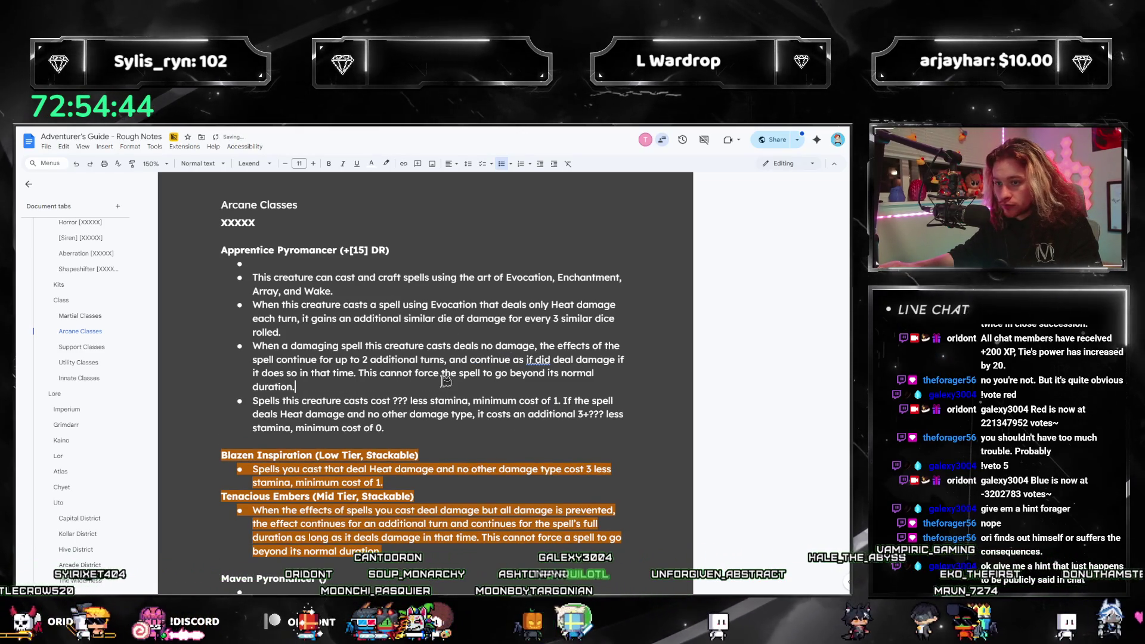
pyautogui.click(515, 360)
pyautogui.write('s')
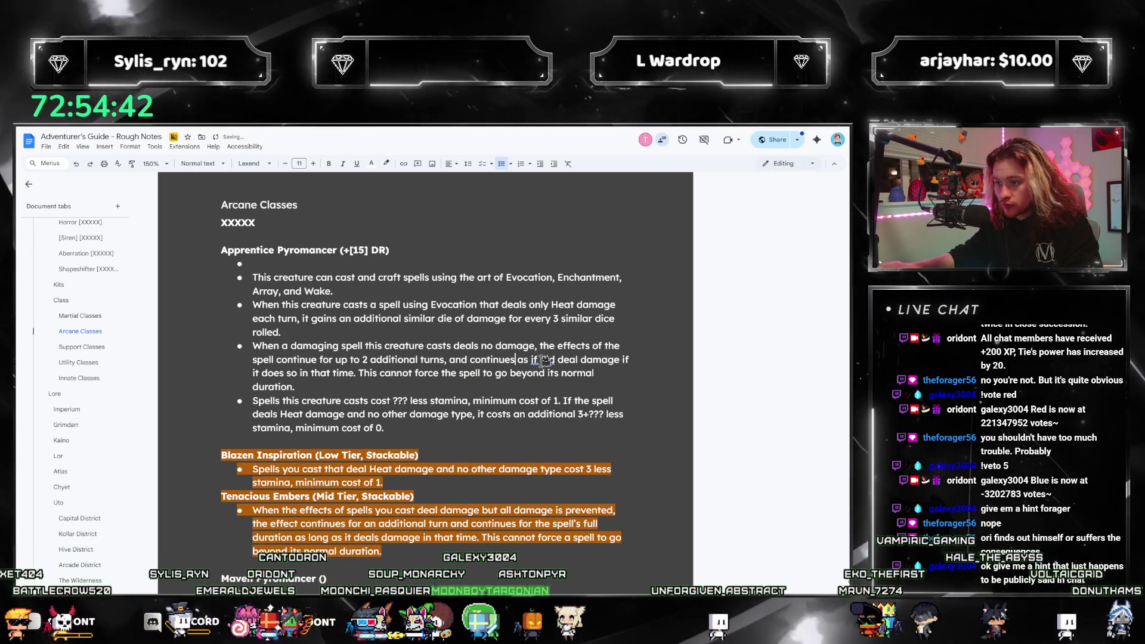
pyautogui.click(542, 361)
pyautogui.click(554, 344)
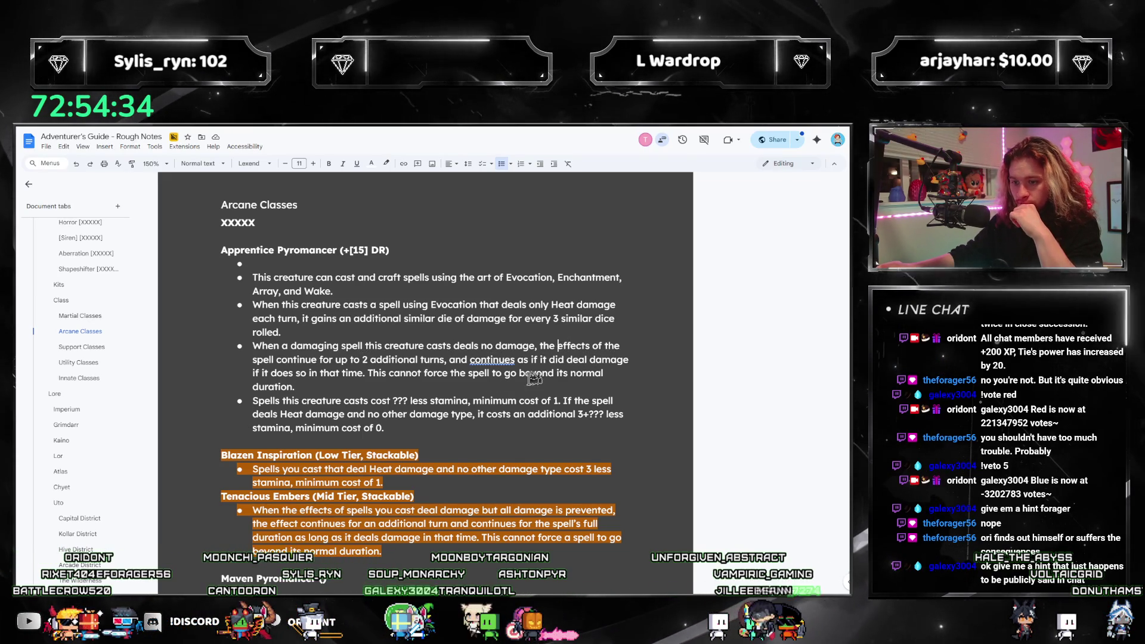
pyautogui.click(333, 372)
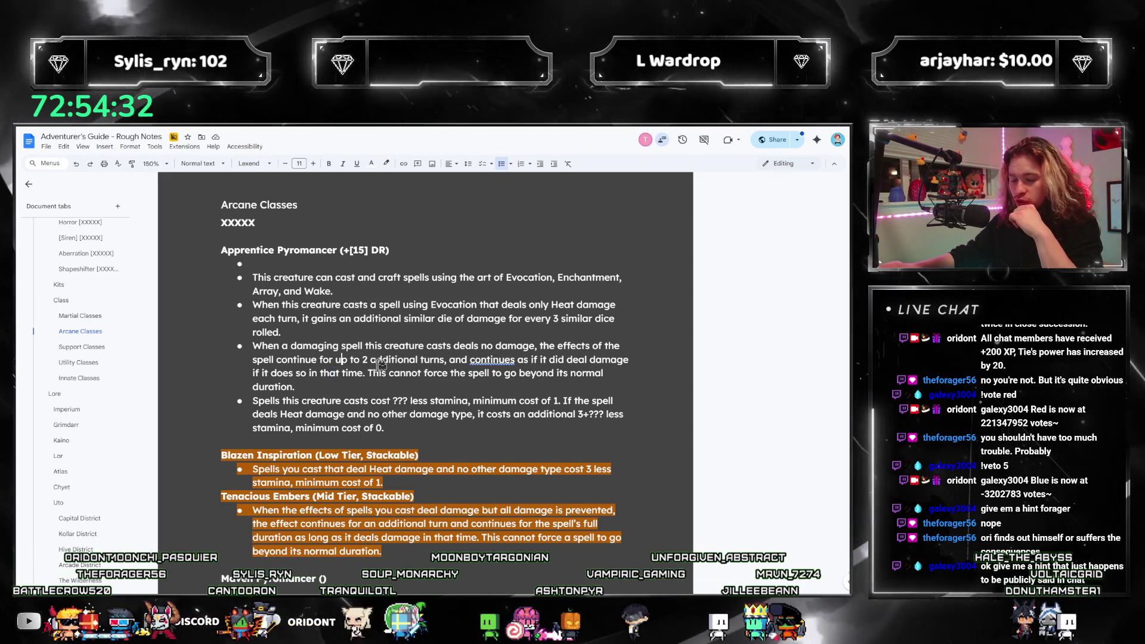
pyautogui.click(469, 361)
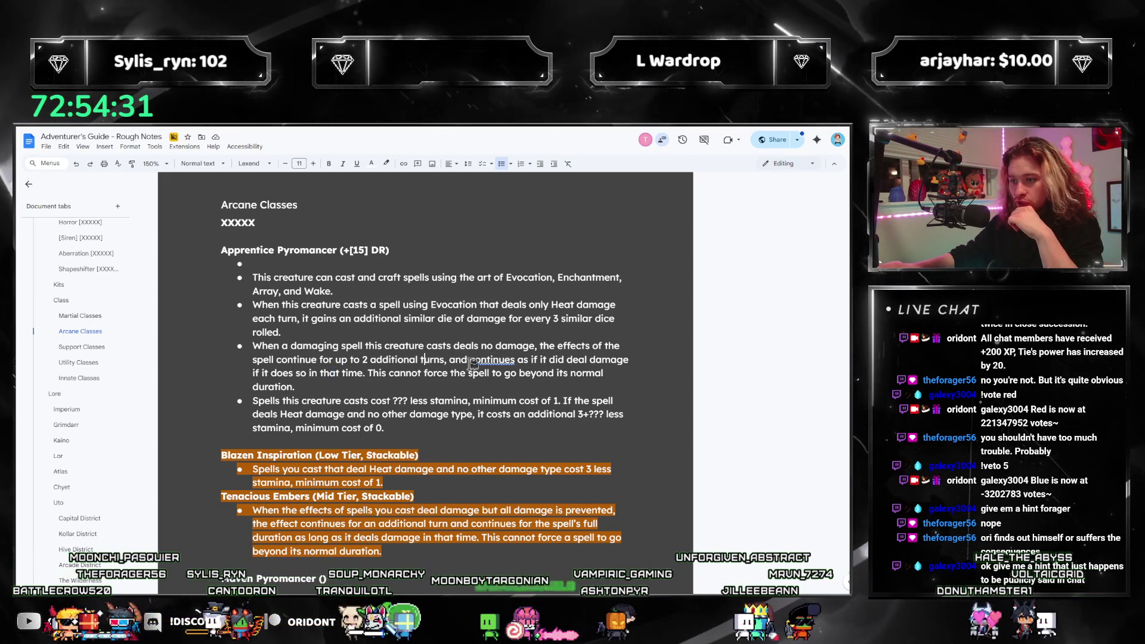
pyautogui.click(507, 360)
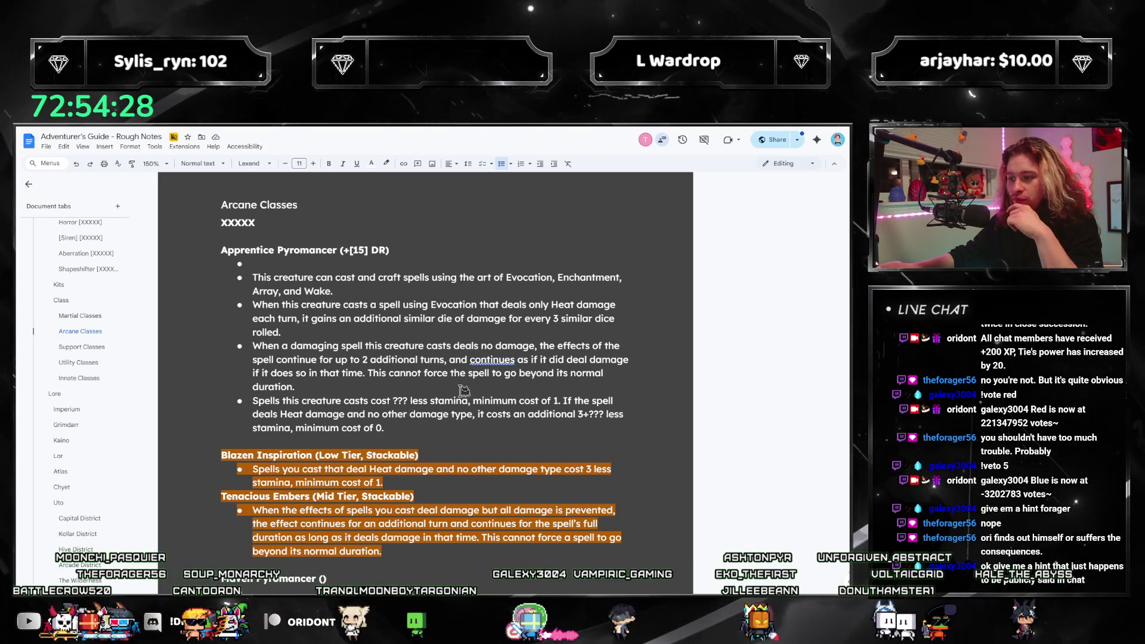
# Reword the clause to 'if it deals damage in that time', removing the trailing 'so'.
pyautogui.click(586, 360)
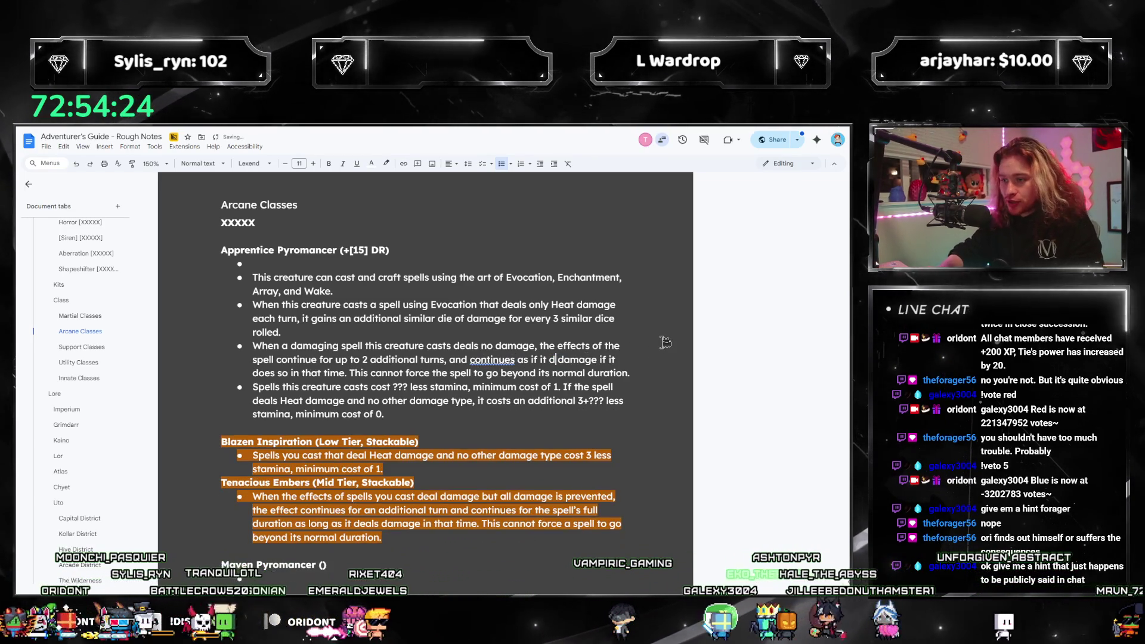
pyautogui.write('dealt')
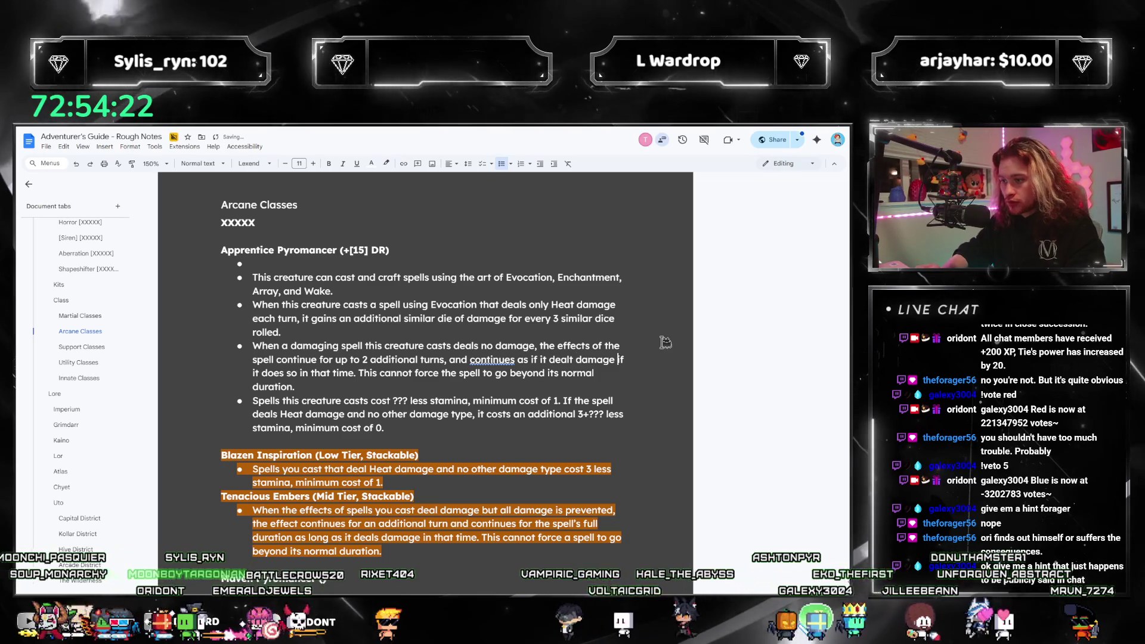
pyautogui.hotkey('ctrl', 'Right')
pyautogui.write('each turn')
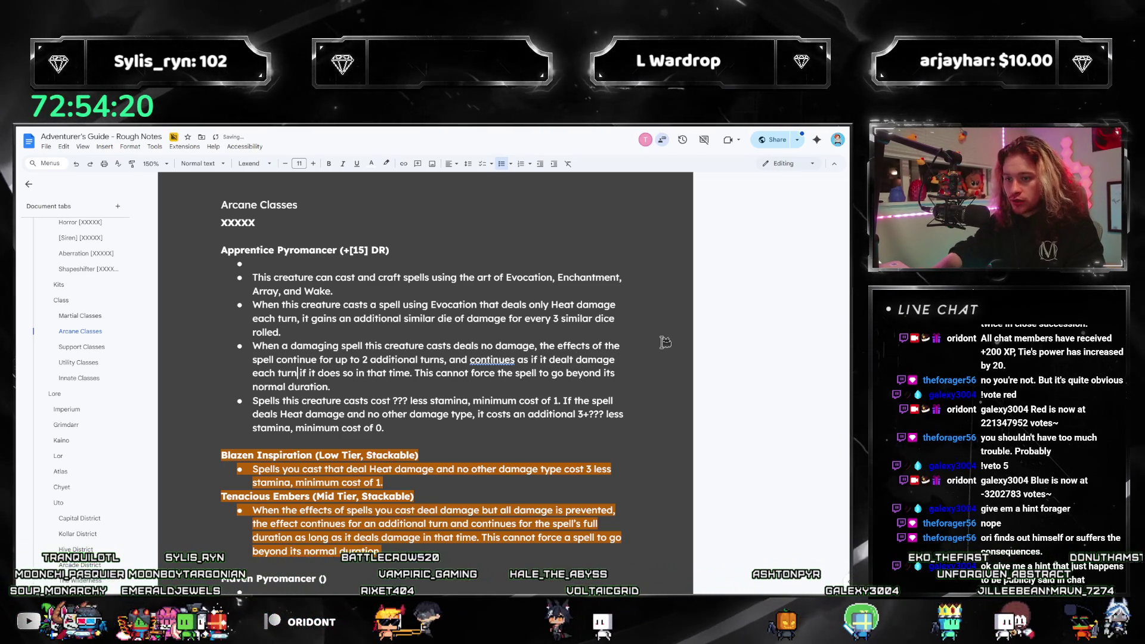
pyautogui.hotkey('ctrl', 'shift', 'Left')
pyautogui.hotkey('ctrl', 'shift', 'Left')
pyautogui.hotkey('ctrl', 'shift', 'Left')
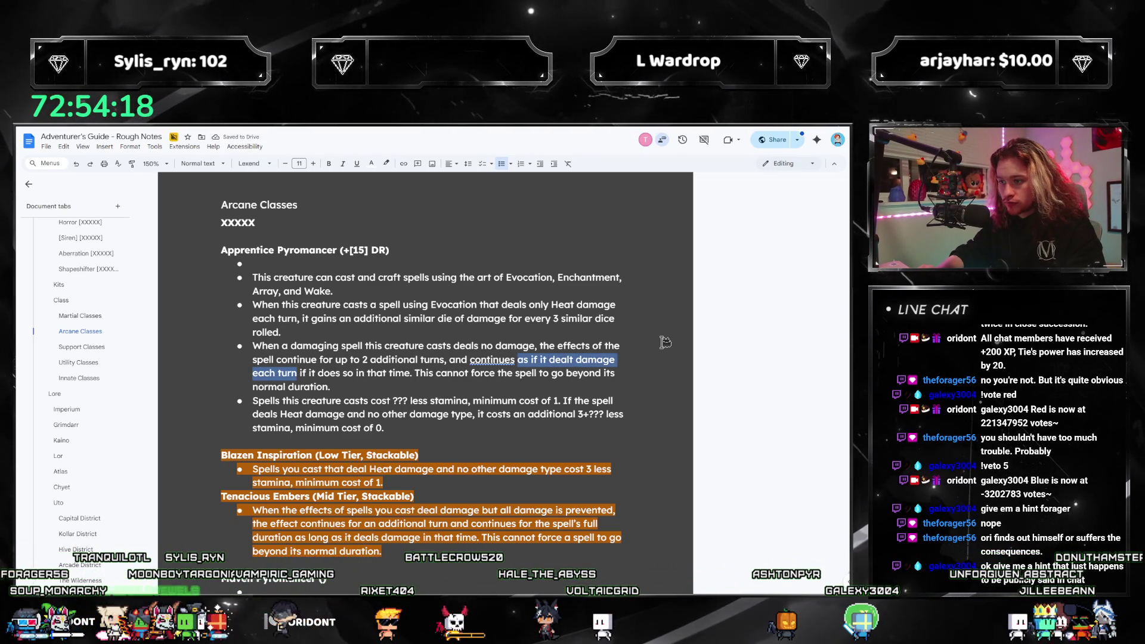
pyautogui.write('as')
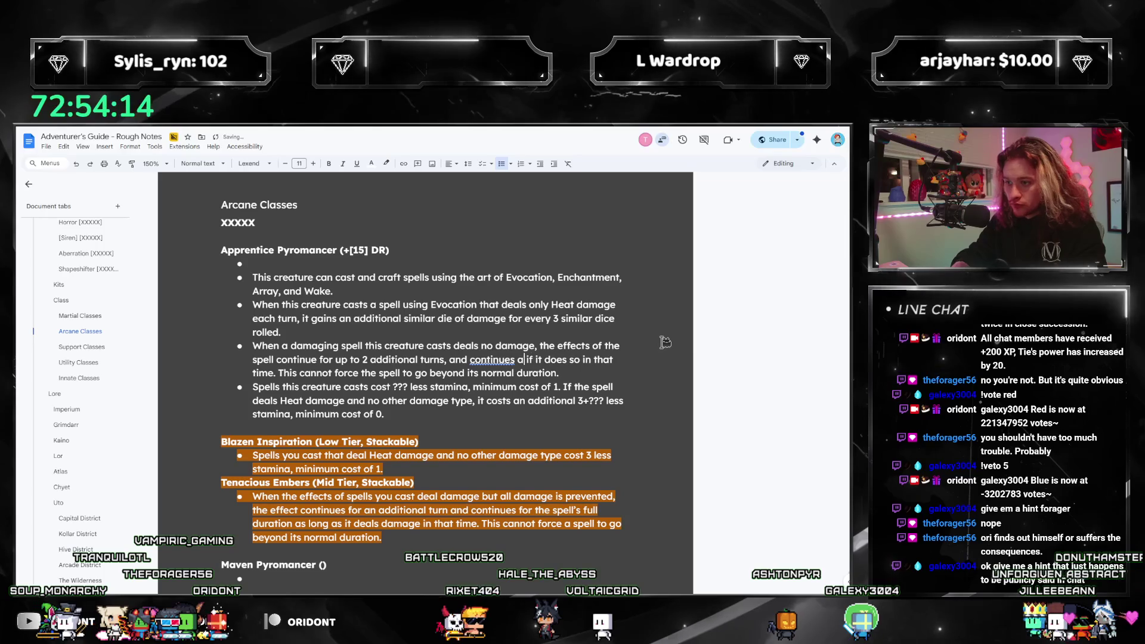
pyautogui.press('BackSpace')
pyautogui.press('BackSpace')
pyautogui.press('BackSpace')
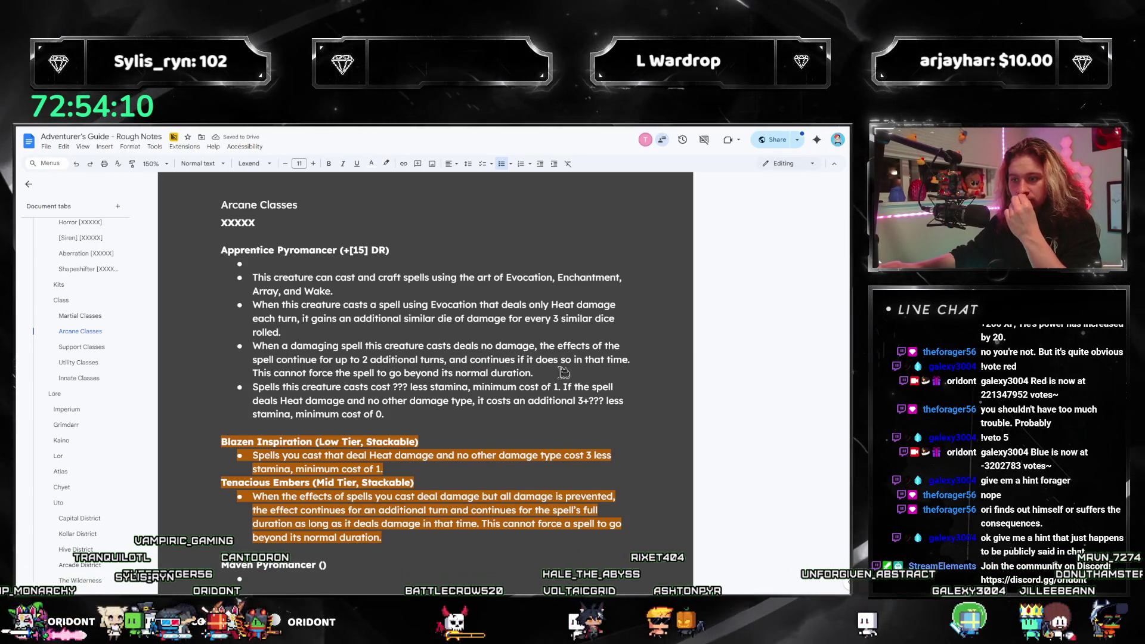
pyautogui.hotkey('ctrl', 'shift', 'Right')
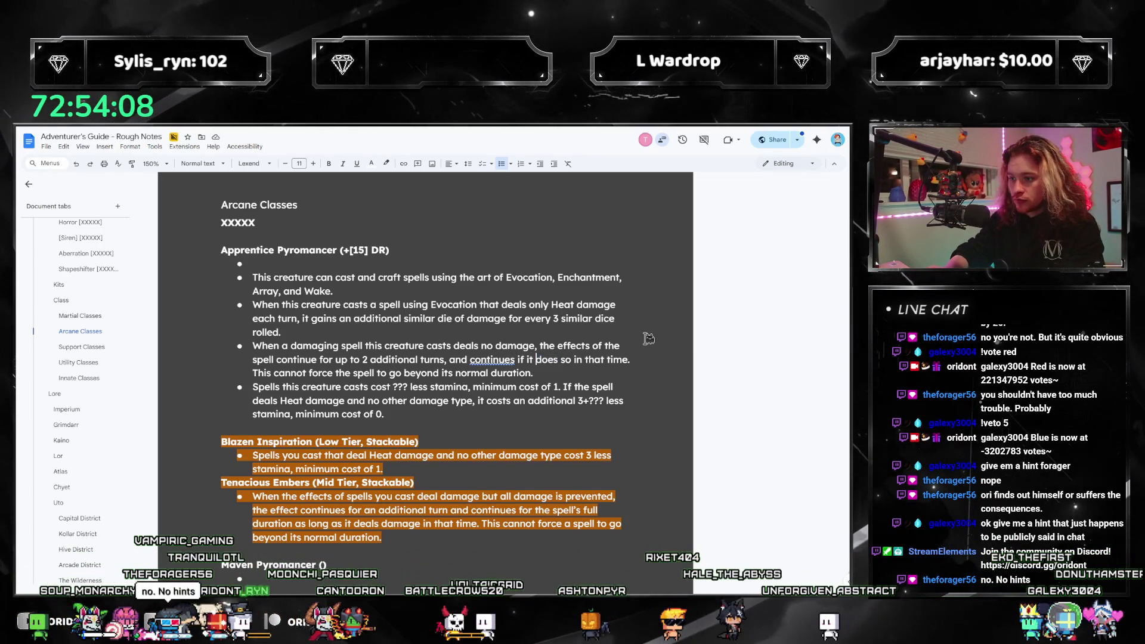
pyautogui.write('deals damage')
pyautogui.hotkey('ctrl', 'shift', 'Right')
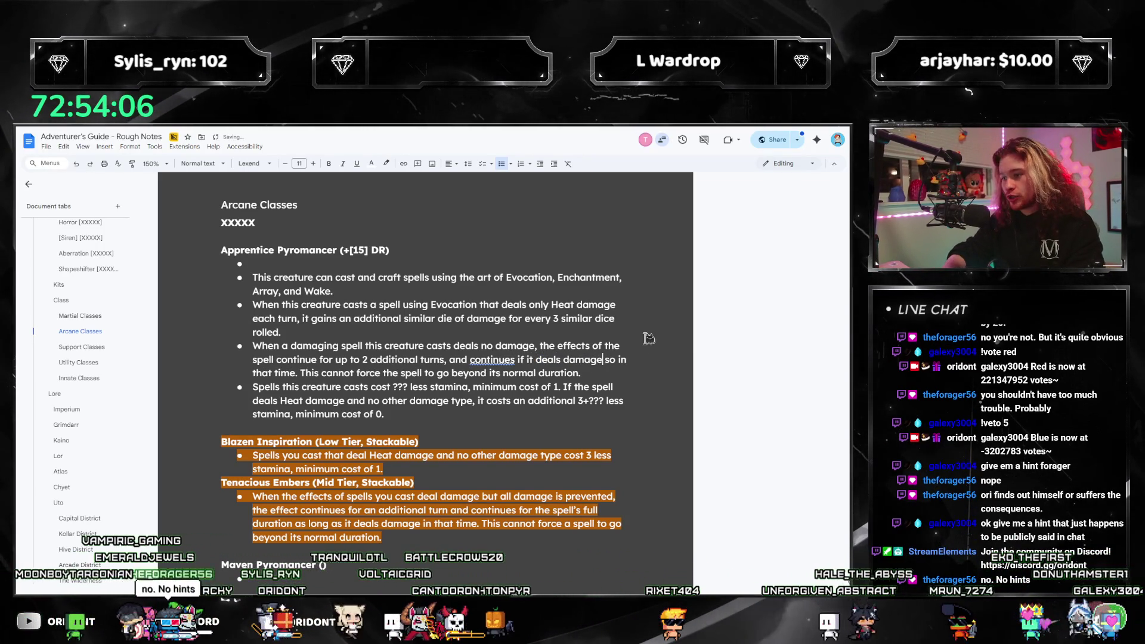
pyautogui.press('BackSpace')
pyautogui.click(618, 374)
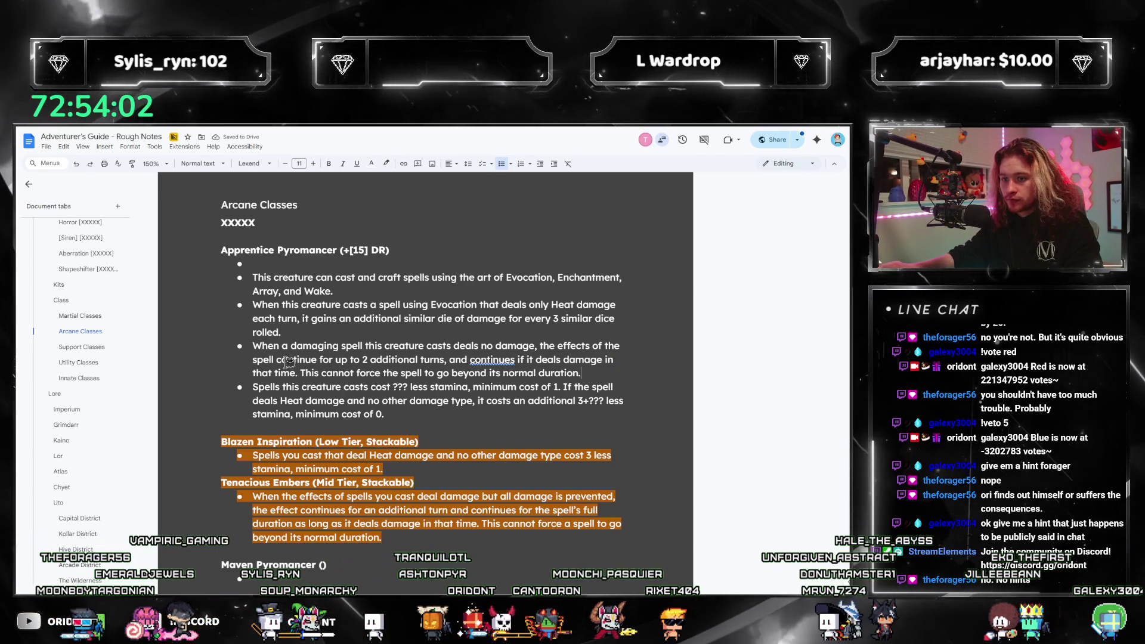
pyautogui.moveTo(262, 343); pyautogui.dragTo(426, 347)
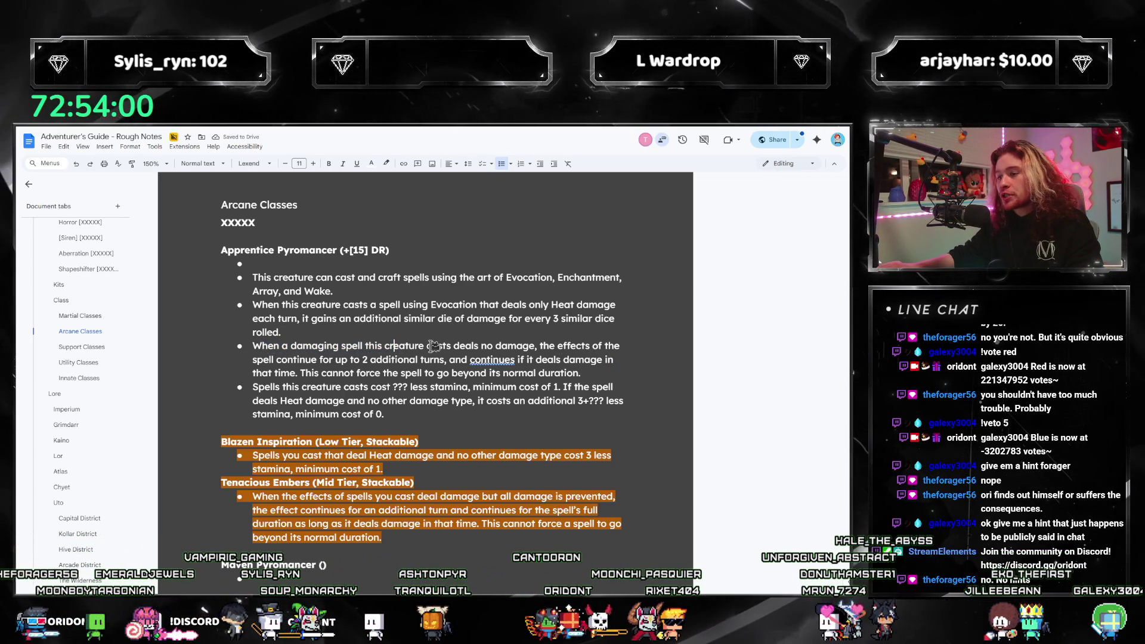
pyautogui.keyDown('shift'); pyautogui.click(537, 344); pyautogui.keyUp('shift')
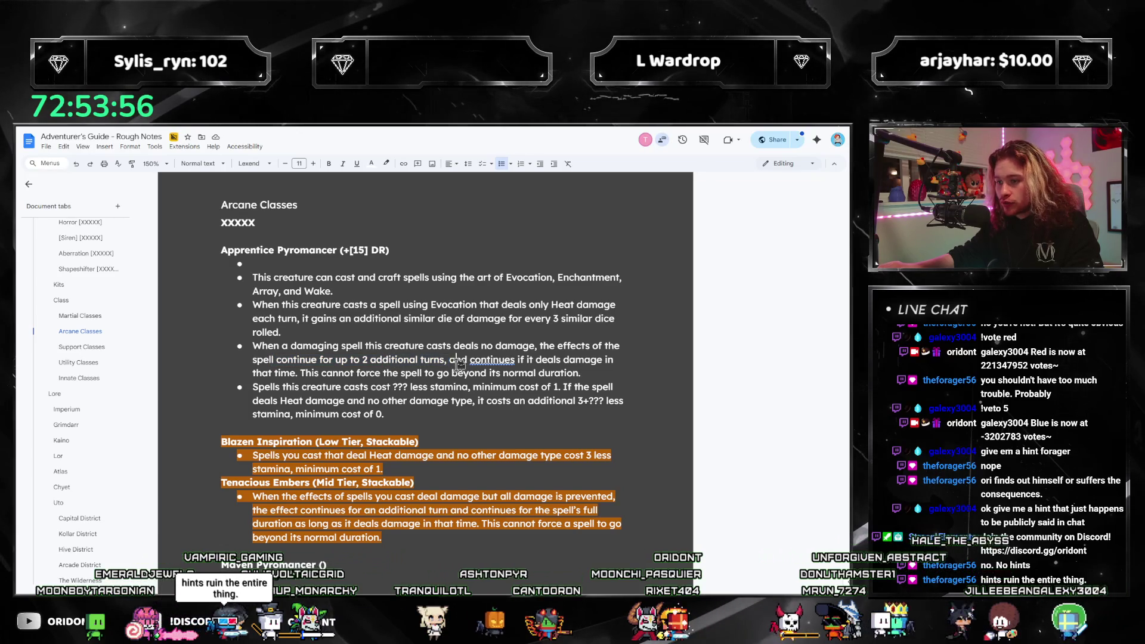
# Revise the third bullet to cover damage from one or more sources and read 'continue'.
pyautogui.write('to a source')
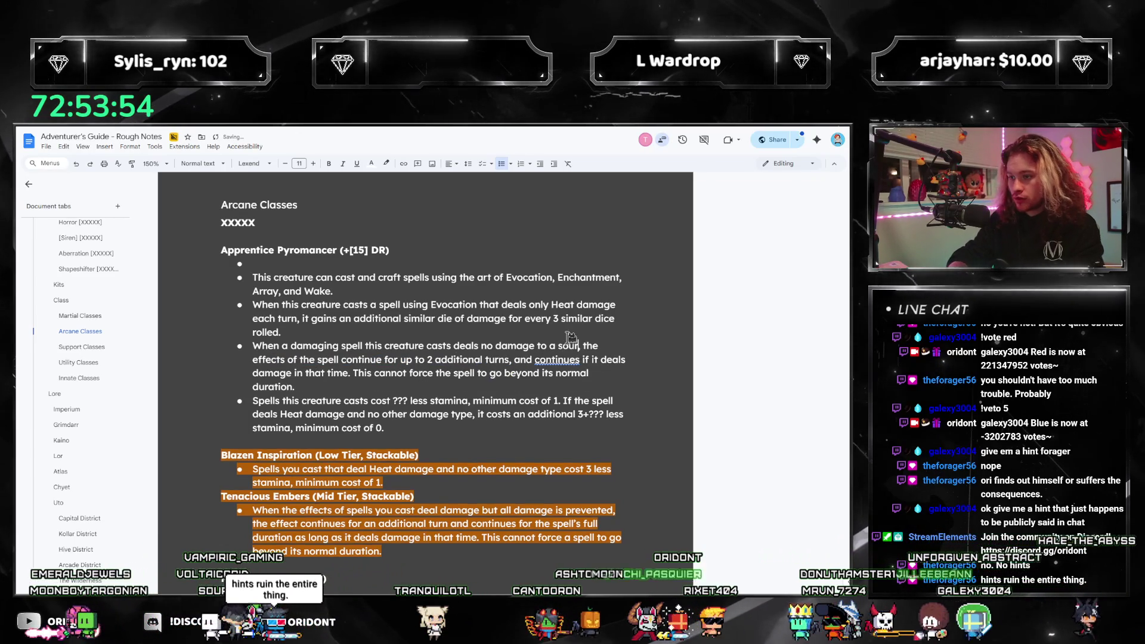
pyautogui.moveTo(364, 359); pyautogui.dragTo(510, 357)
pyautogui.click(510, 357)
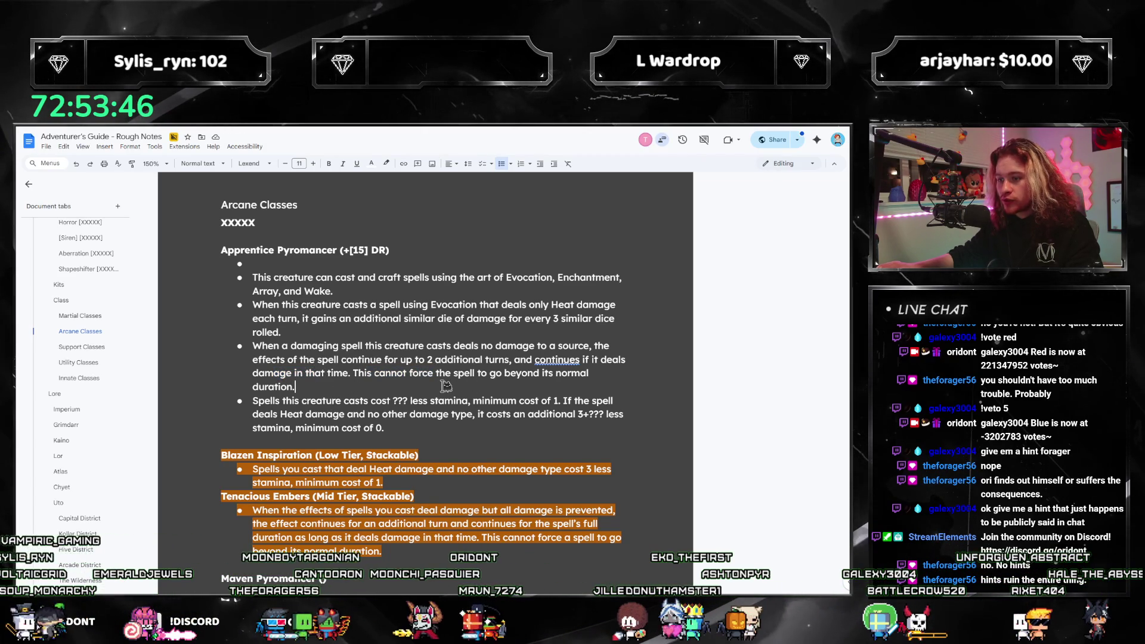
pyautogui.click(550, 346)
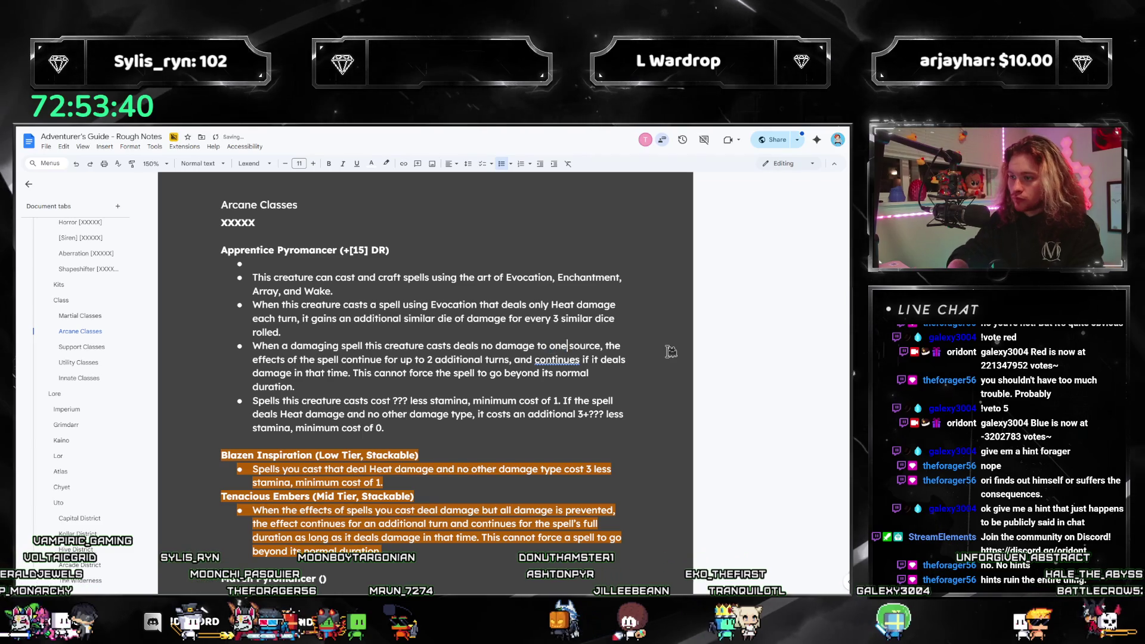
pyautogui.press('Delete')
pyautogui.write('one or more')
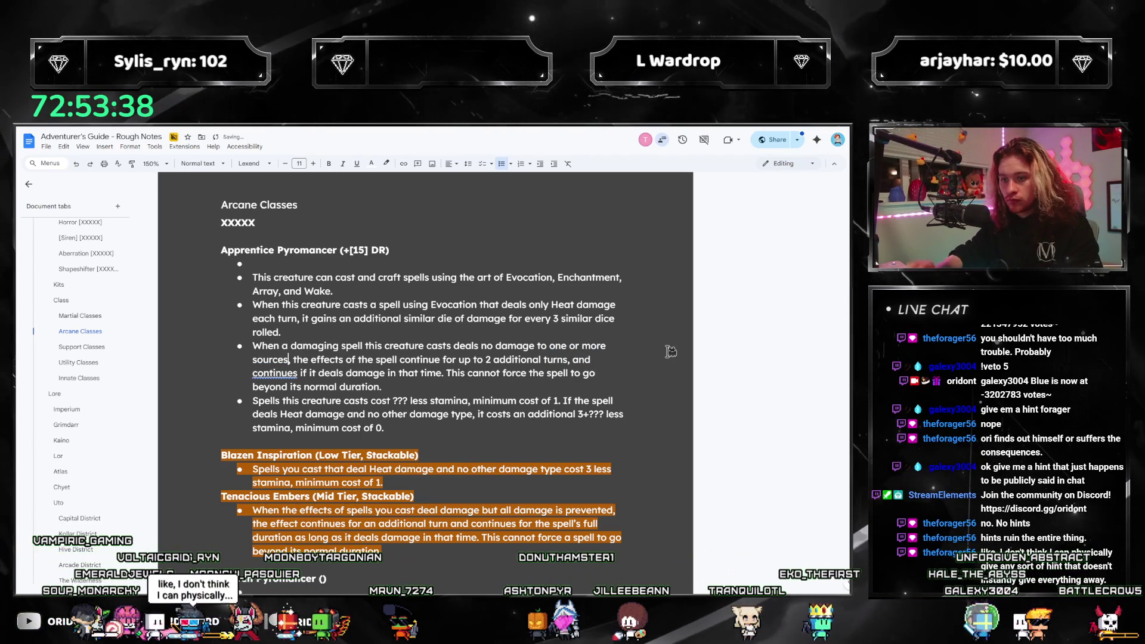
pyautogui.moveTo(590, 353); pyautogui.dragTo(600, 362)
pyautogui.click(601, 364)
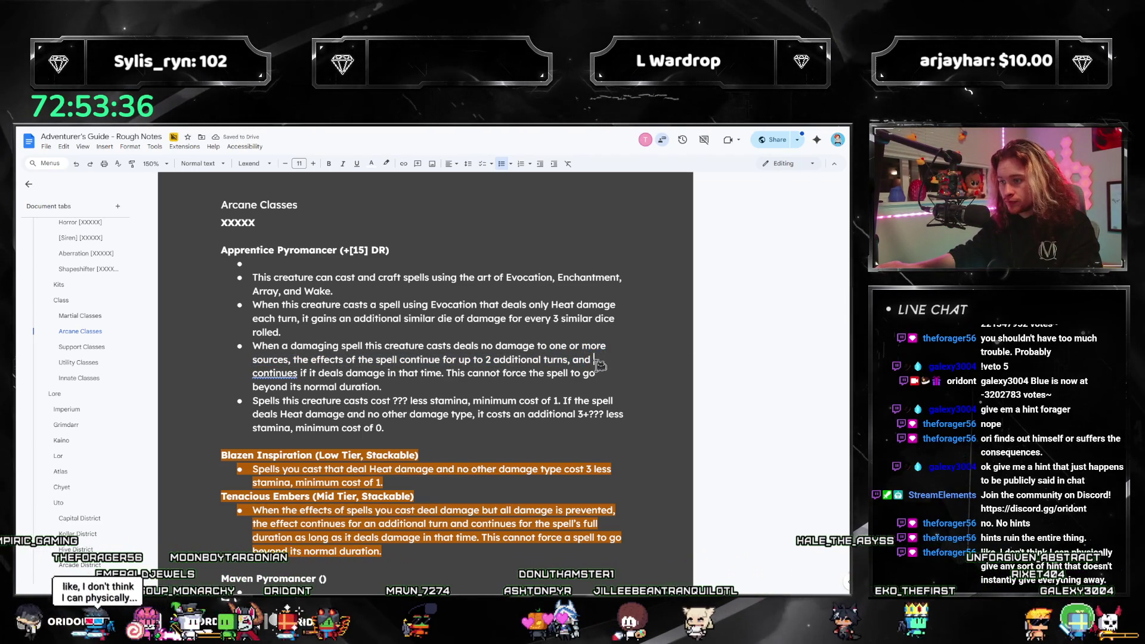
pyautogui.click(297, 373)
pyautogui.press('BackSpace')
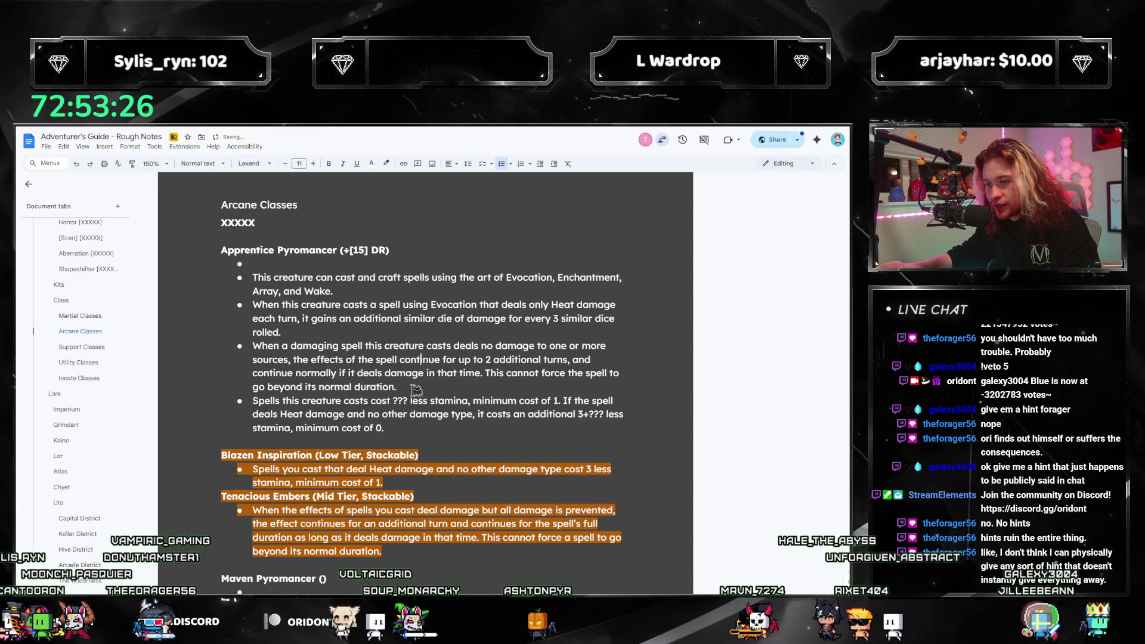
pyautogui.moveTo(418, 392); pyautogui.dragTo(297, 353)
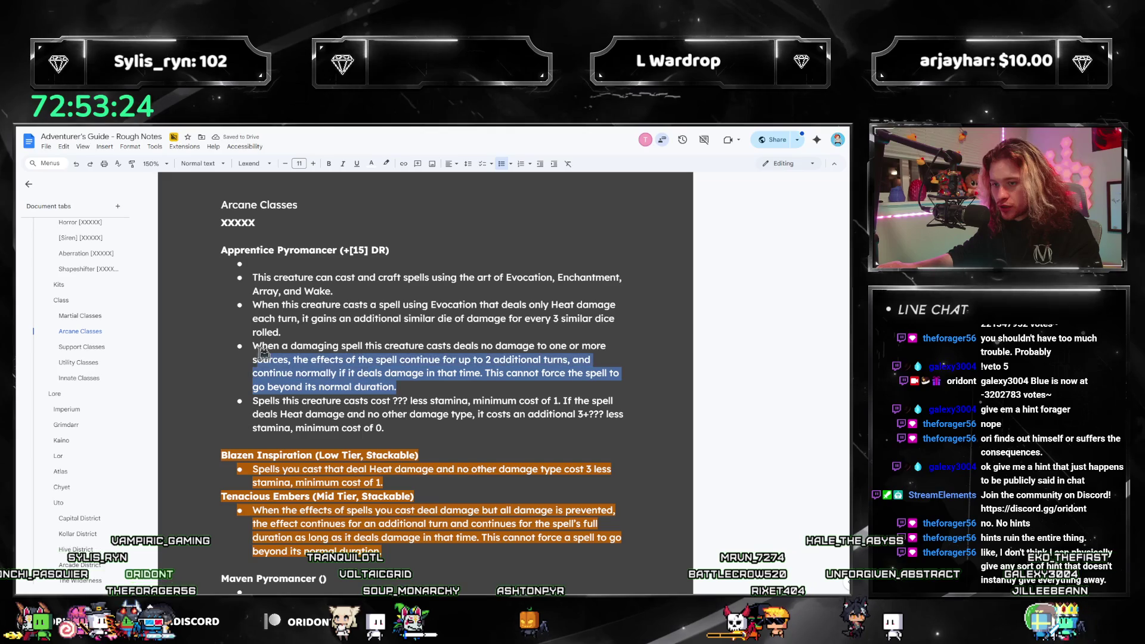
pyautogui.click(356, 387)
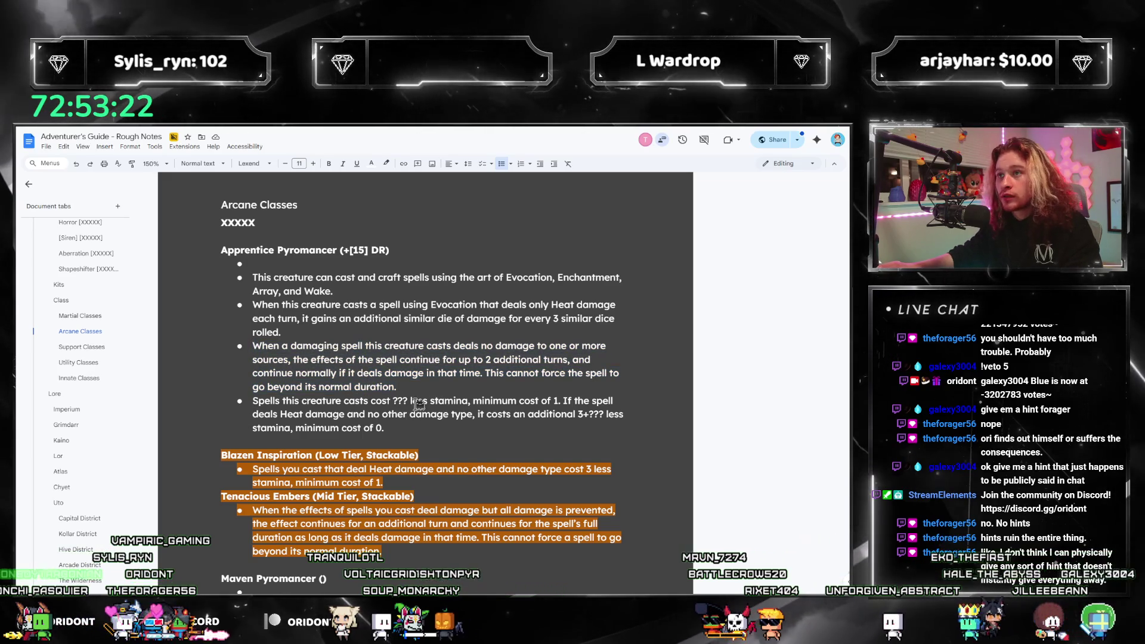
pyautogui.press('End')
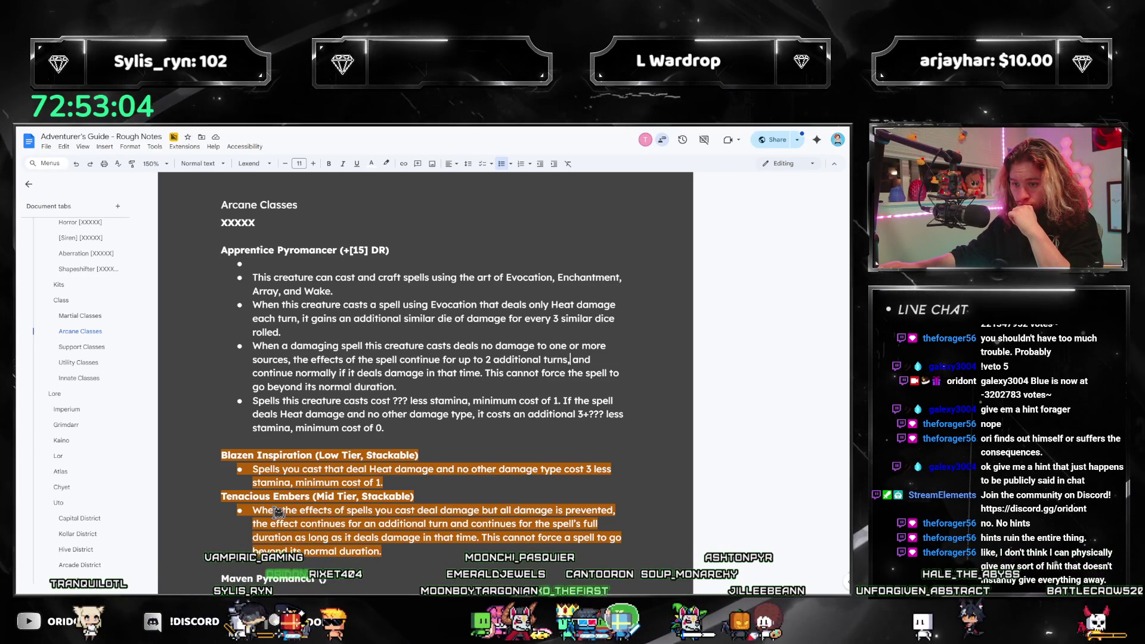
# Replace the third bullet with the copied Tenacious Embers description.
pyautogui.moveTo(252, 510); pyautogui.dragTo(415, 543)
pyautogui.hotkey('ctrl', 'c')
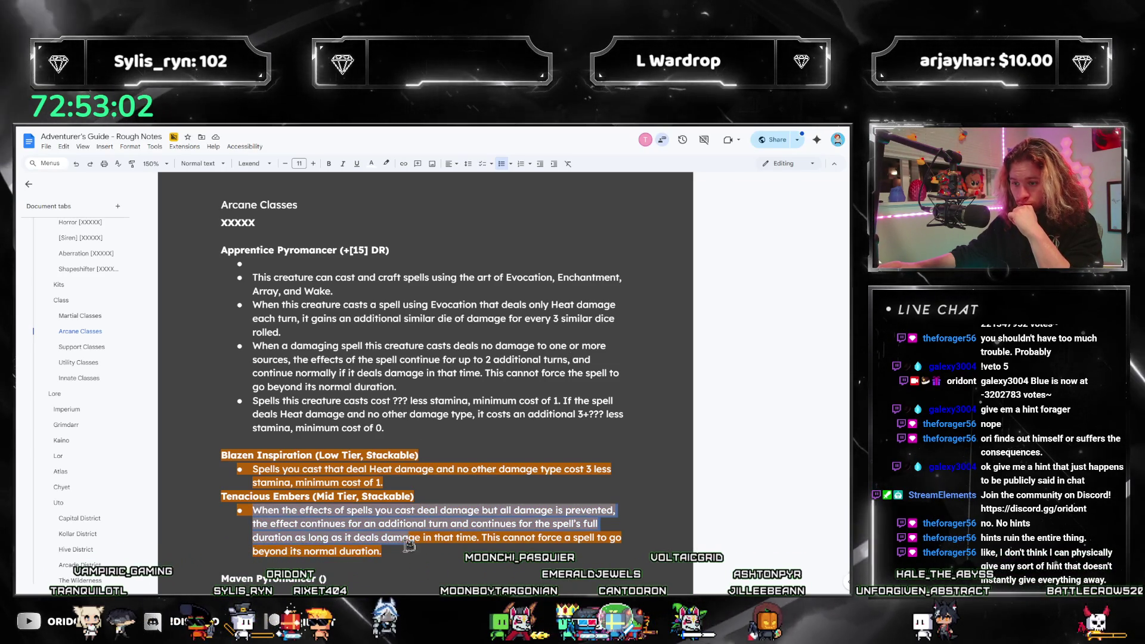
pyautogui.click(431, 385)
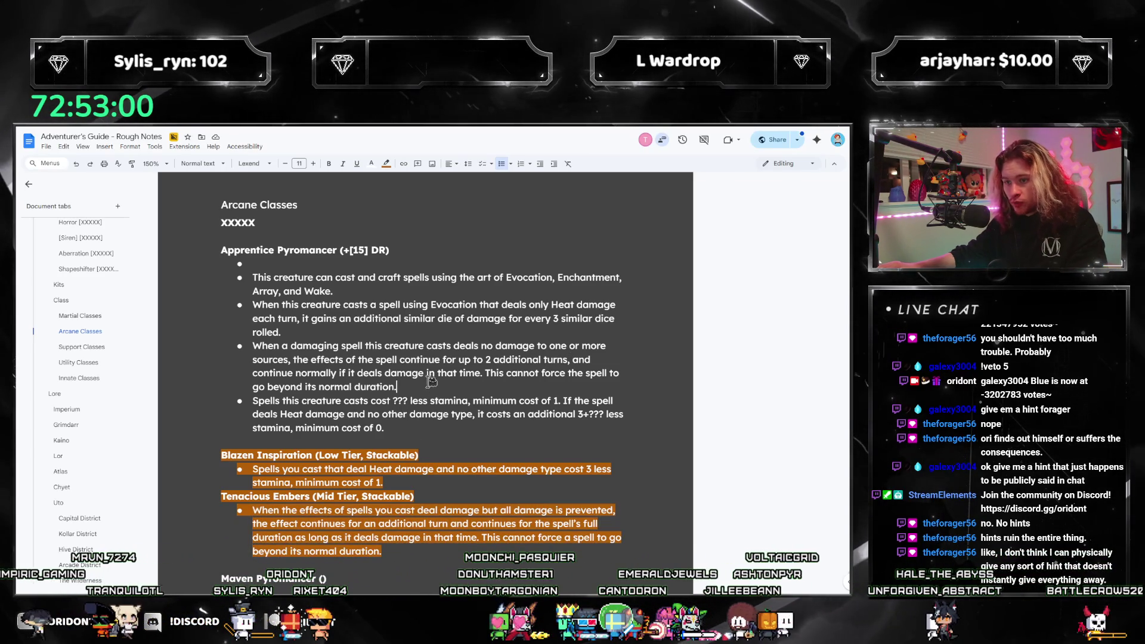
pyautogui.keyDown('shift'); pyautogui.click(257, 345); pyautogui.keyUp('shift')
pyautogui.hotkey('ctrl', 'v')
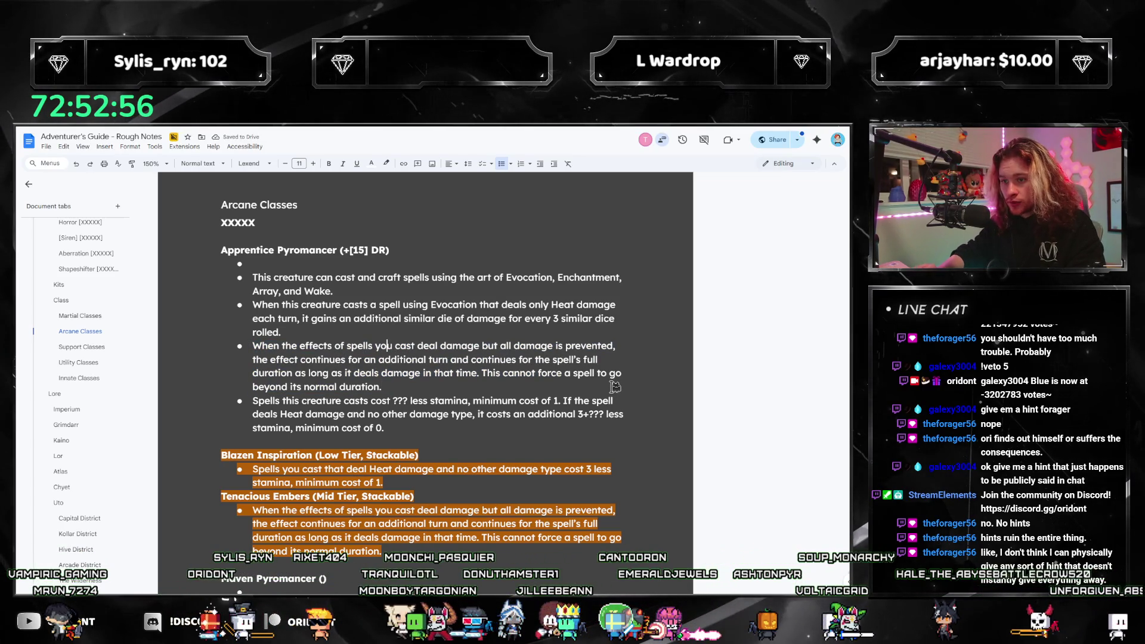
# Adapt the pasted text to 'this creature casts' and '2 additional turns'.
pyautogui.write('this creat')
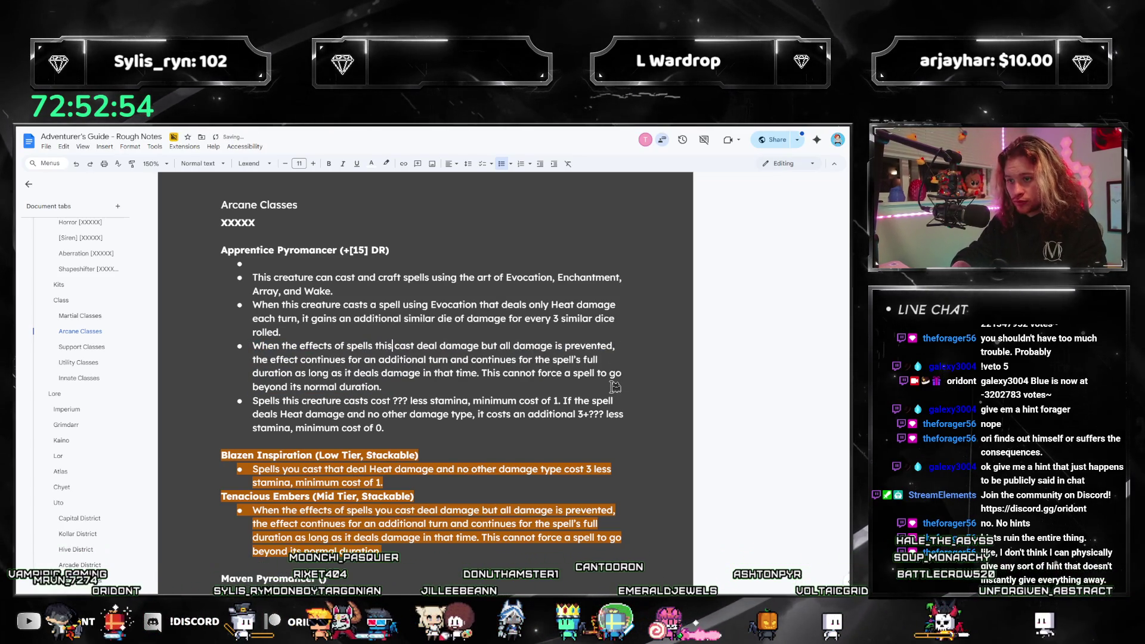
pyautogui.write('ure')
pyautogui.hotkey('ctrl', 'Right')
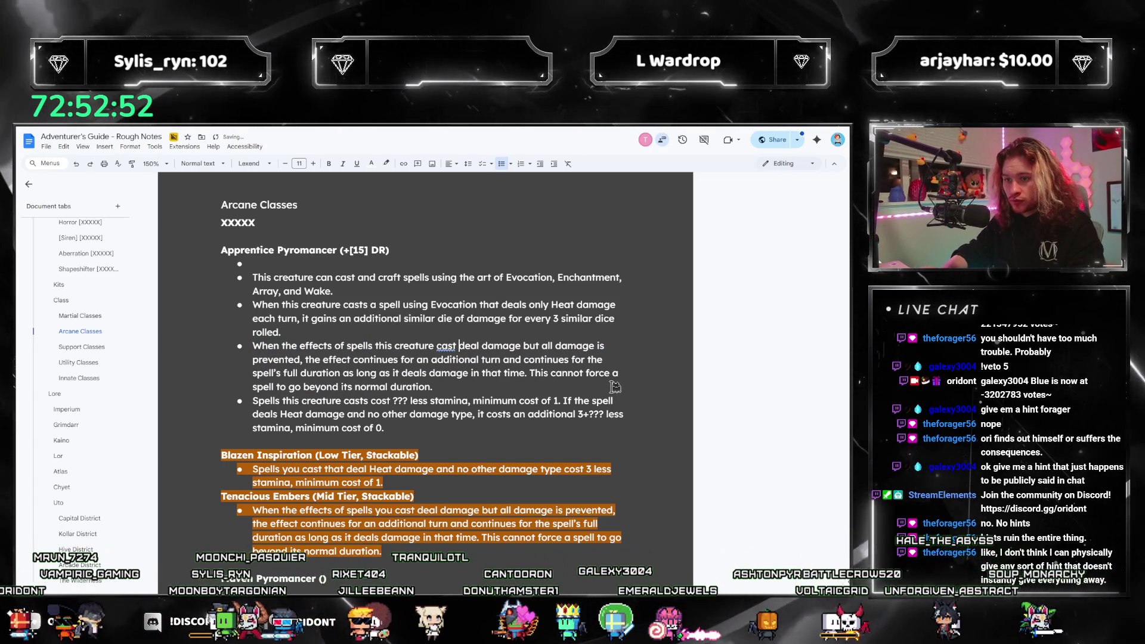
pyautogui.press('BackSpace')
pyautogui.write('s')
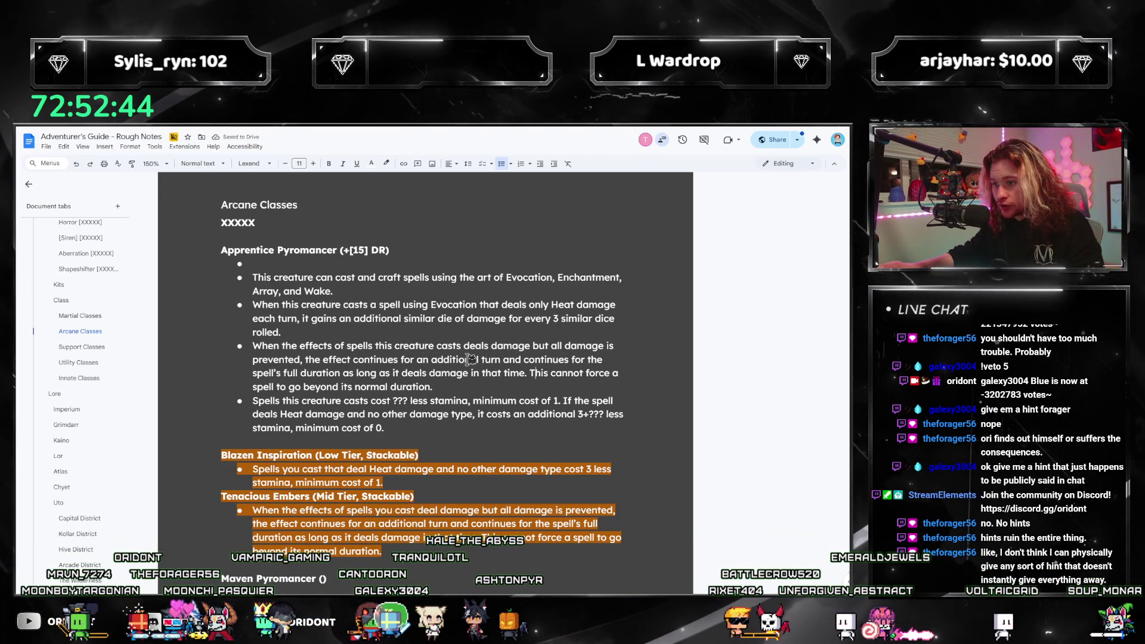
pyautogui.moveTo(417, 360); pyautogui.dragTo(426, 360)
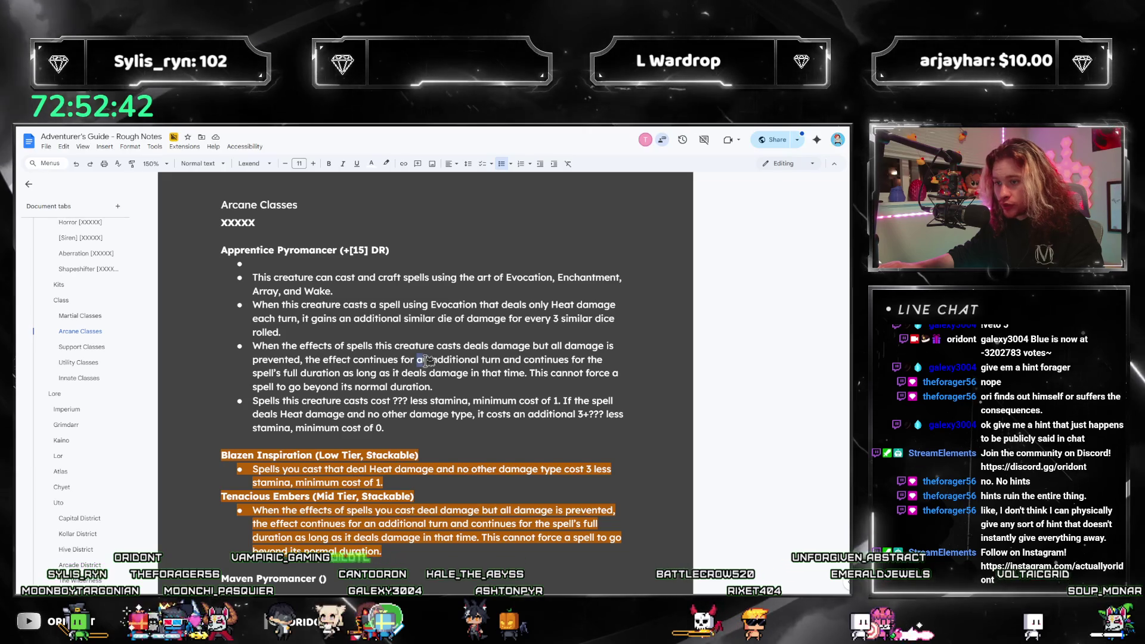
pyautogui.write('2')
pyautogui.click(499, 360)
pyautogui.write('s')
pyautogui.click(544, 385)
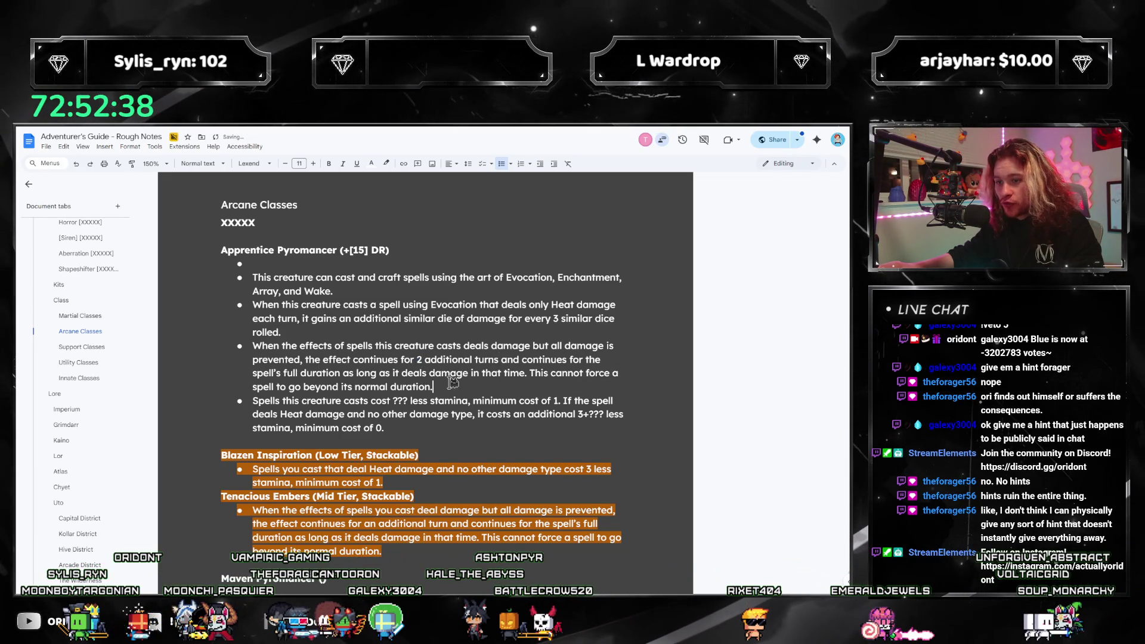
pyautogui.click(485, 374)
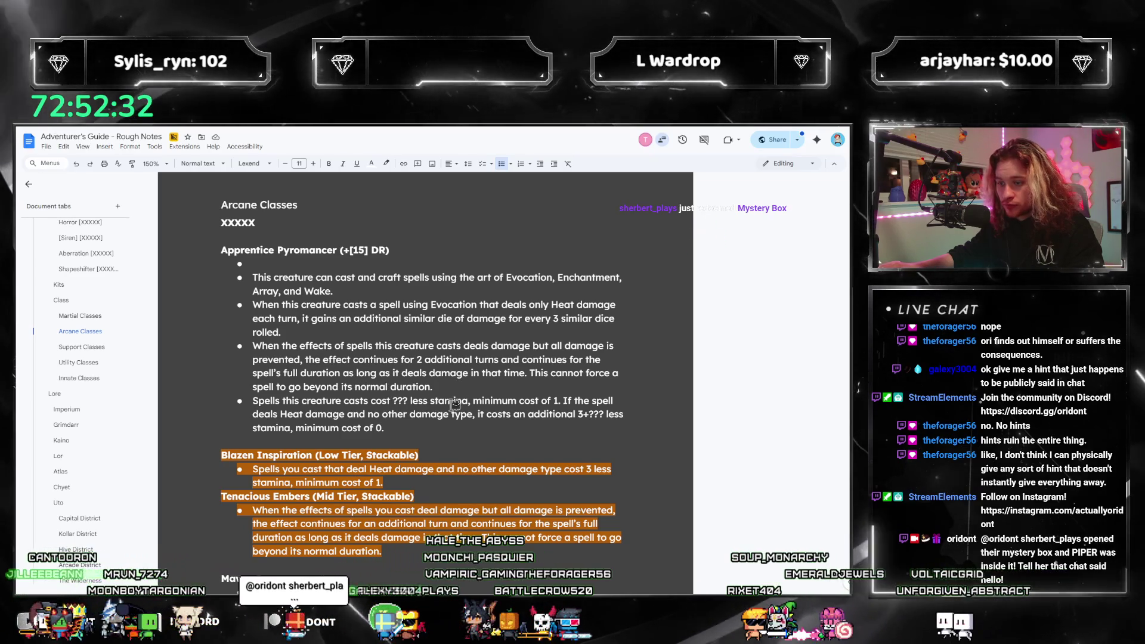
pyautogui.moveTo(381, 551); pyautogui.dragTo(213, 496)
pyautogui.click(360, 250)
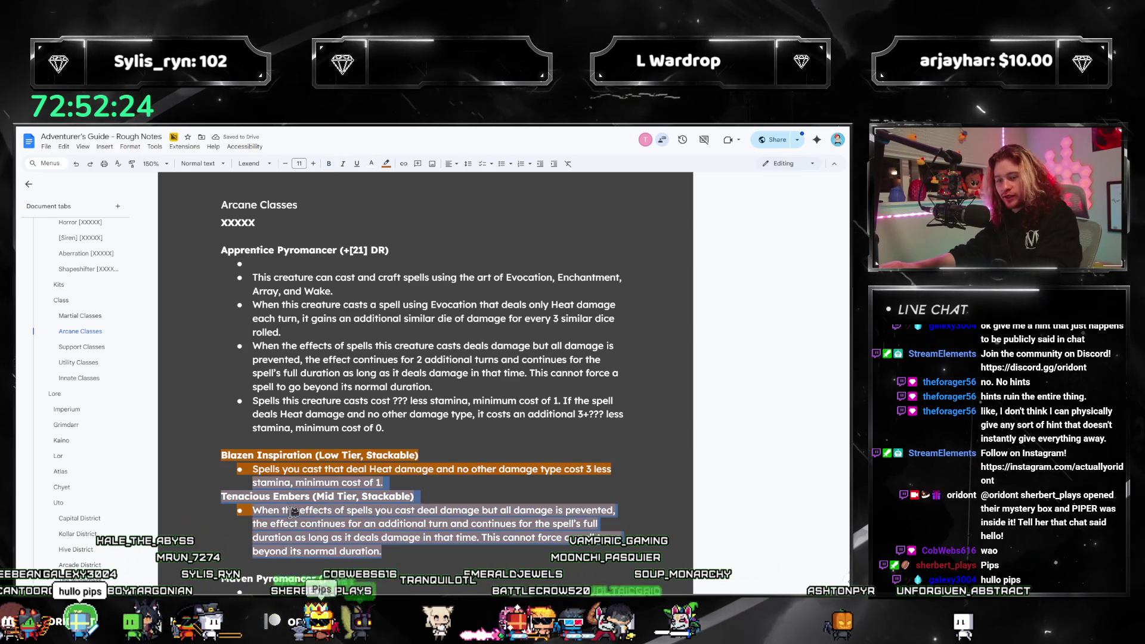
pyautogui.press('BackSpace')
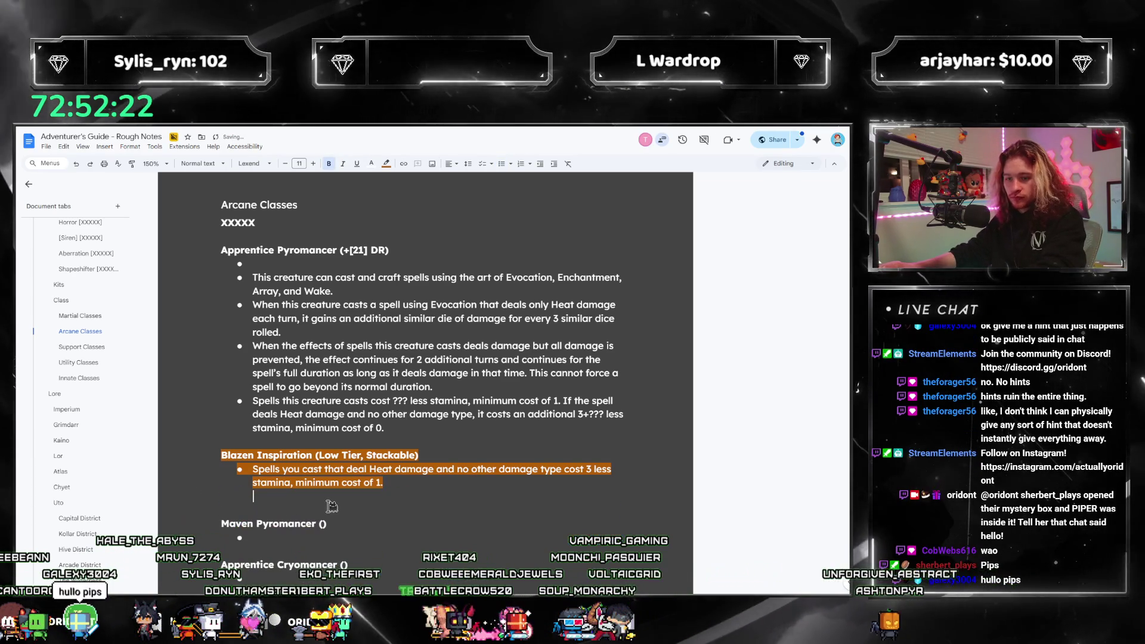
pyautogui.press('BackSpace')
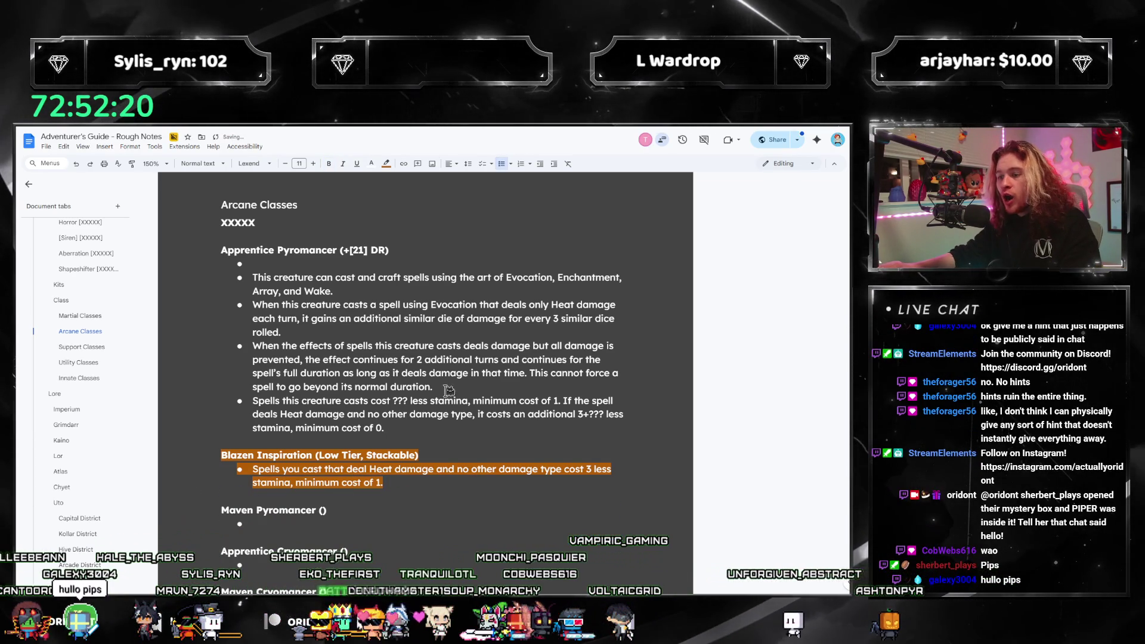
pyautogui.moveTo(449, 391); pyautogui.dragTo(190, 336)
pyautogui.scroll(15, 417, 434)
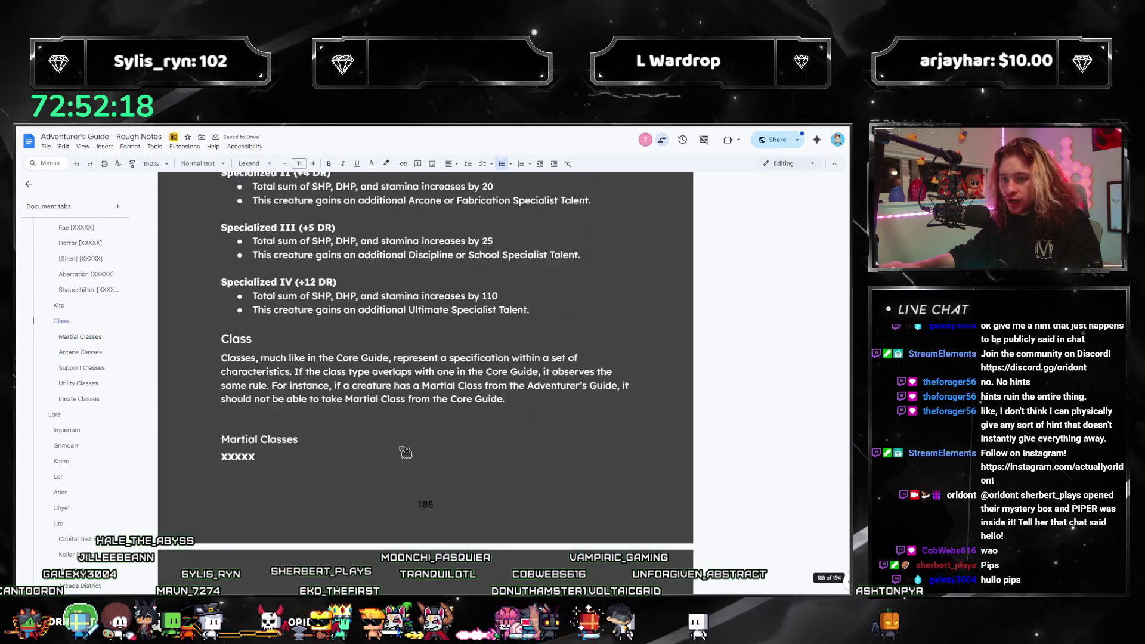
pyautogui.scroll(4, 396, 456)
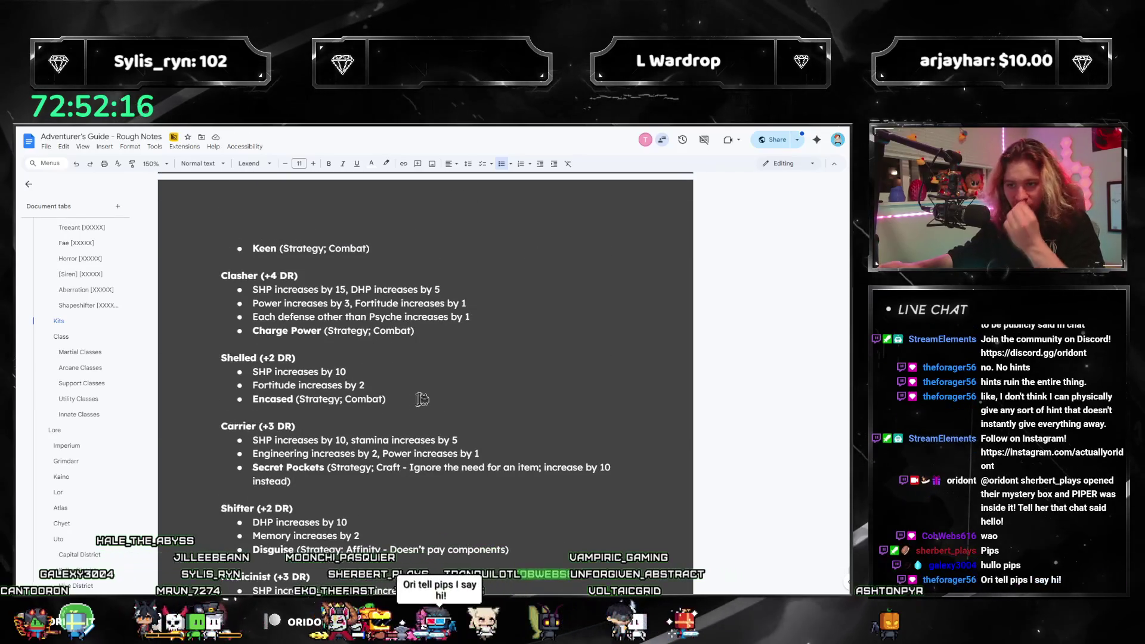
pyautogui.scroll(-20, 486, 471)
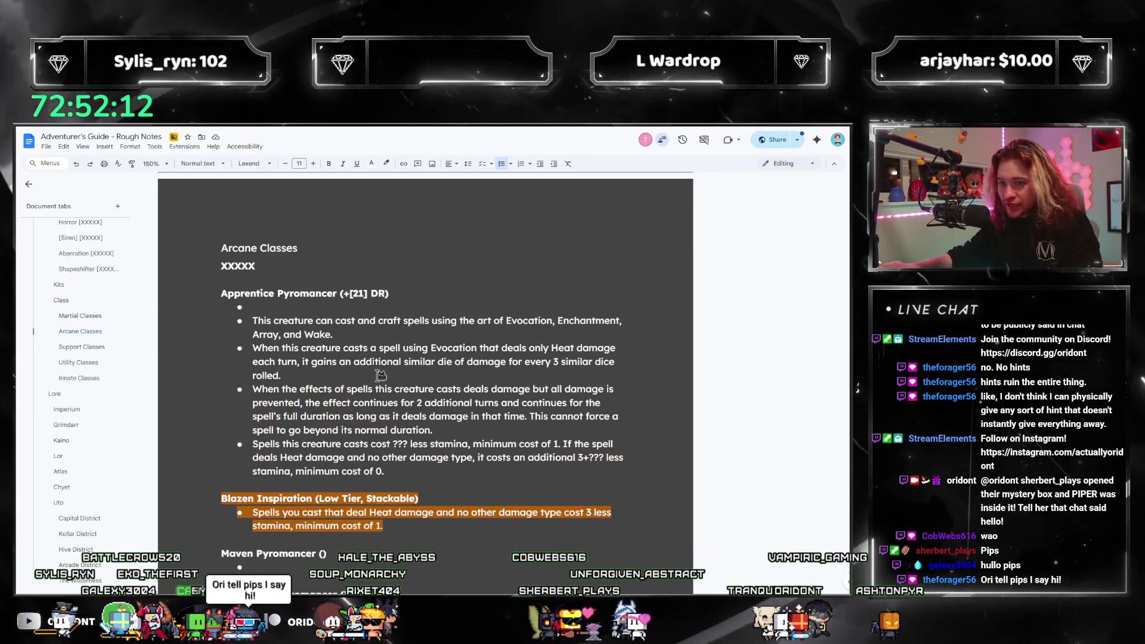
pyautogui.press('Return')
pyautogui.write('Encased (Strategy; Combat)')
# Change Combat to Magic and add a bold Inferno (Strategy; Magic) line above Tenacious Embers.
pyautogui.press('Left')
pyautogui.press('Left')
pyautogui.press('Left')
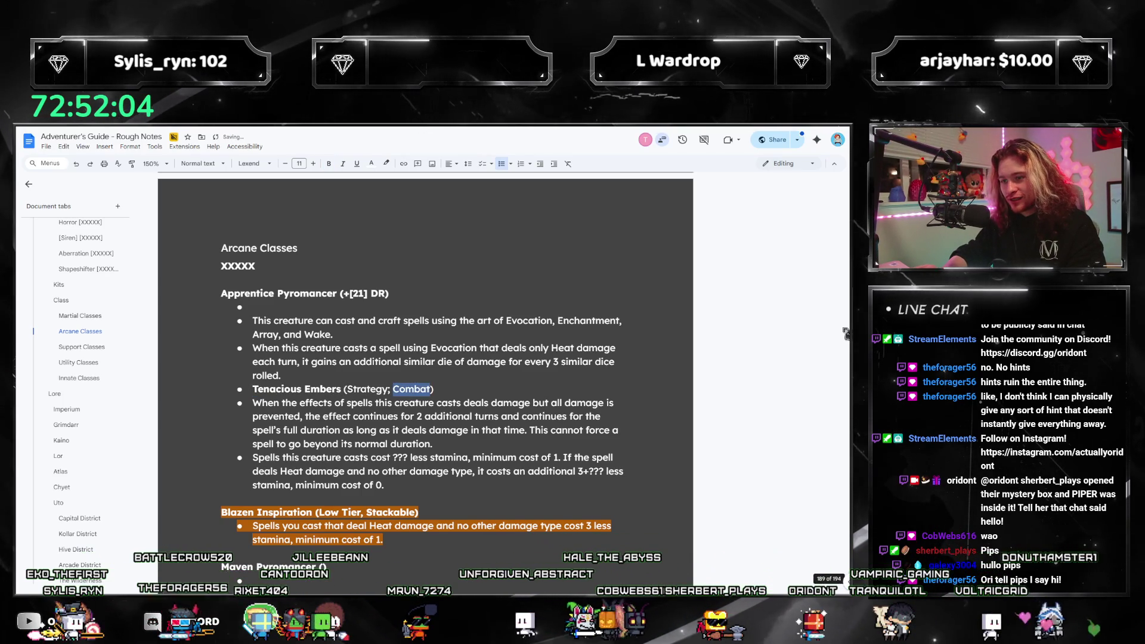
pyautogui.write('Magic')
pyautogui.press('End')
pyautogui.press('Return')
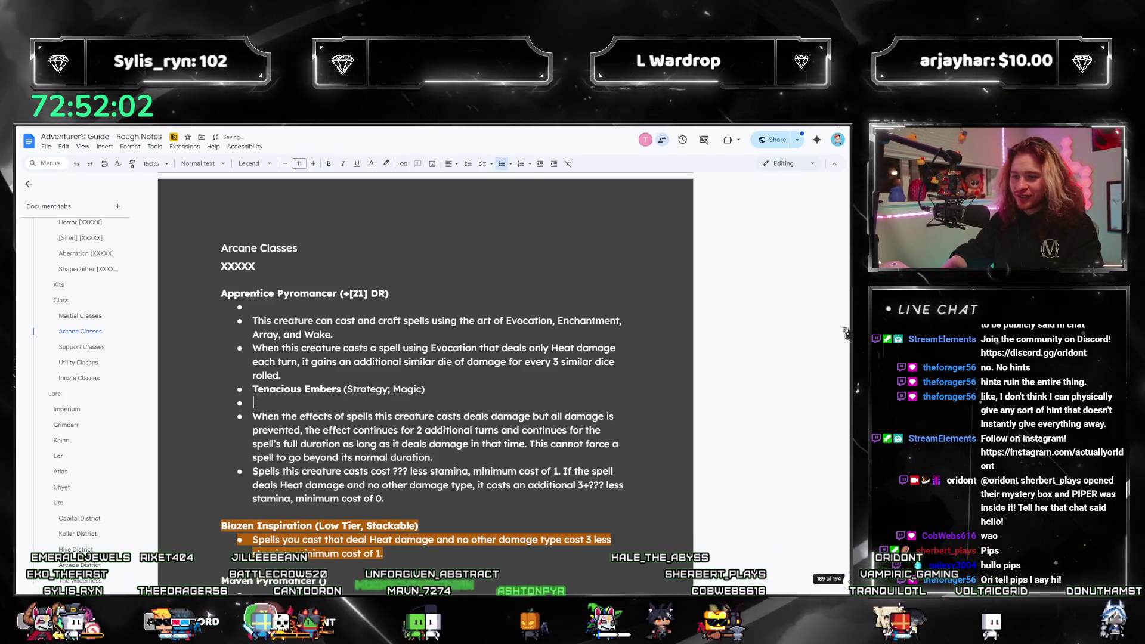
pyautogui.hotkey('ctrl', 'b')
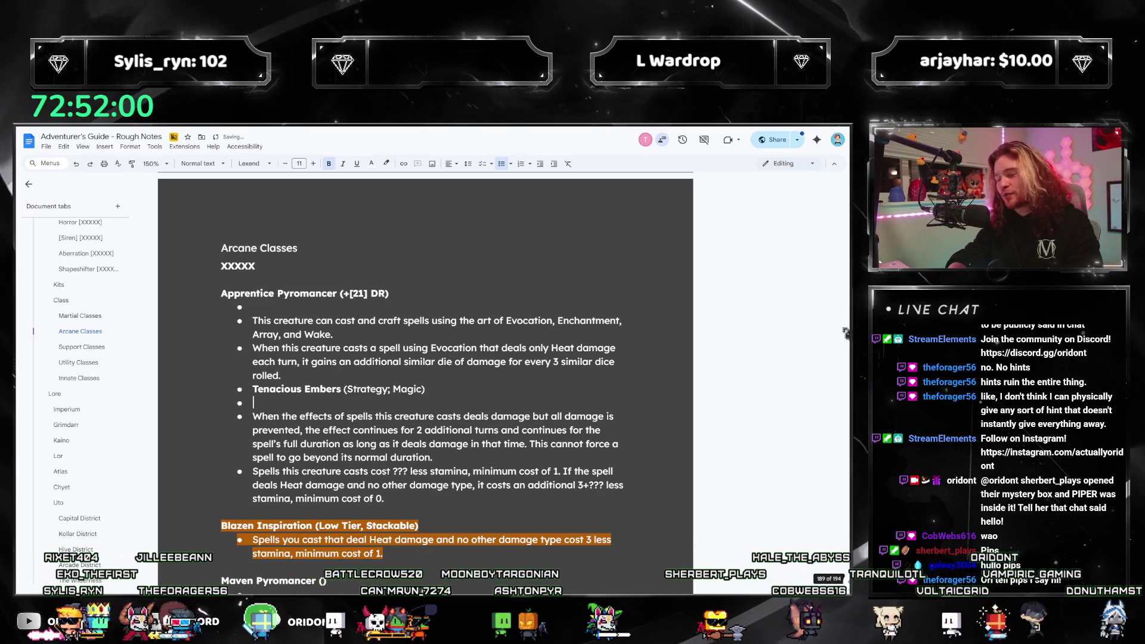
pyautogui.hotkey('ctrl', 'shift', 'Up')
pyautogui.write('Inferno (Strategy;')
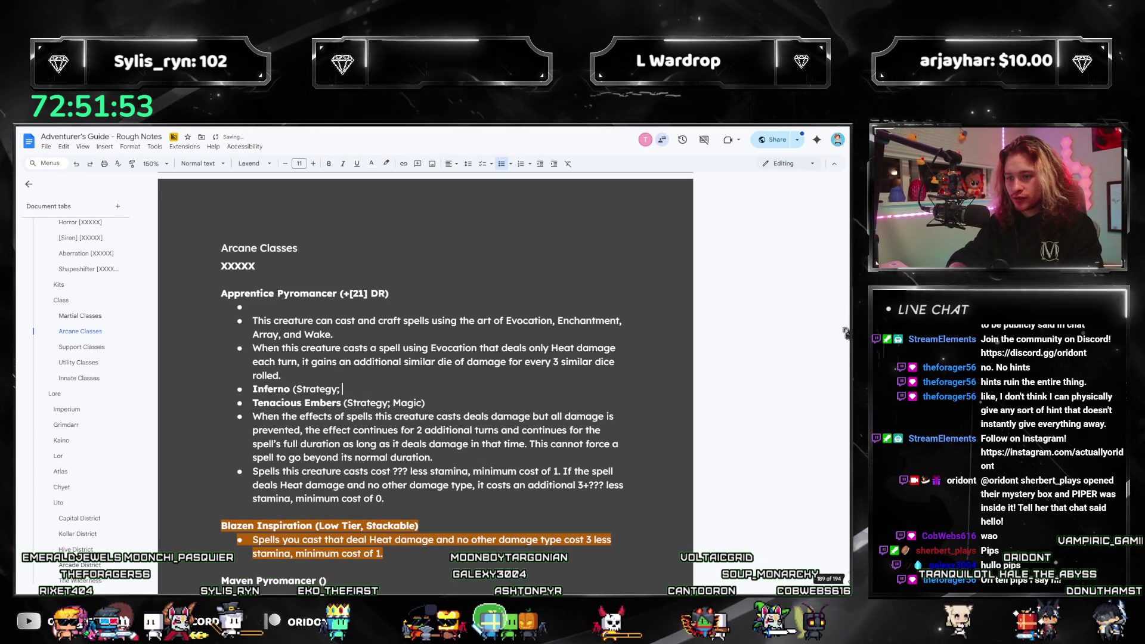
pyautogui.write('Magic)')
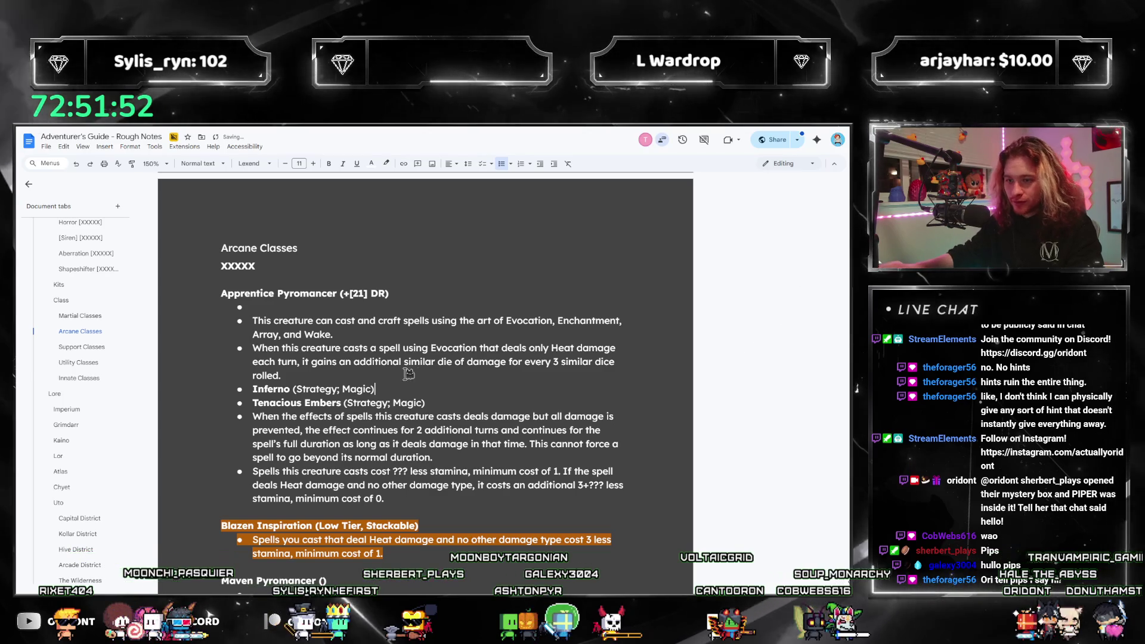
pyautogui.click(346, 403)
pyautogui.write('2x')
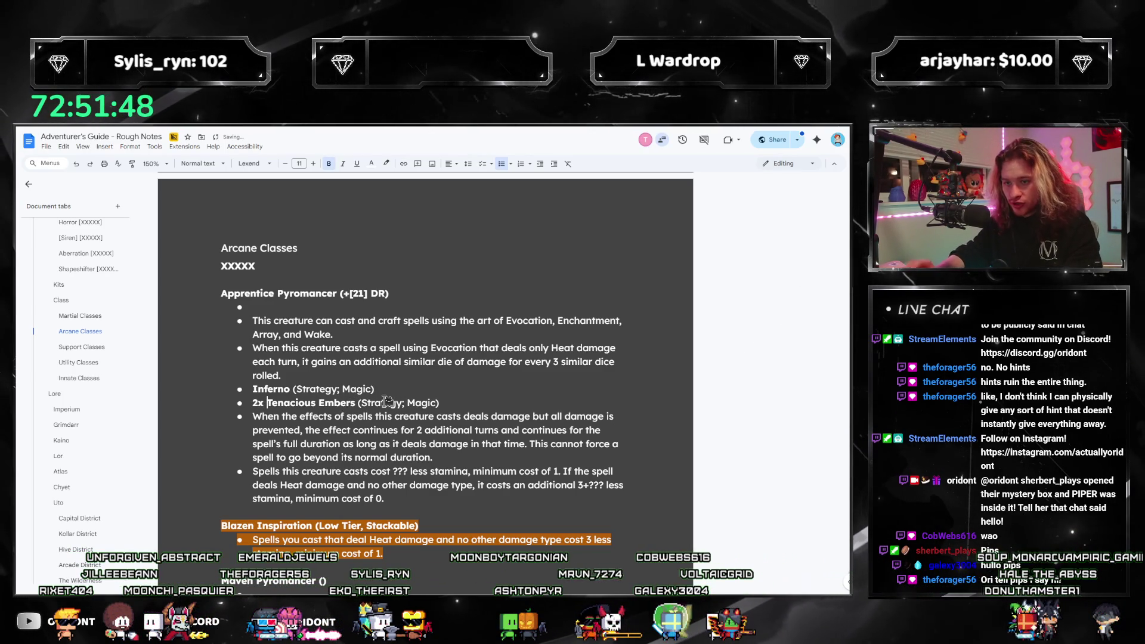
# Delete the spell-duration paragraph and its leftover empty bullet.
pyautogui.moveTo(464, 457); pyautogui.dragTo(203, 412)
pyautogui.press('BackSpace')
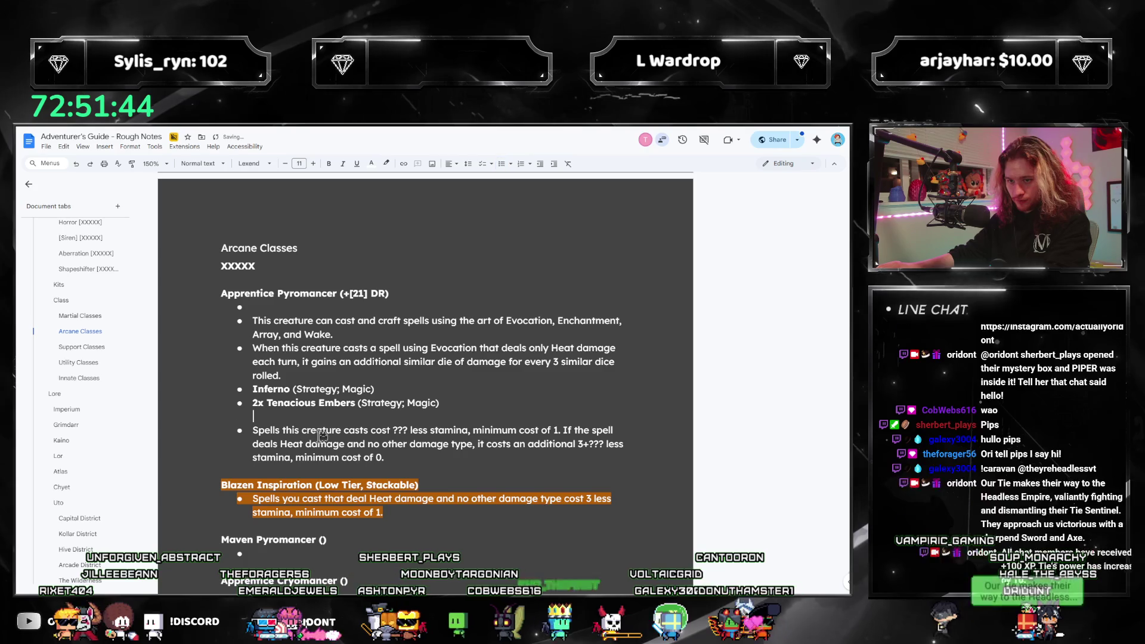
pyautogui.press('Delete')
pyautogui.click(441, 442)
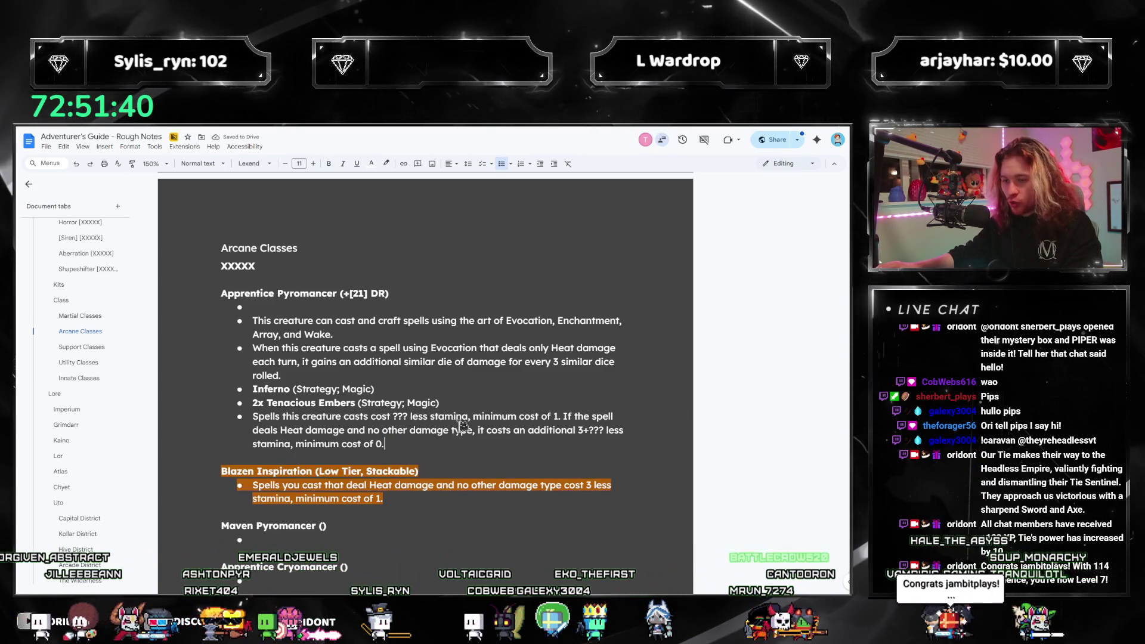
pyautogui.scroll(-4, 453, 453)
pyautogui.scroll(3, 442, 489)
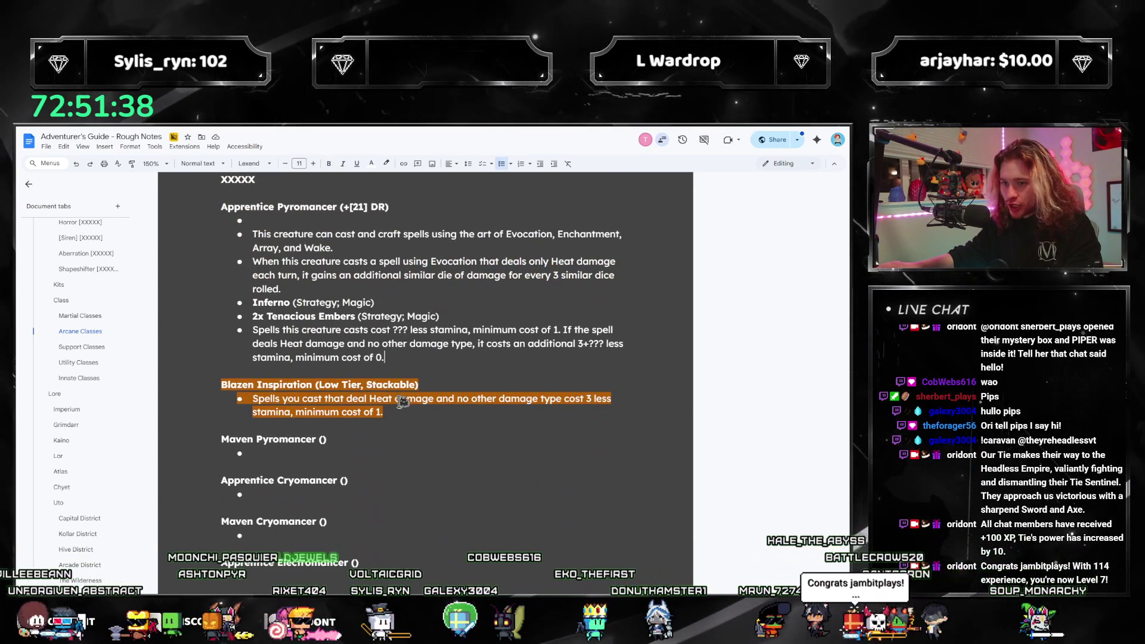
pyautogui.scroll(1, 562, 382)
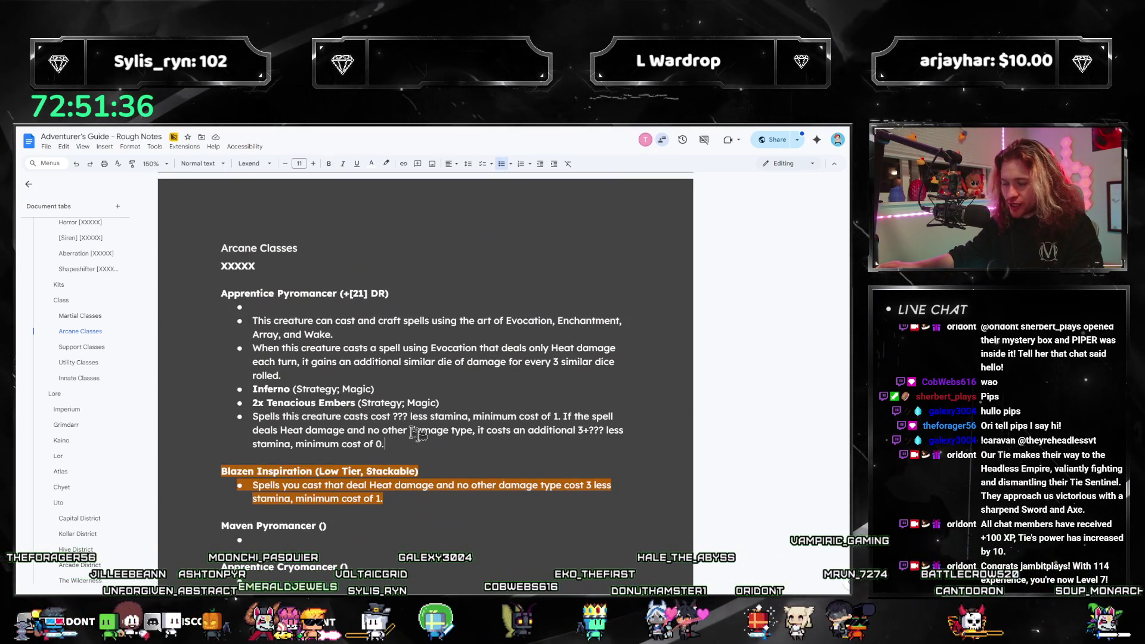
pyautogui.scroll(-5, 416, 432)
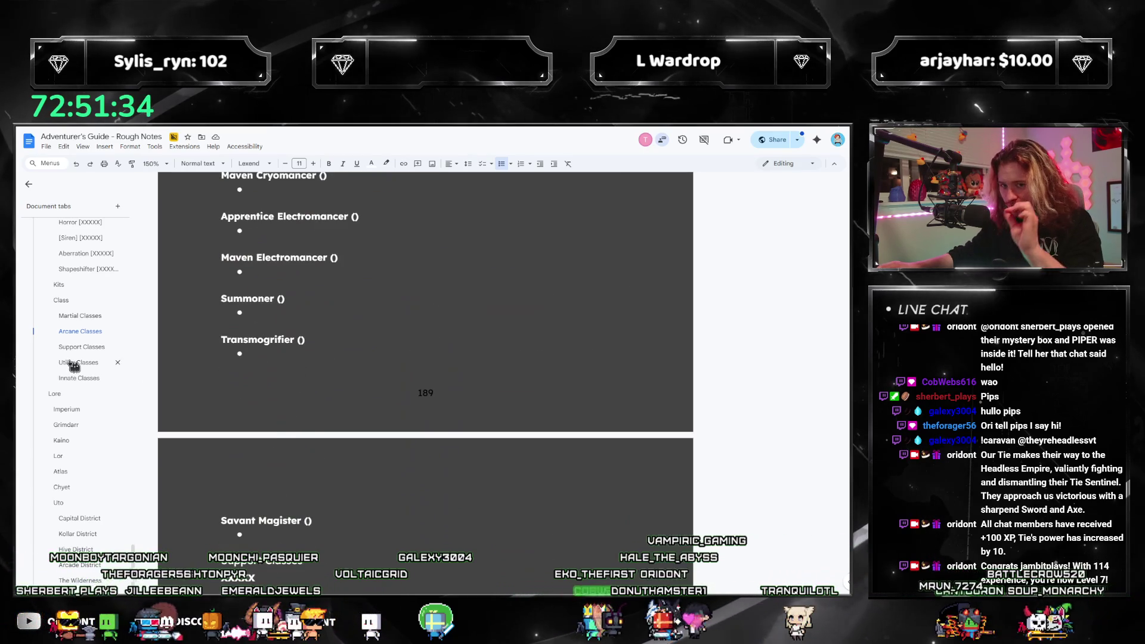
pyautogui.click(74, 363)
pyautogui.scroll(-5, 419, 455)
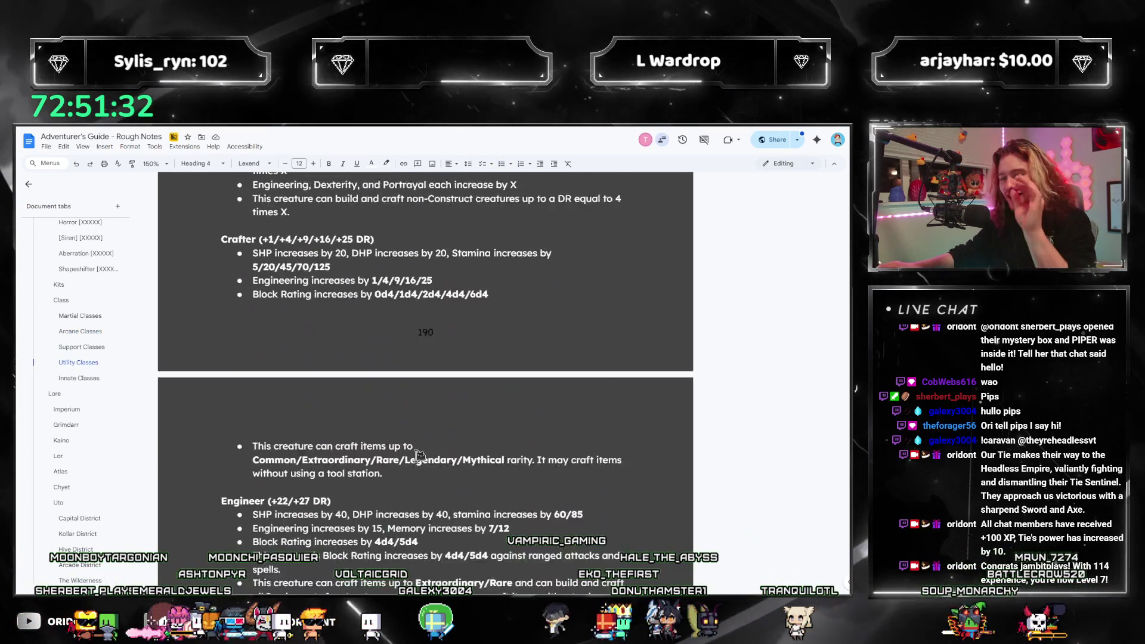
pyautogui.scroll(-2, 420, 455)
pyautogui.scroll(-1, 537, 411)
pyautogui.click(537, 430)
pyautogui.scroll(-3, 523, 437)
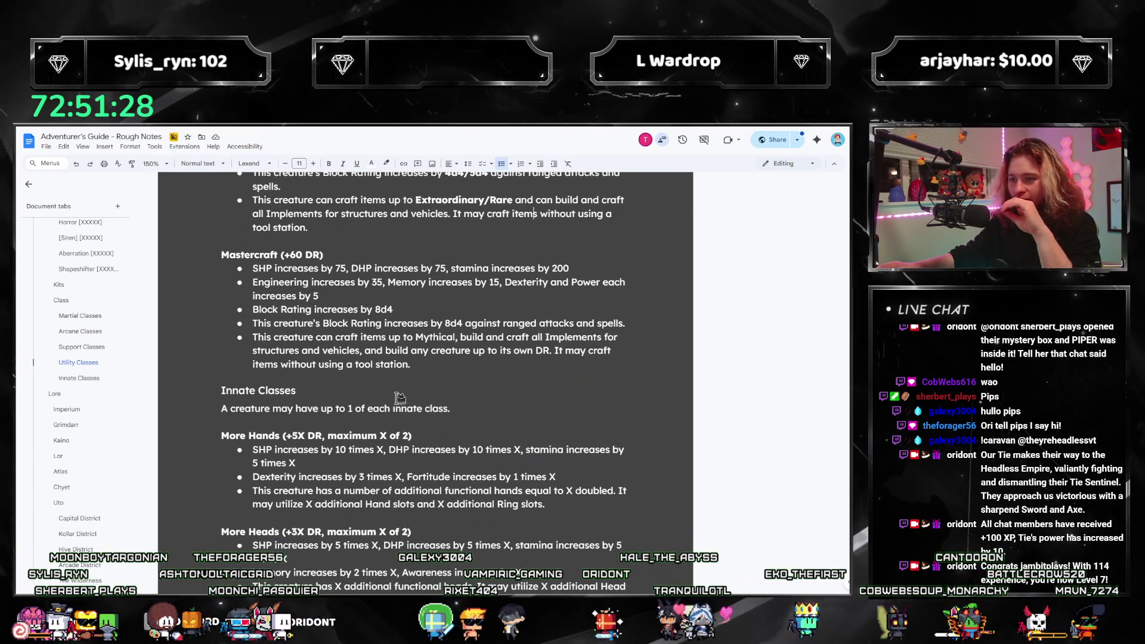
pyautogui.scroll(2, 464, 371)
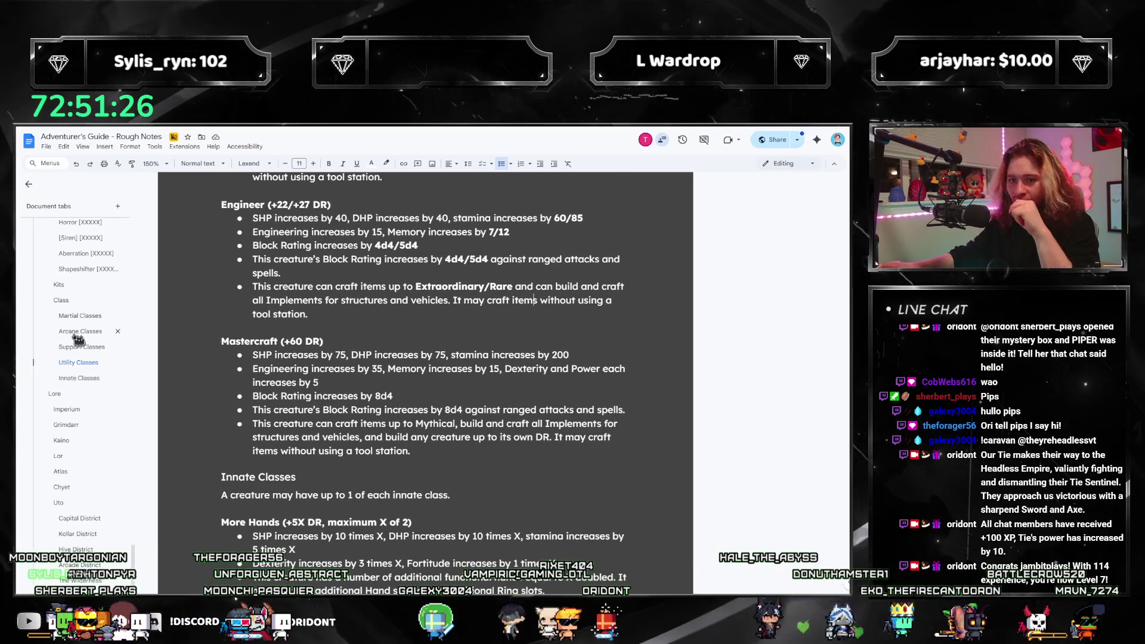
pyautogui.click(79, 332)
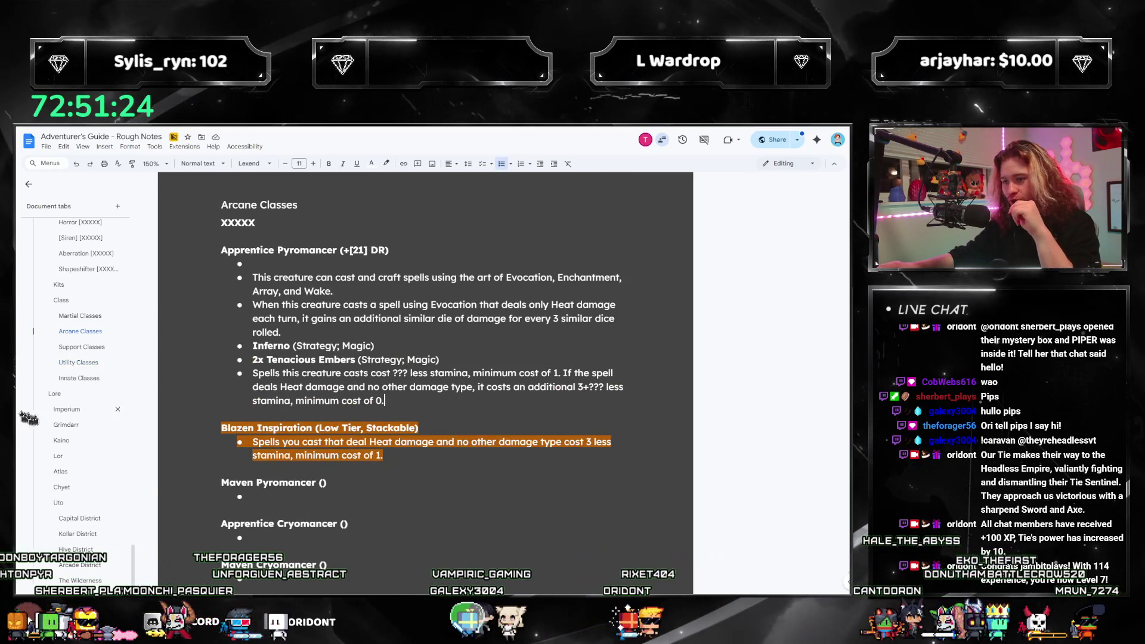
pyautogui.click(78, 362)
pyautogui.scroll(-2, 504, 434)
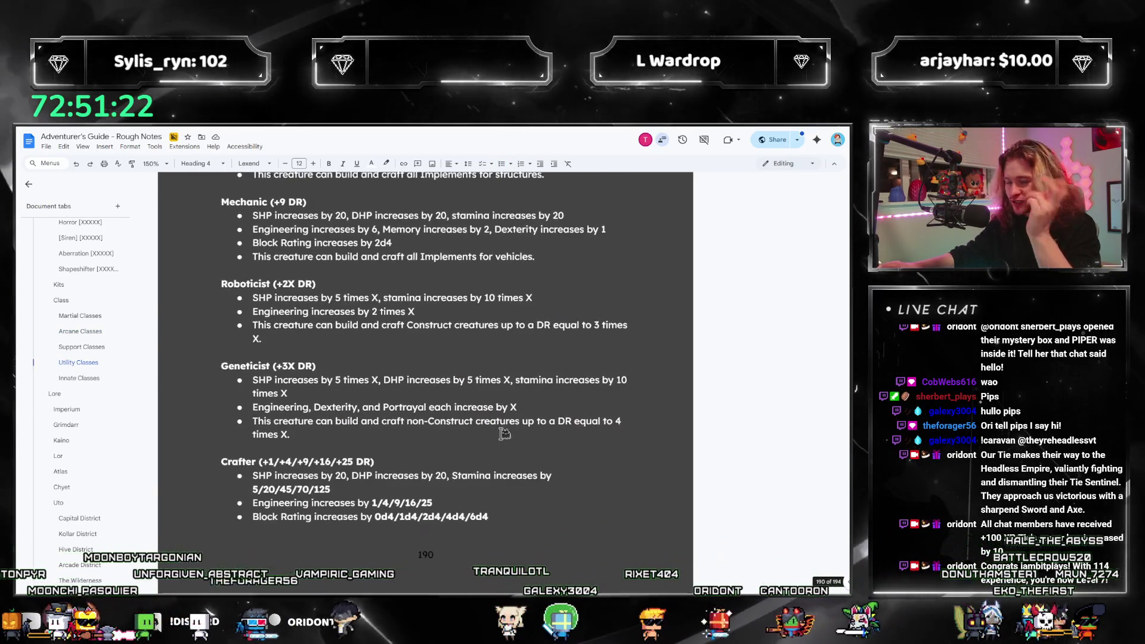
pyautogui.scroll(-9, 504, 434)
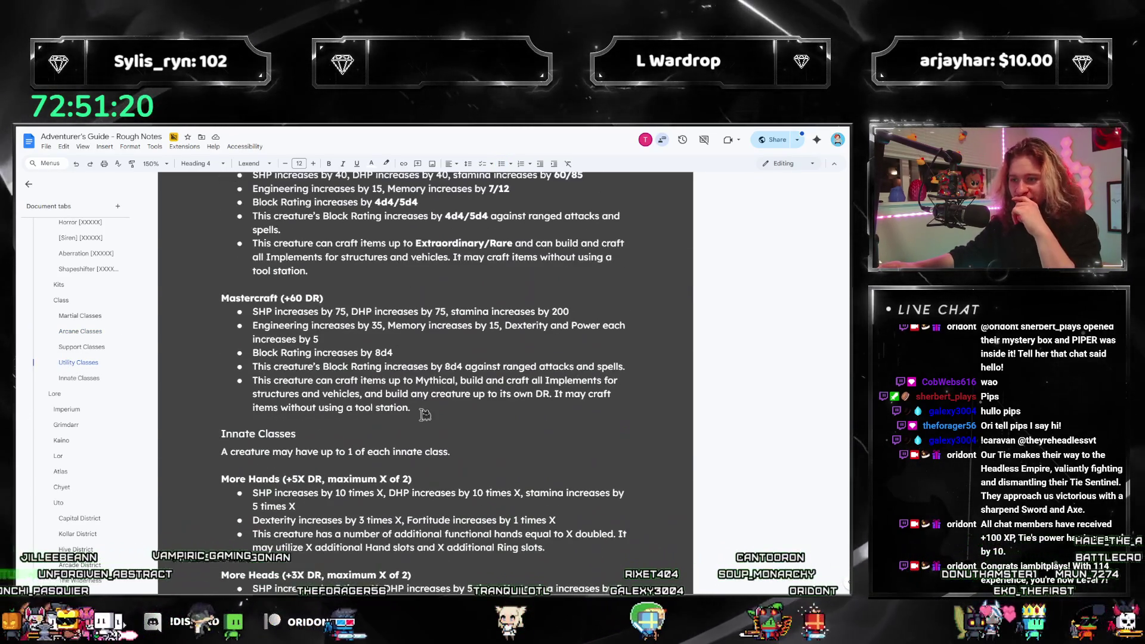
pyautogui.click(80, 331)
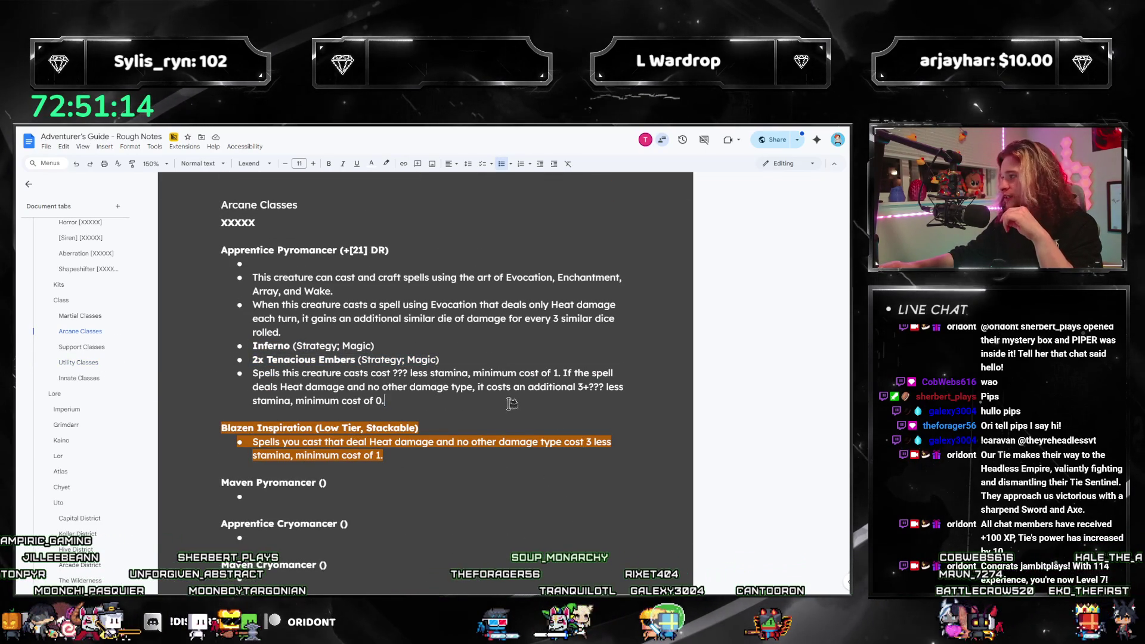
pyautogui.doubleClick(394, 347)
pyautogui.tripleClick(393, 347)
pyautogui.click(418, 405)
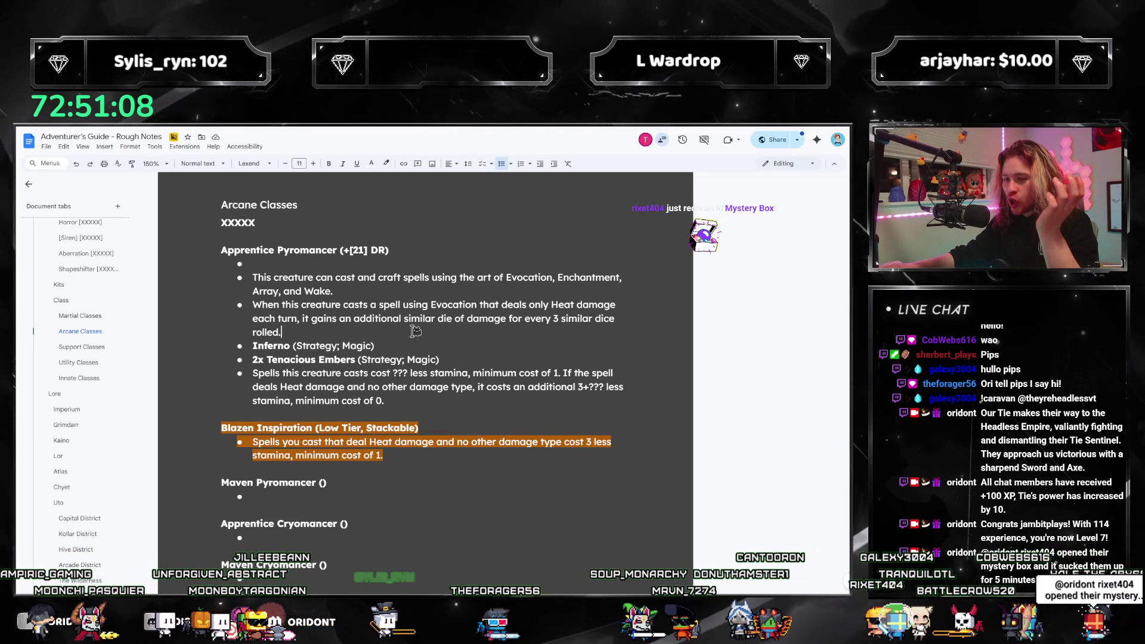
pyautogui.click(480, 360)
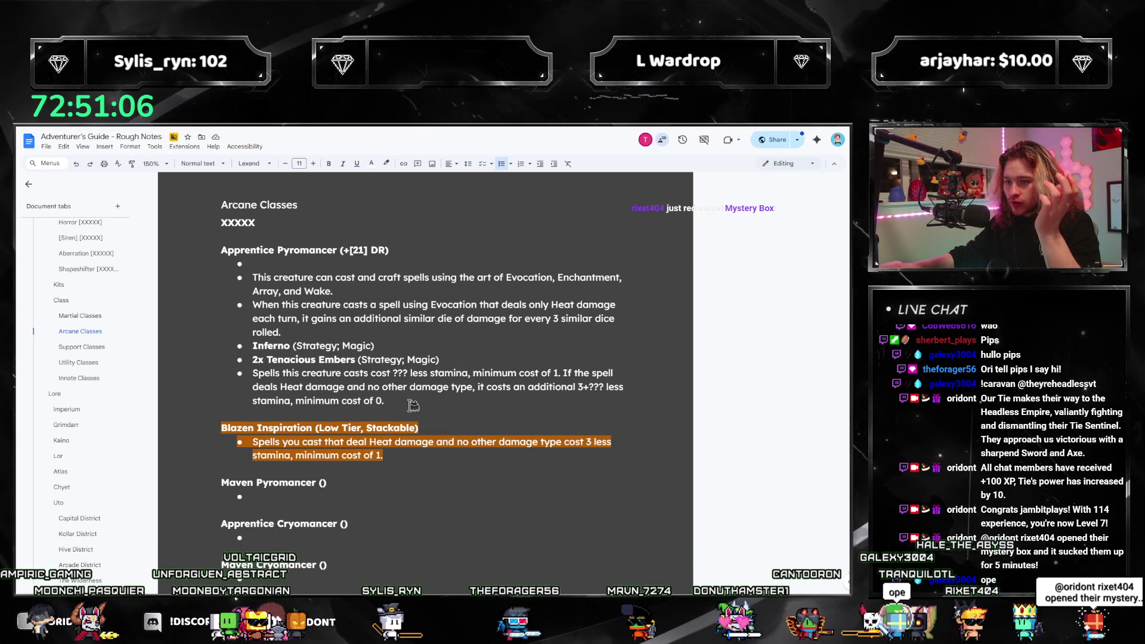
pyautogui.click(502, 405)
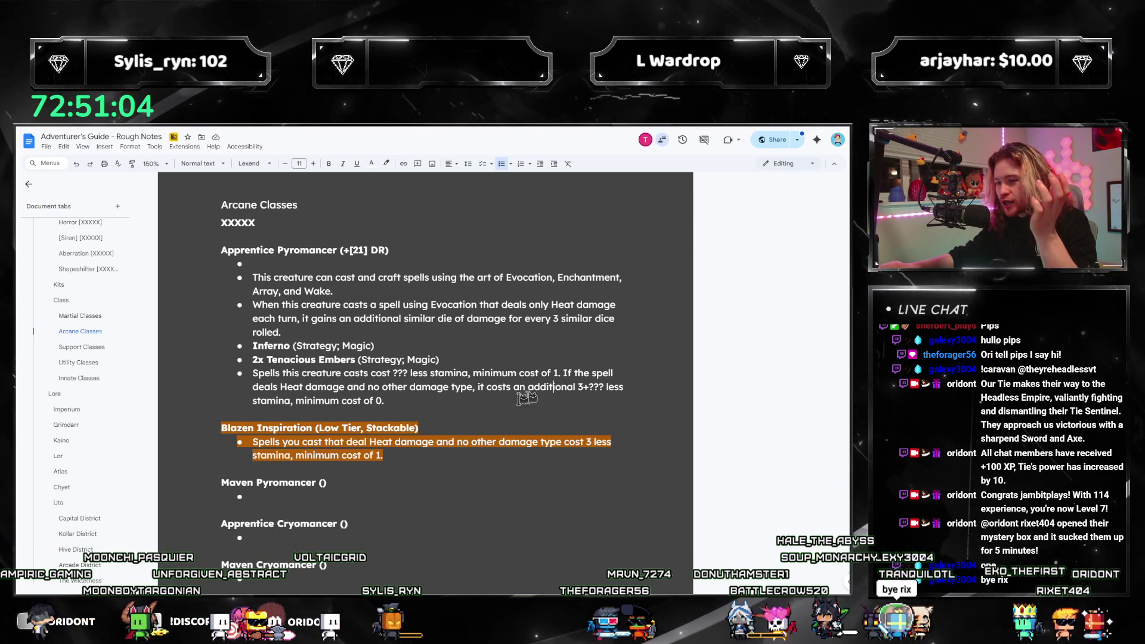